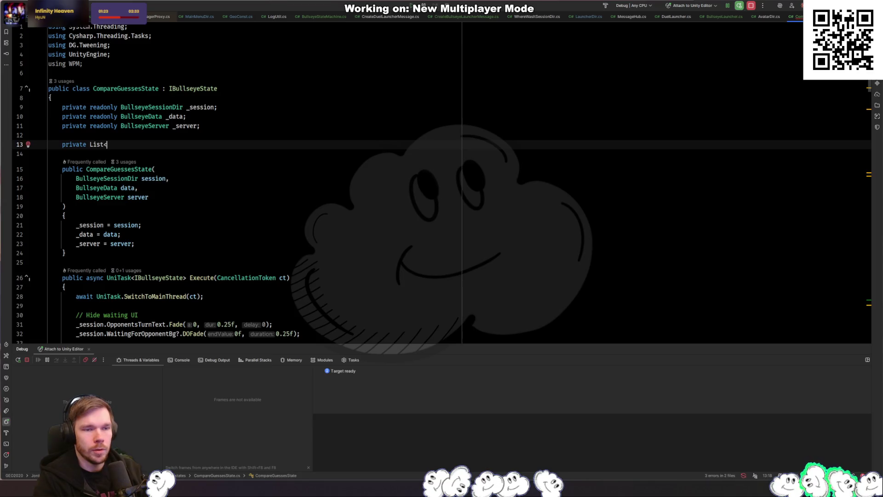
Declare _createdPins on line 13 as a new List<GameObject>(), importing the List namespace
{"action": "type", "text": "GameObject>"}
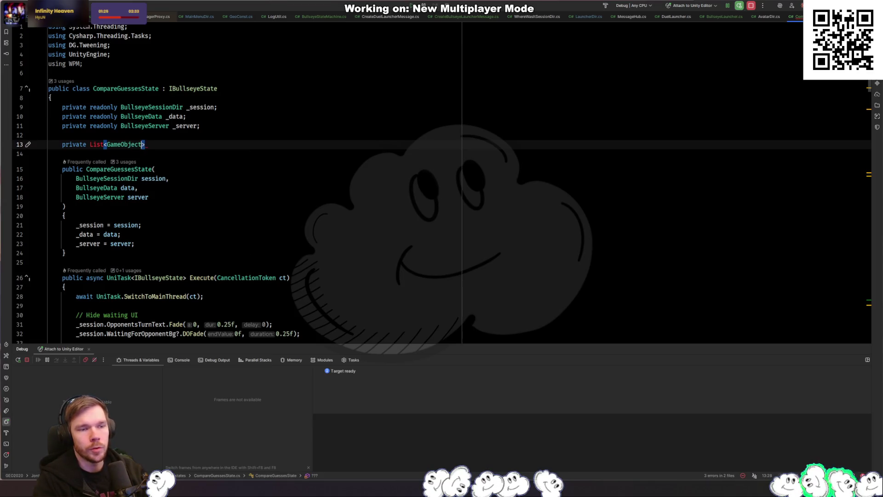
{"action": "key", "text": "alt+Return"}
{"action": "type", "text": " _"}
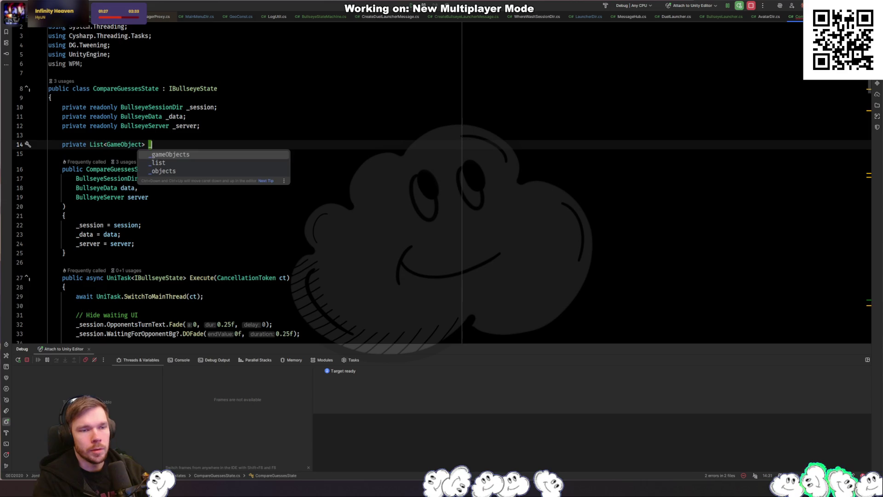
{"action": "type", "text": "sedPins = new"}
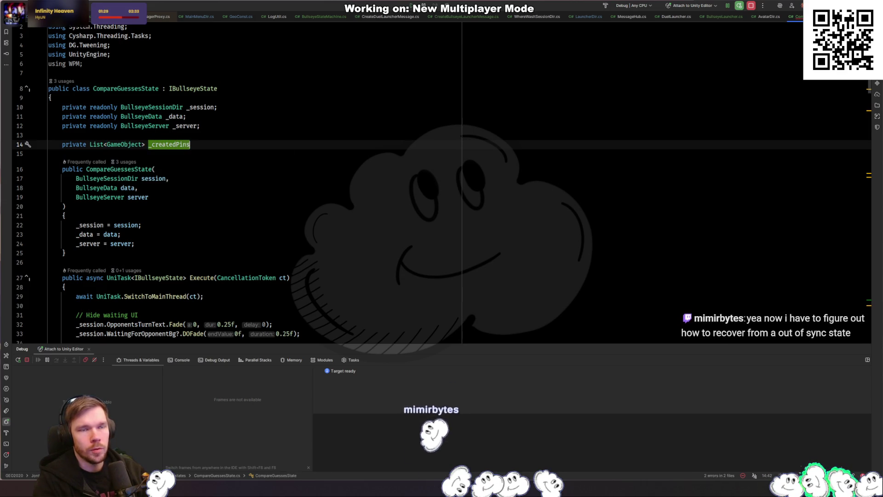
{"action": "key", "text": "Return"}
{"action": "type", "text": ");"}
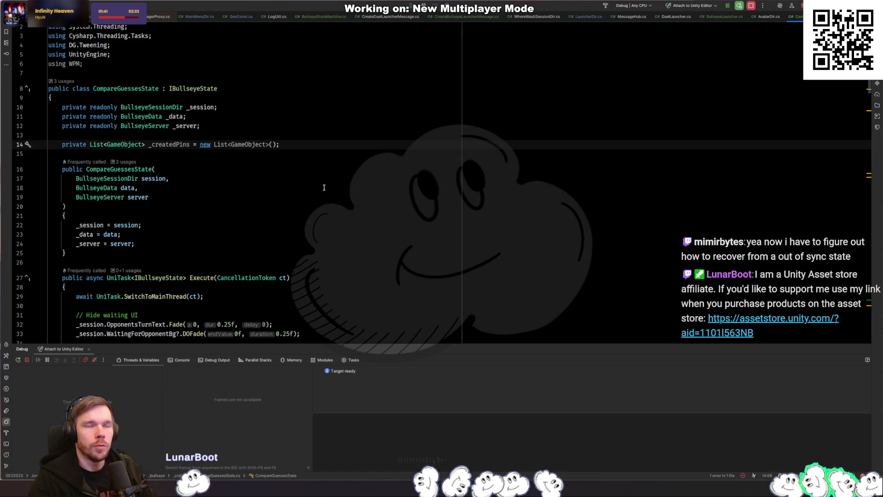
Remove the username parameter from AnimateGuess and add a blank line after the pin placement
{"action": "scroll", "coordinate": [322, 146], "scroll_direction": "down", "scroll_amount": 1}
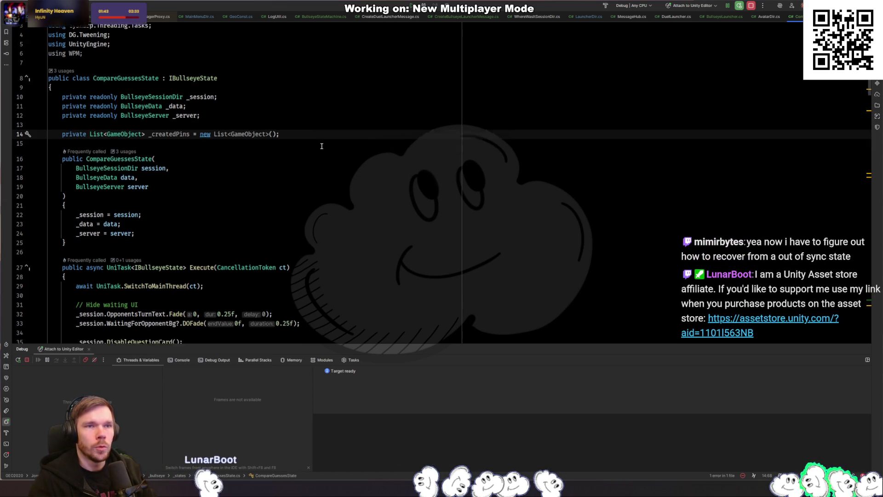
{"action": "scroll", "coordinate": [322, 146], "scroll_direction": "down", "scroll_amount": 14}
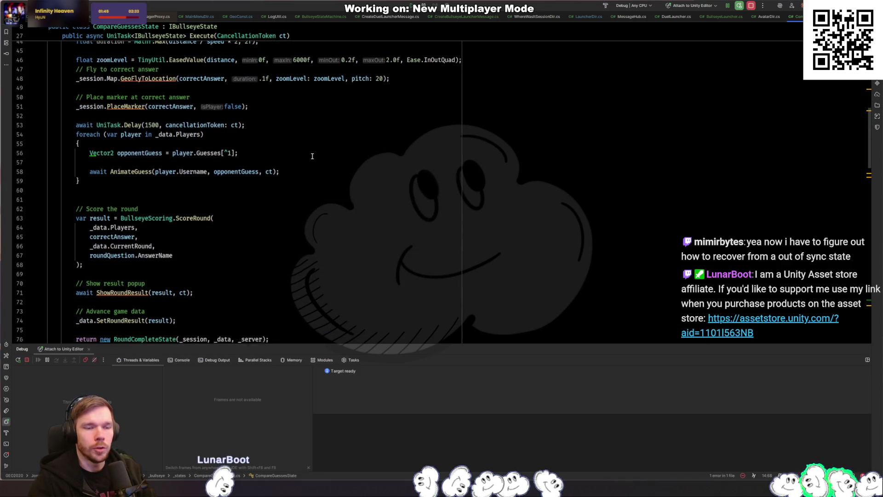
{"action": "scroll", "coordinate": [313, 157], "scroll_direction": "down", "scroll_amount": 10}
{"action": "scroll", "coordinate": [322, 152], "scroll_direction": "up", "scroll_amount": 1}
{"action": "left_click", "coordinate": [328, 146]}
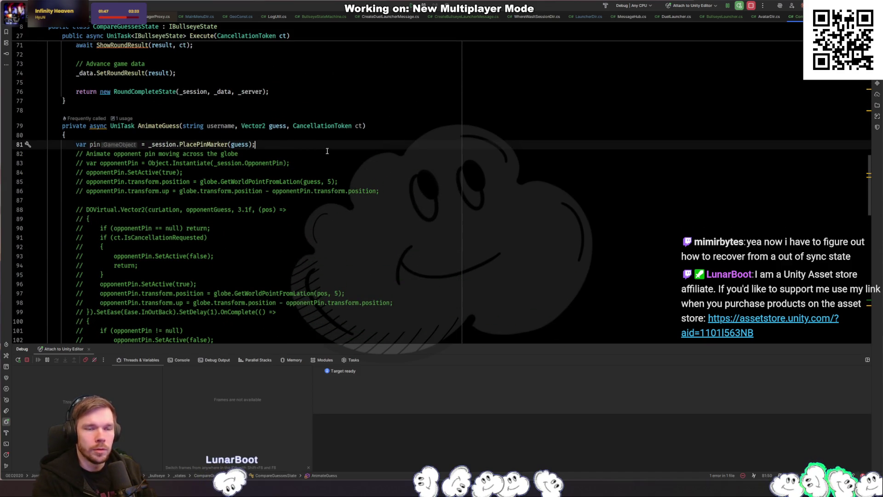
{"action": "key", "text": "Up"}
{"action": "key", "text": "Up"}
{"action": "key", "text": "ctrl+w"}
{"action": "key", "text": "ctrl+w"}
{"action": "key", "text": "BackSpace"}
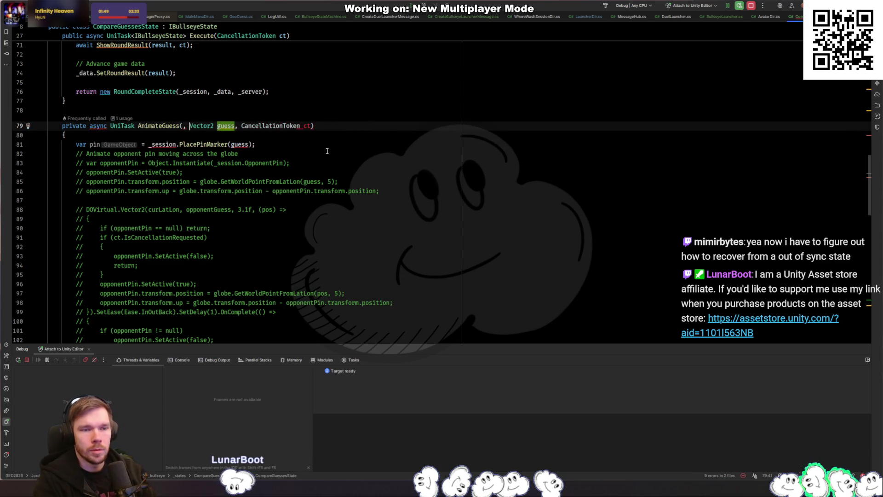
{"action": "key", "text": "BackSpace"}
{"action": "key", "text": "BackSpace"}
{"action": "key", "text": "Down"}
{"action": "key", "text": "Down"}
{"action": "key", "text": "End"}
{"action": "key", "text": "Return"}
{"action": "key", "text": "Return"}
{"action": "key", "text": "Up"}
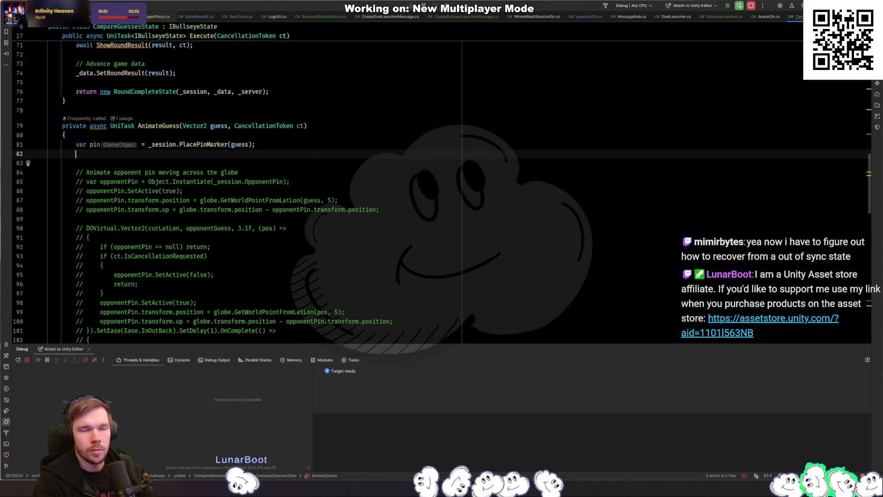
Drop the CancellationToken parameter and change AnimateGuess's async UniTask return type to void
{"action": "key", "text": "Up"}
{"action": "key", "text": "Up"}
{"action": "key", "text": "Up"}
{"action": "key", "text": "End"}
{"action": "key", "text": "Left"}
{"action": "key", "text": "ctrl+w"}
{"action": "key", "text": "ctrl+w"}
{"action": "key", "text": "BackSpace"}
{"action": "key", "text": "BackSpace"}
{"action": "key", "text": "BackSpace"}
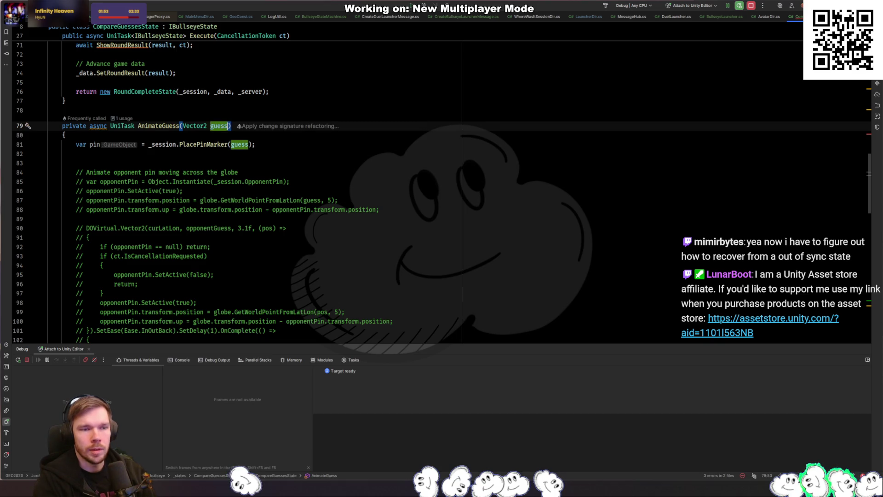
{"action": "key", "text": "ctrl+Left"}
{"action": "key", "text": "ctrl+Left"}
{"action": "key", "text": "ctrl+Left"}
{"action": "key", "text": "ctrl+shift+Left"}
{"action": "key", "text": "ctrl+shift+Left"}
{"action": "key", "text": "BackSpace"}
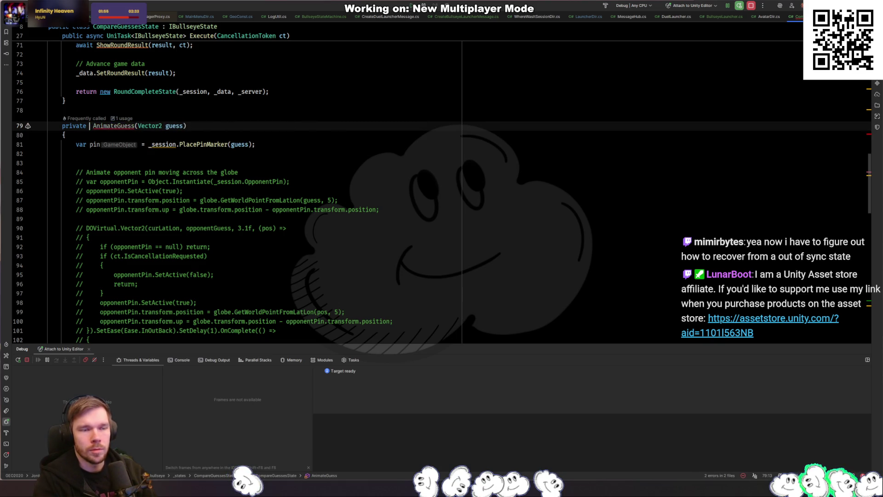
{"action": "type", "text": "void"}
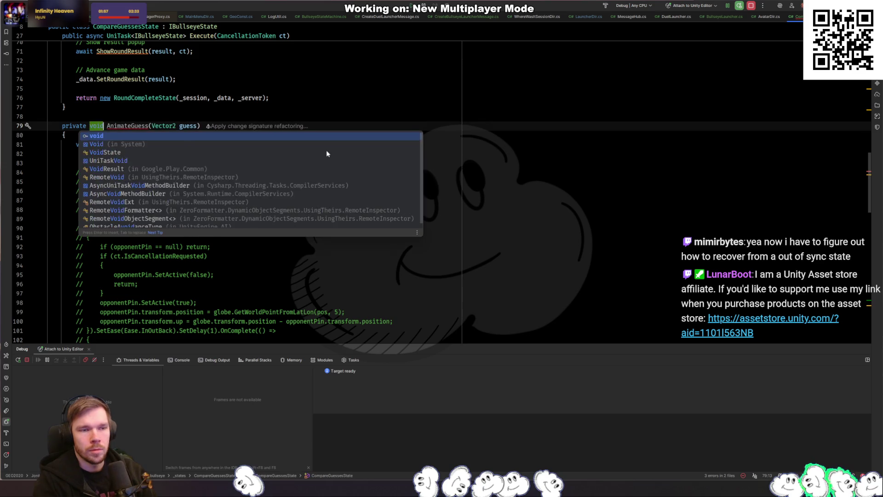
Update the AnimateGuess call on line 58 to pass only the guess, without await
{"action": "key", "text": "ctrl+b"}
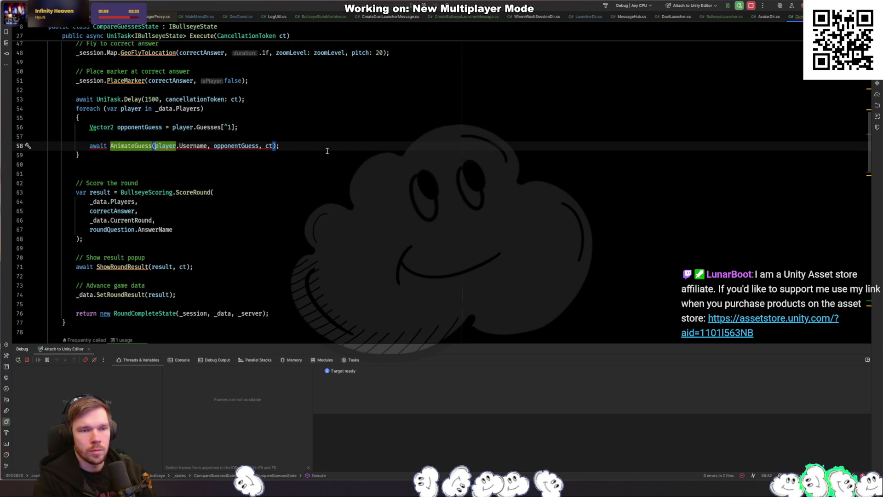
{"action": "key", "text": "ctrl+w"}
{"action": "key", "text": "ctrl+w"}
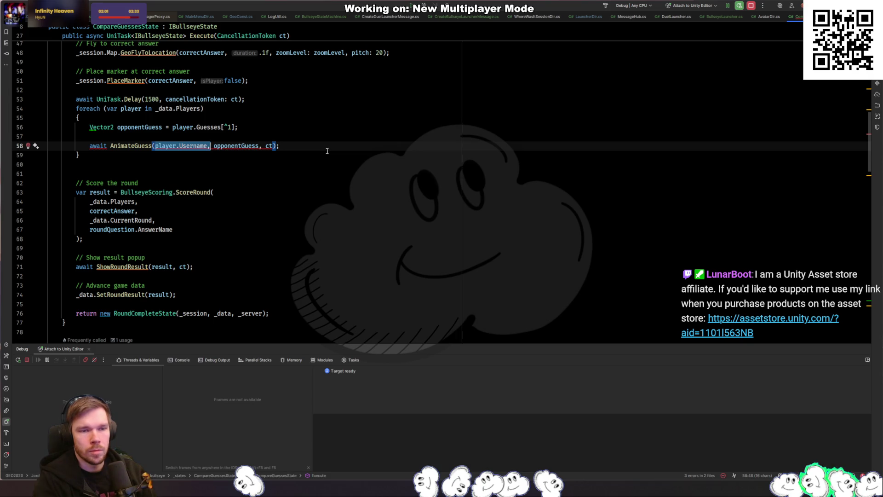
{"action": "key", "text": "Delete"}
{"action": "left_click", "coordinate": [214, 145]}
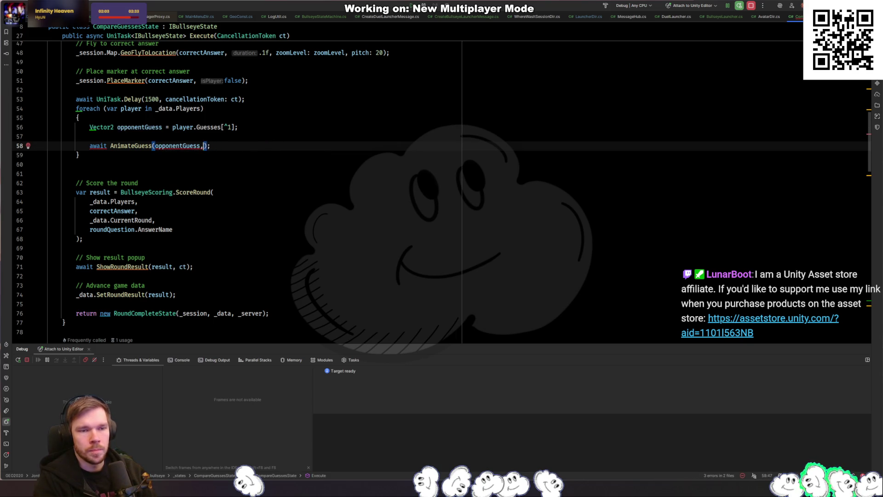
{"action": "key", "text": "BackSpace"}
{"action": "left_click", "coordinate": [109, 146]}
{"action": "key", "text": "ctrl+BackSpace"}
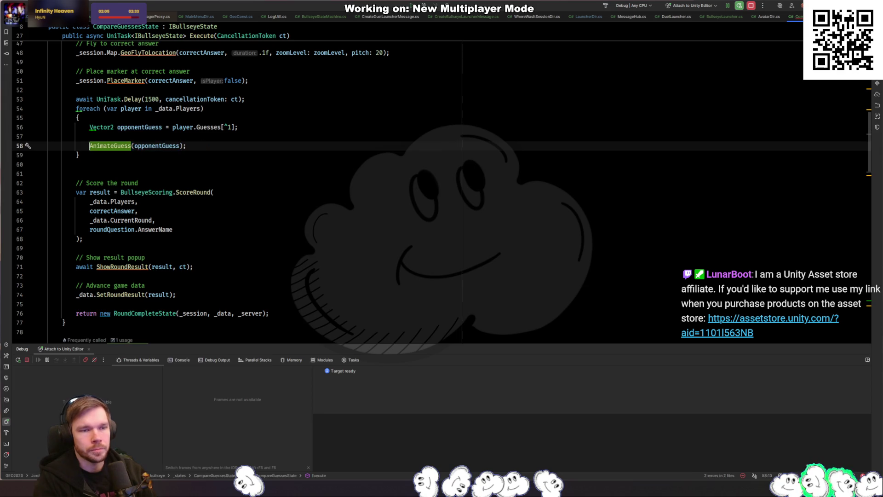
Add _createdPins.Add(pin); right after the pin is placed in AnimateGuess
{"action": "key", "text": "ctrl+b"}
{"action": "key", "text": "Down"}
{"action": "key", "text": "Down"}
{"action": "key", "text": "Down"}
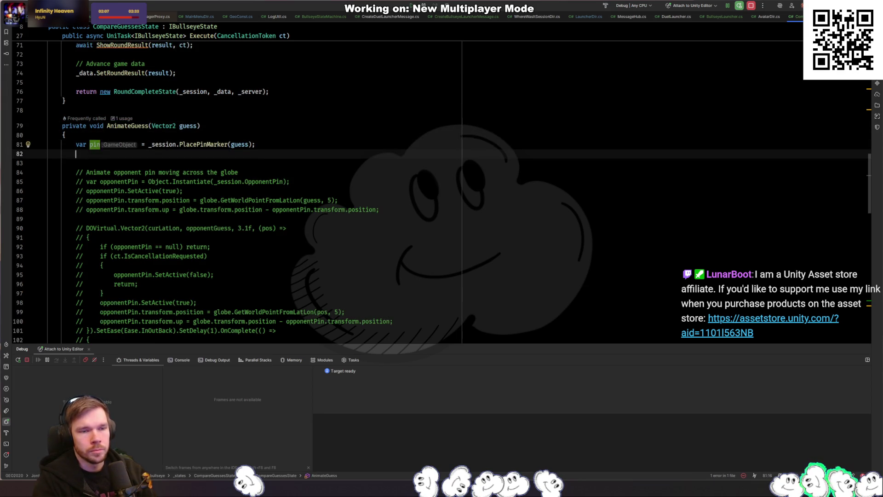
{"action": "key", "text": "Up"}
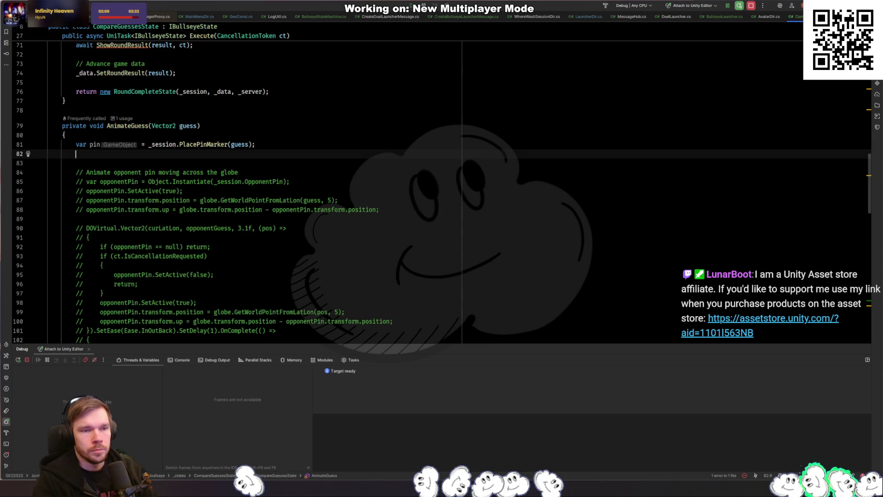
{"action": "type", "text": "_createdPins.Add(pin);"}
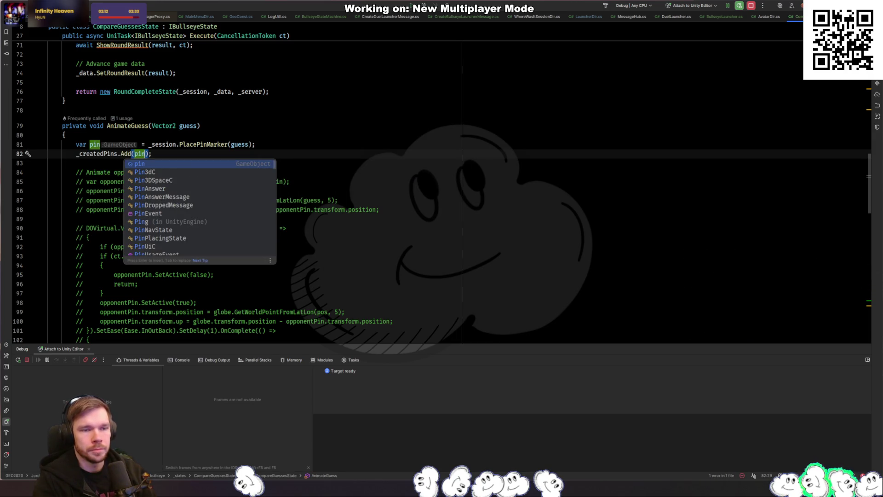
{"action": "key", "text": "Return"}
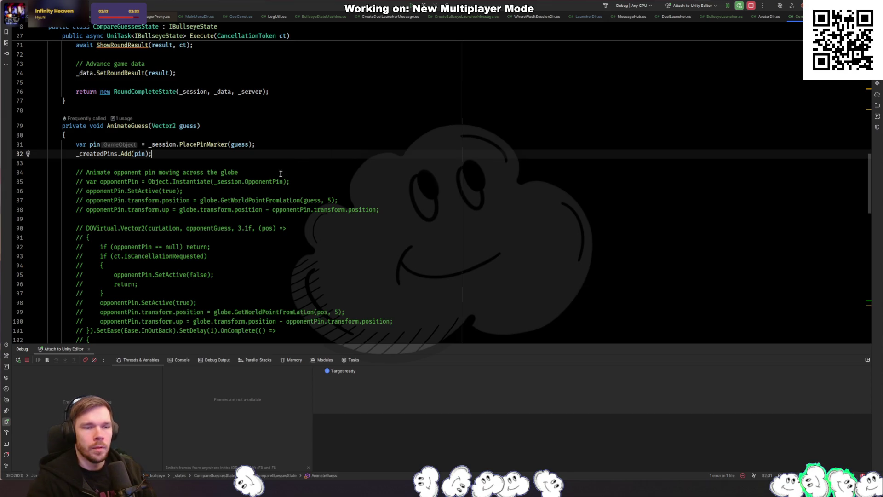
{"action": "left_click", "coordinate": [280, 160]}
{"action": "scroll", "coordinate": [257, 193], "scroll_direction": "up", "scroll_amount": 5}
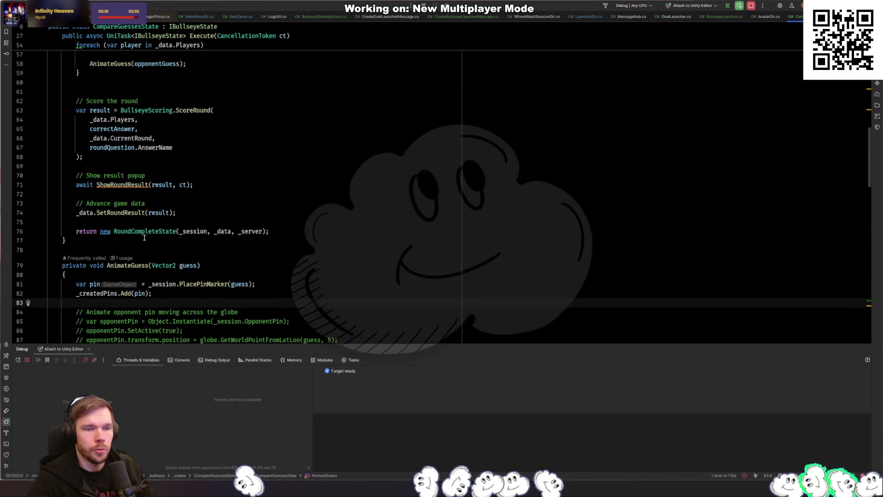
Insert a foreach over _createdPins with variable pin above the return, destroying each pin inside
{"action": "left_click", "coordinate": [144, 223]}
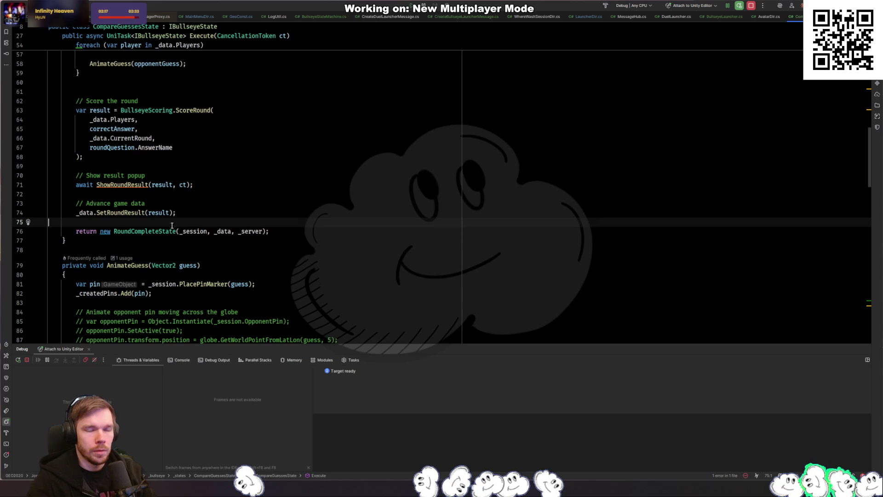
{"action": "key", "text": "Return"}
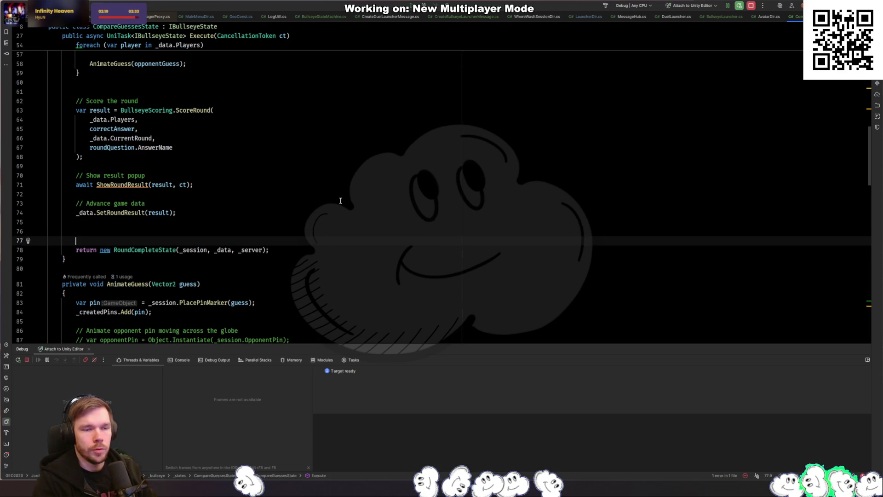
{"action": "type", "text": "forea"}
{"action": "key", "text": "Return"}
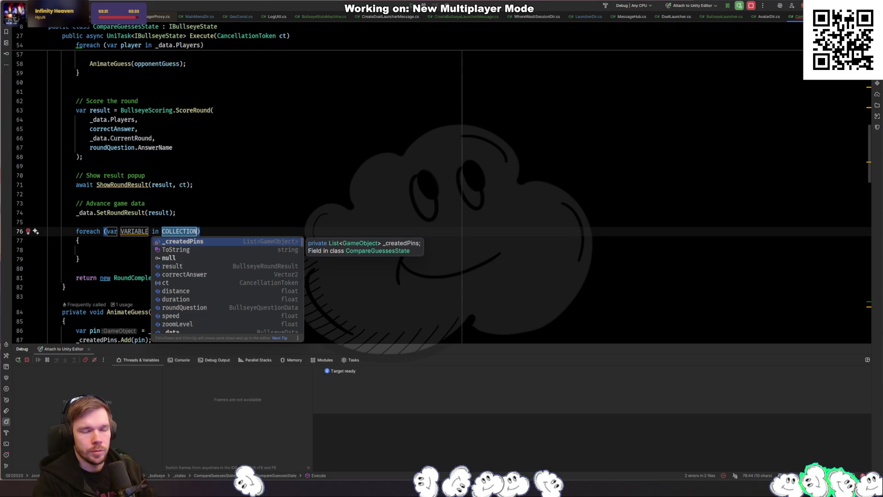
{"action": "type", "text": "_crea"}
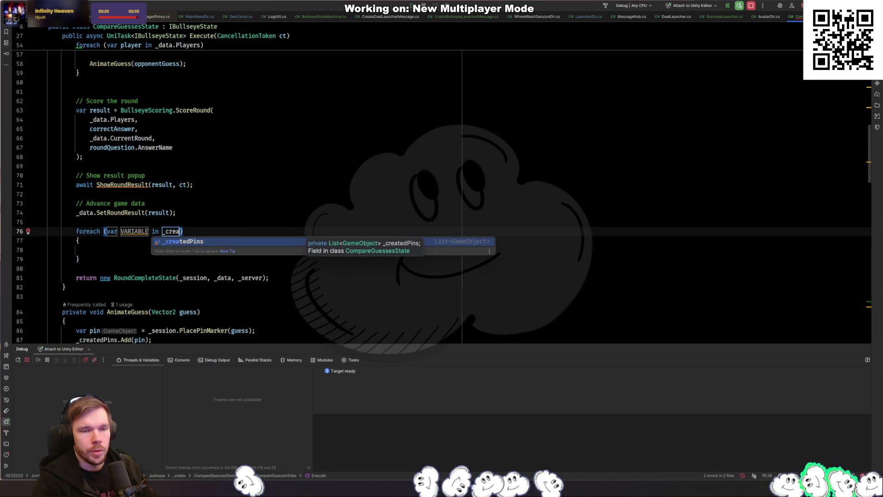
{"action": "key", "text": "Return"}
{"action": "type", "text": "pin"}
{"action": "key", "text": "Return"}
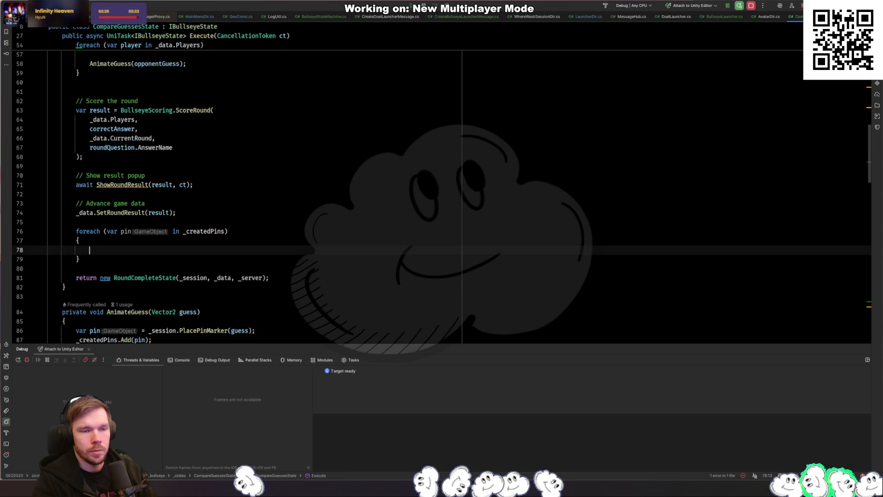
{"action": "type", "text": "Object.Destroy(pin);"}
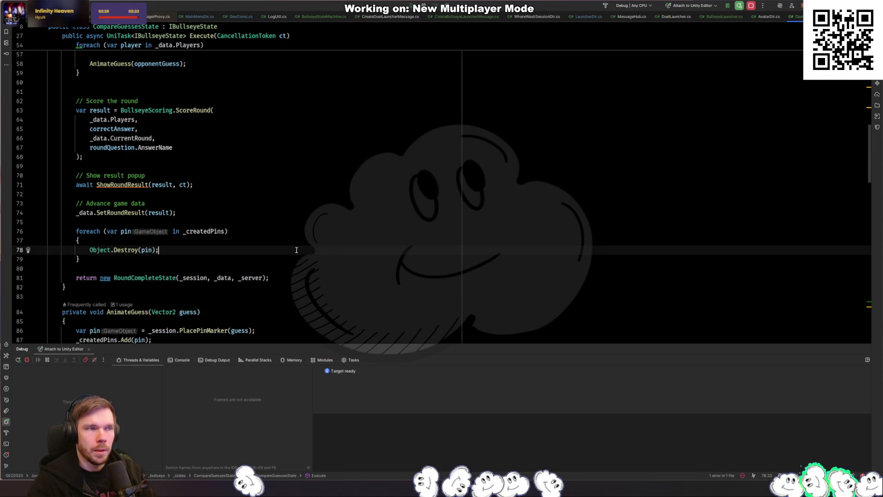
{"action": "key", "text": "alt+Tab"}
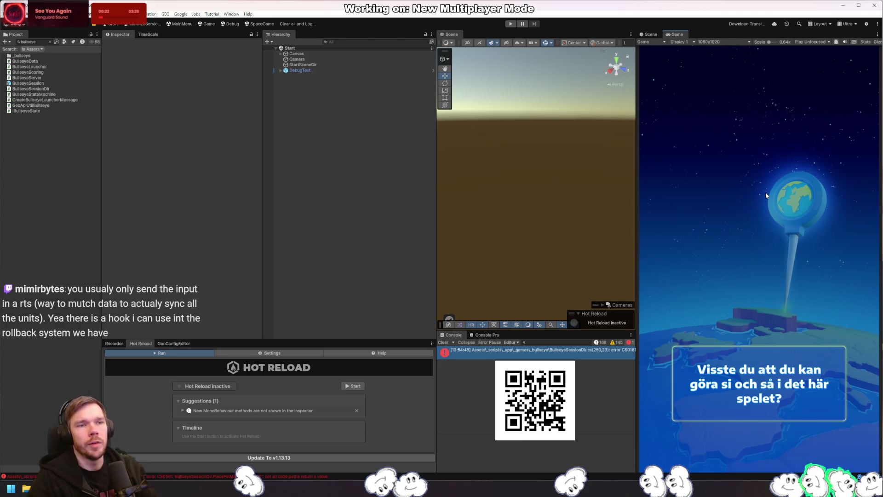
Try play mode, then open the CS0161 error at PlacePinMarker in BullseyeSessionDir.cs
{"action": "left_click", "coordinate": [511, 24]}
{"action": "double_click", "coordinate": [587, 351]}
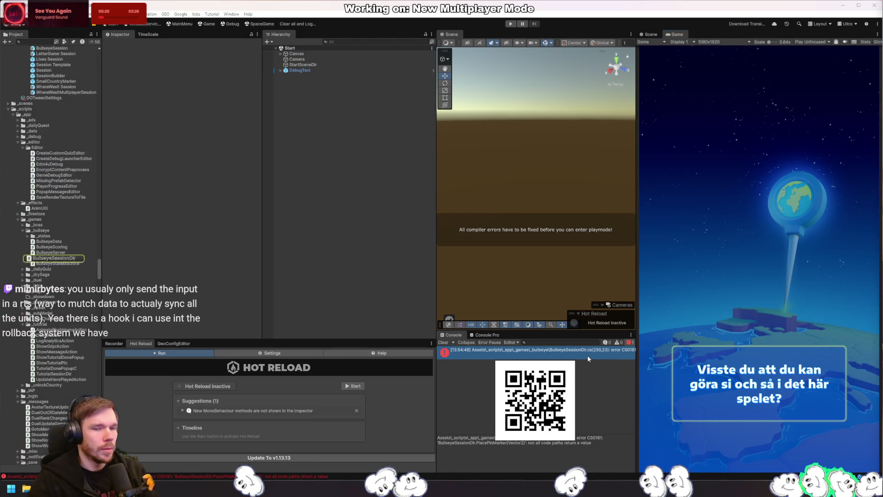
Add 'return pin;' after line 255 at the end of PlacePinMarker and switch back to Unity
{"action": "left_click", "coordinate": [247, 155]}
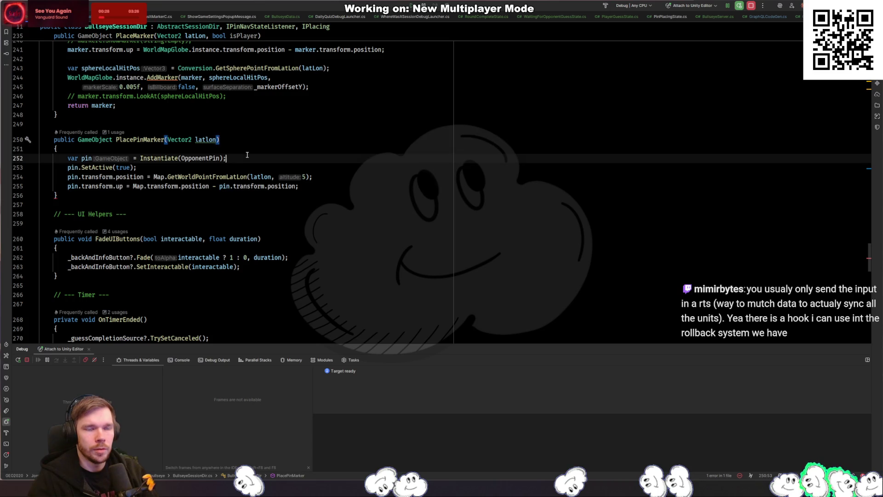
{"action": "left_click", "coordinate": [317, 187]}
{"action": "key", "text": "Return"}
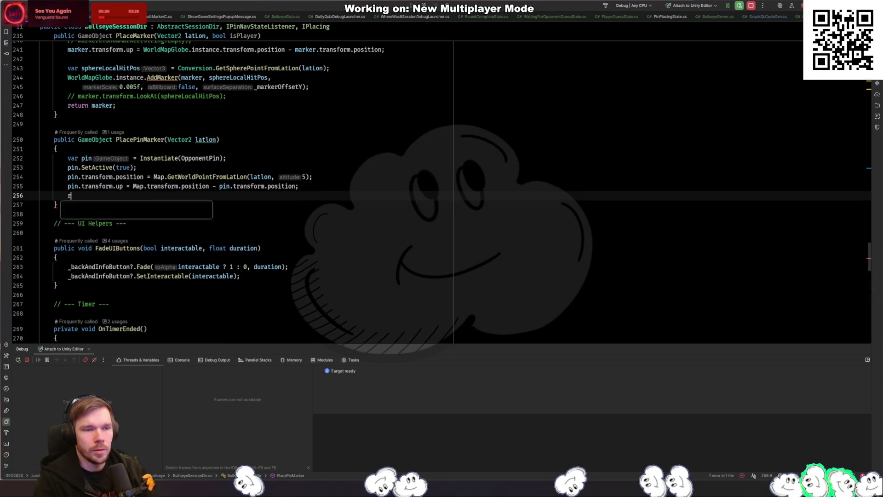
{"action": "type", "text": "return pin;"}
{"action": "key", "text": "alt+Tab"}
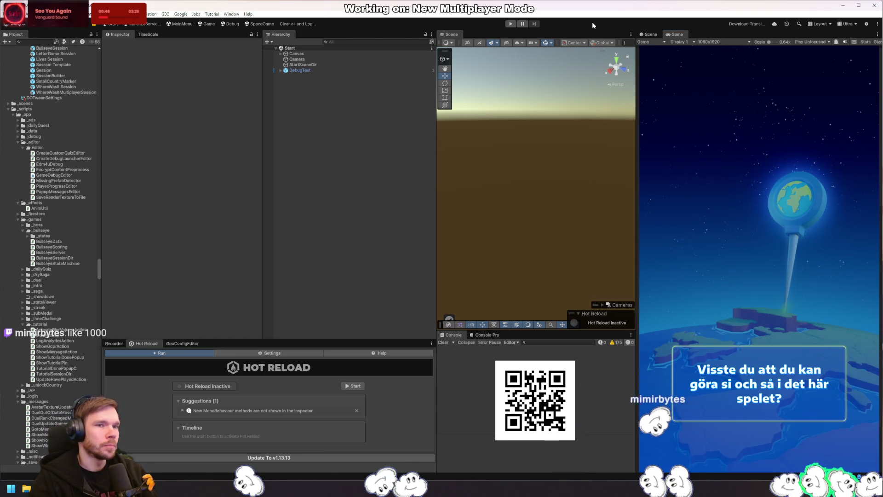
Enter play mode, visit the Duels screen and return Home until Rider breaks in PlayerGuessState
{"action": "left_click", "coordinate": [511, 24]}
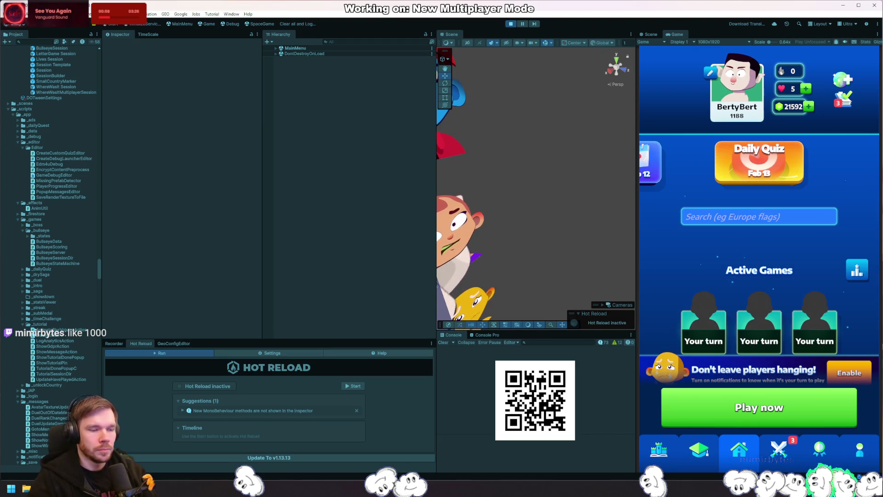
{"action": "left_click", "coordinate": [780, 468]}
{"action": "left_click", "coordinate": [739, 449]}
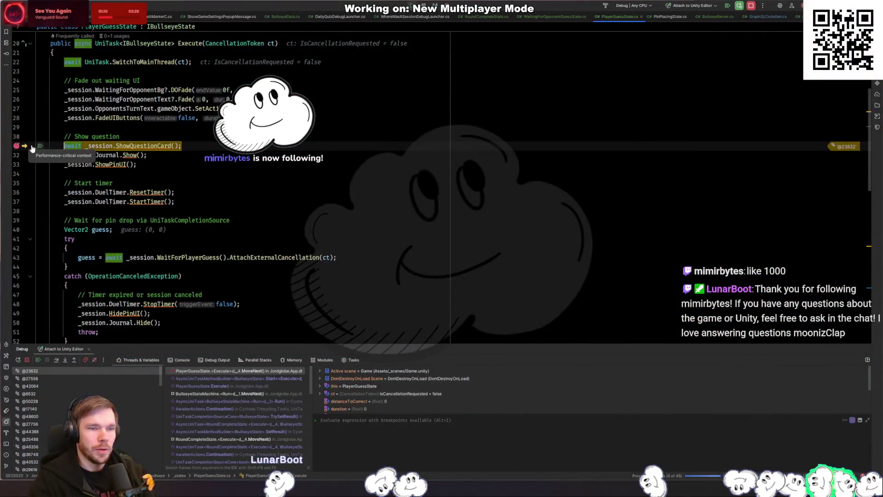
Follow the NullReferenceException stack trace to ShowQuestionCard, breakpoint line 202, and rerun the game
{"action": "key", "text": "F5"}
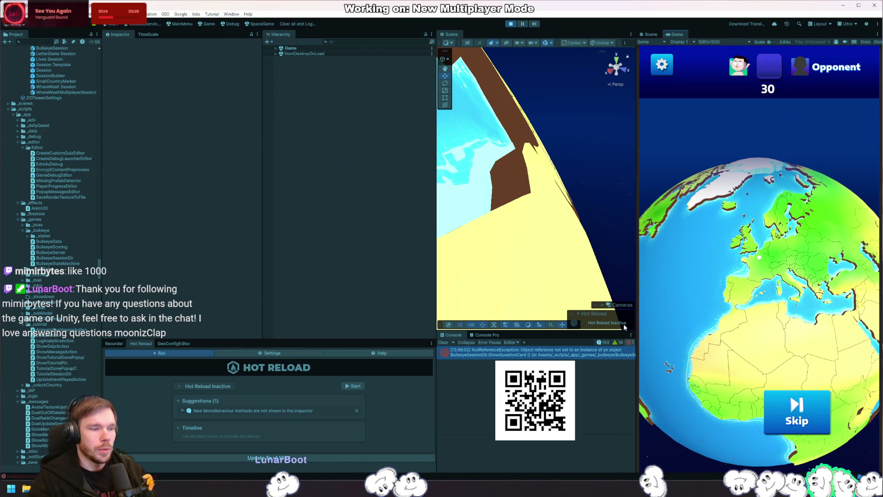
{"action": "left_click", "coordinate": [614, 355]}
{"action": "left_click", "coordinate": [529, 448]}
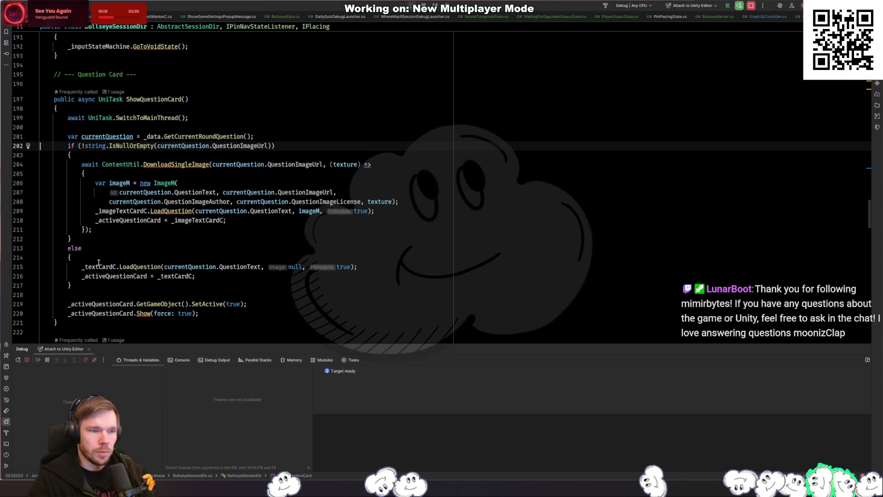
{"action": "left_click", "coordinate": [20, 146]}
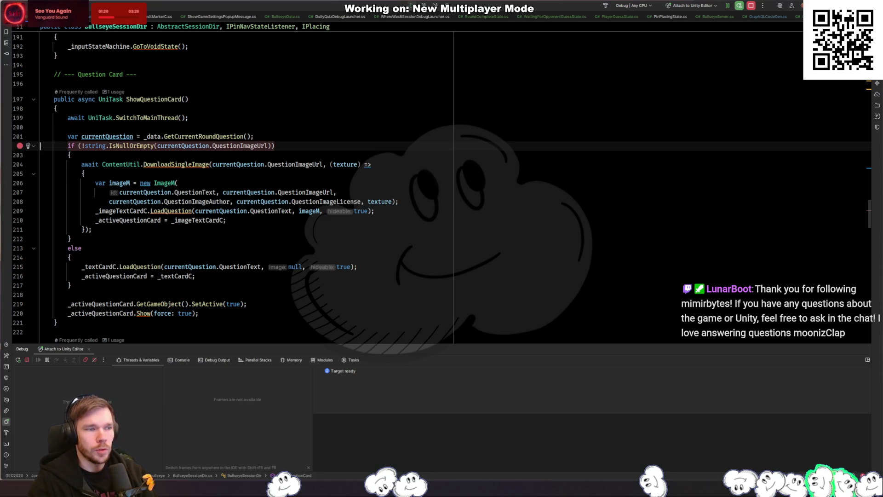
{"action": "key", "text": "alt+Tab"}
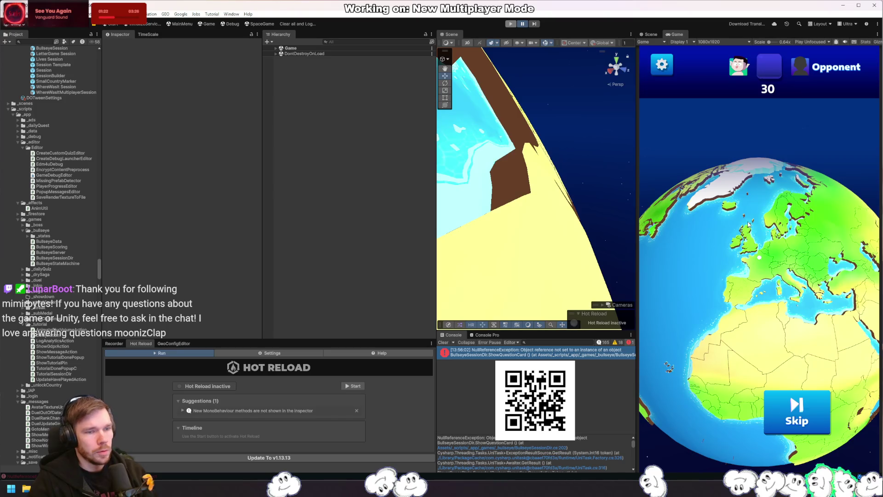
{"action": "key", "text": "ctrl+p"}
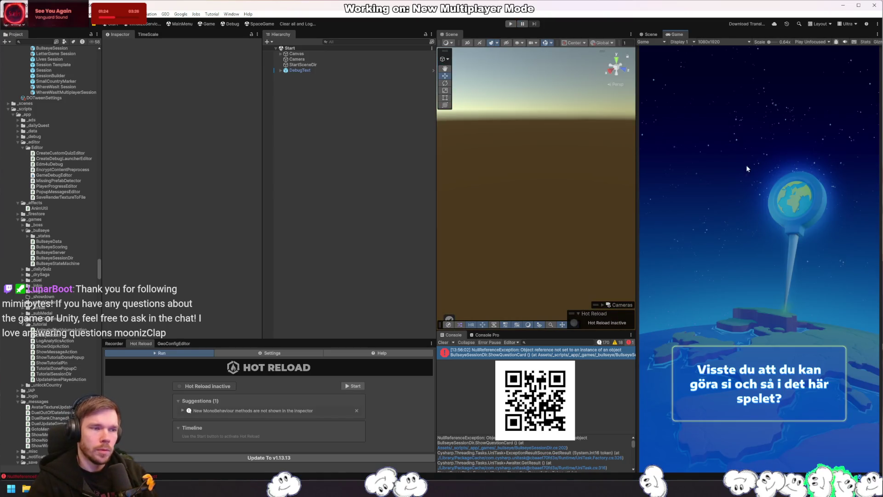
{"action": "left_click", "coordinate": [510, 24]}
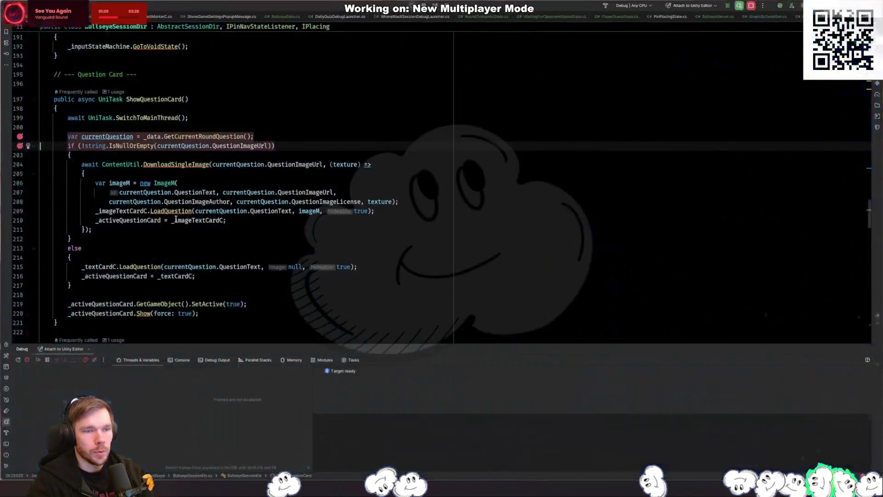
Step into GetCurrentRoundQuestion, see RoundData is empty (Count = 0), resume, and view FromServerData in BullseyeData.cs
{"action": "left_click", "coordinate": [228, 139], "text": "ctrl"}
{"action": "left_click", "coordinate": [18, 157]}
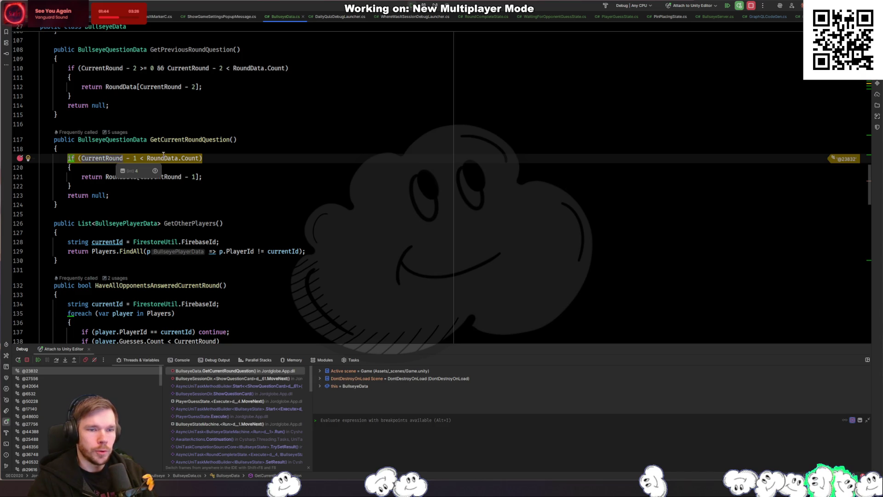
{"action": "left_click", "coordinate": [169, 171]}
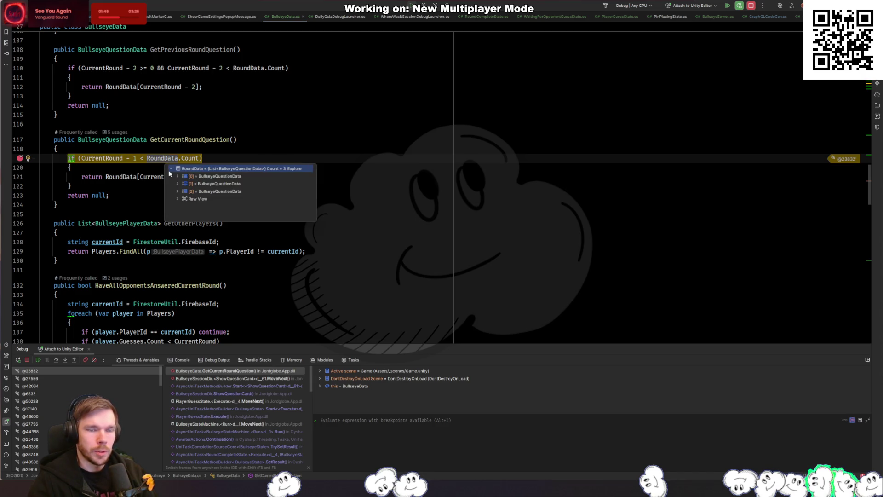
{"action": "left_click", "coordinate": [138, 169]}
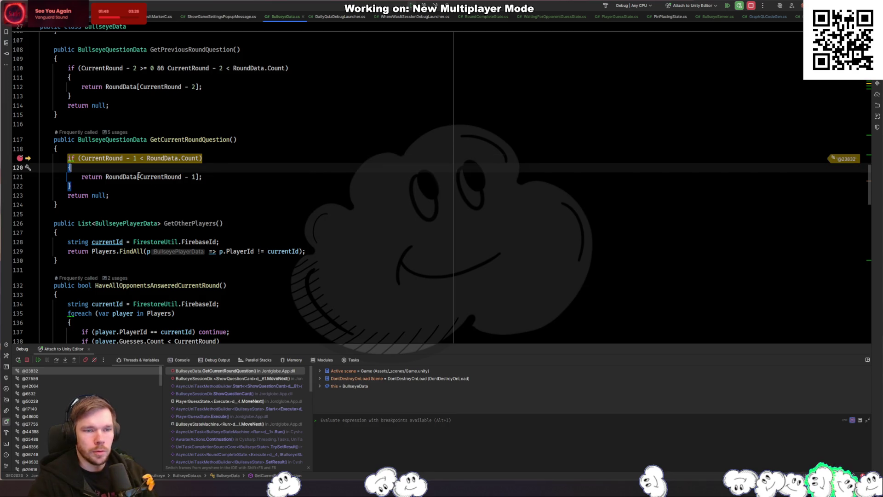
{"action": "mouse_move", "coordinate": [138, 176]}
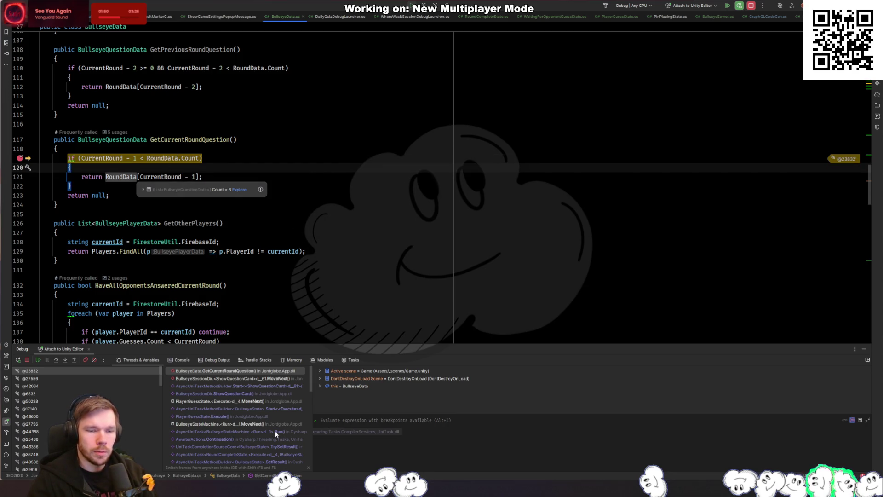
{"action": "key", "text": "shift+F11"}
{"action": "key", "text": "F5"}
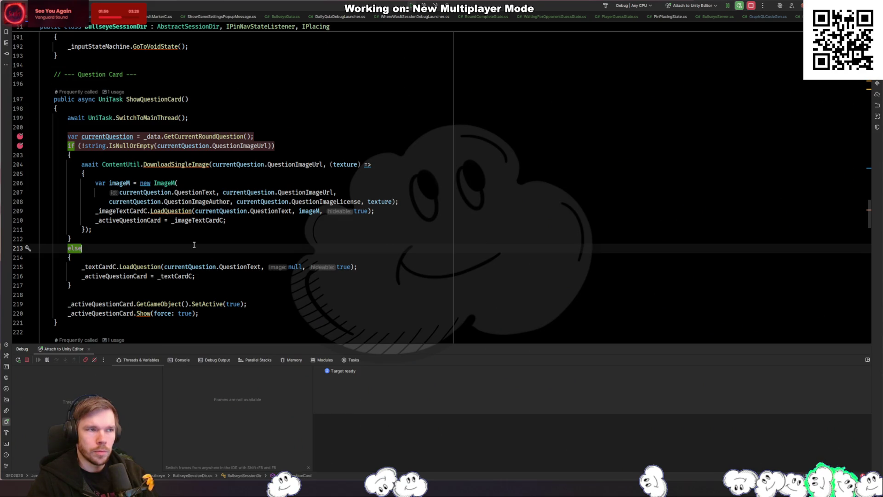
{"action": "key", "text": "ctrl+alt+Left"}
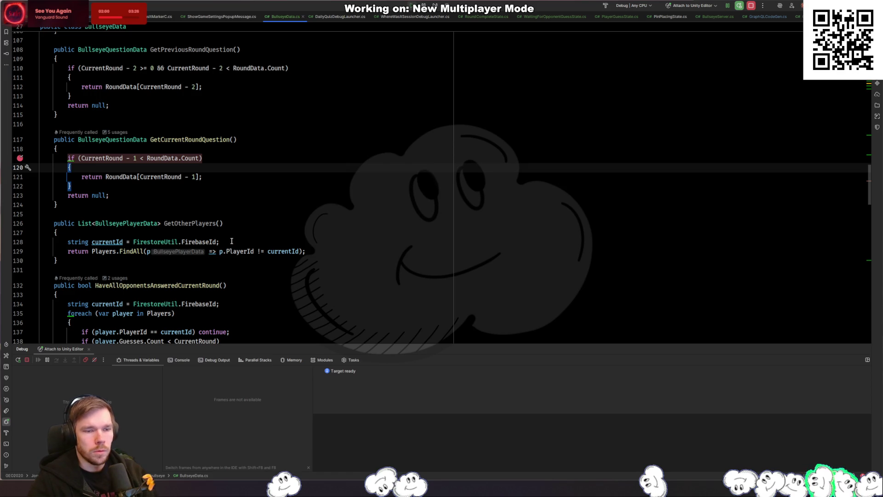
{"action": "scroll", "coordinate": [232, 241], "scroll_direction": "down", "scroll_amount": 20}
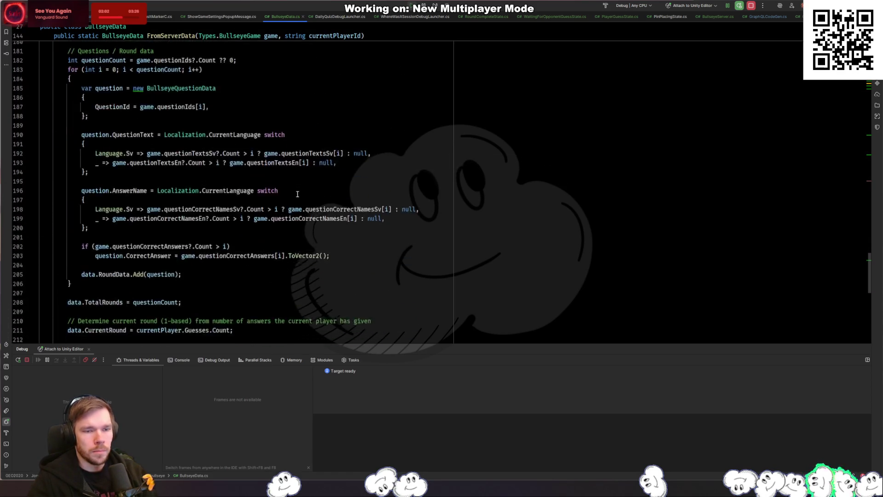
Set a breakpoint on the CurrentRound assignment on line 211 and check where CurrentRound is used
{"action": "scroll", "coordinate": [297, 194], "scroll_direction": "down", "scroll_amount": 4}
{"action": "left_click", "coordinate": [264, 222]}
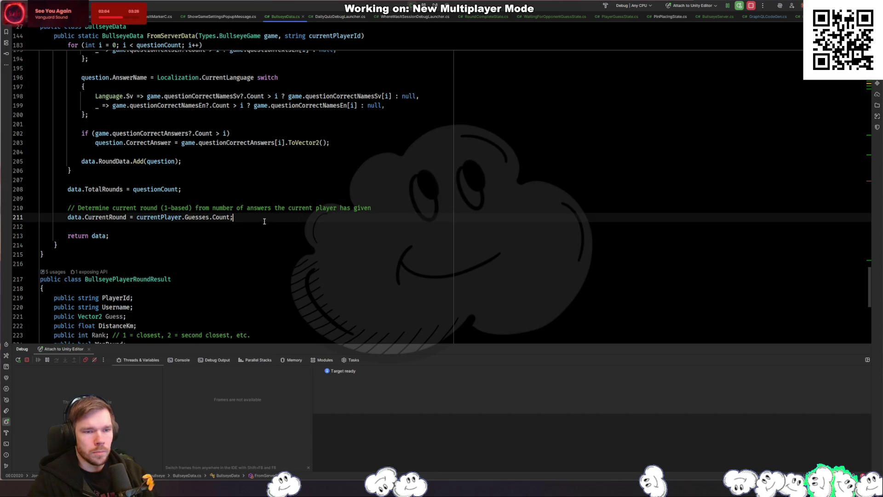
{"action": "left_click", "coordinate": [20, 217]}
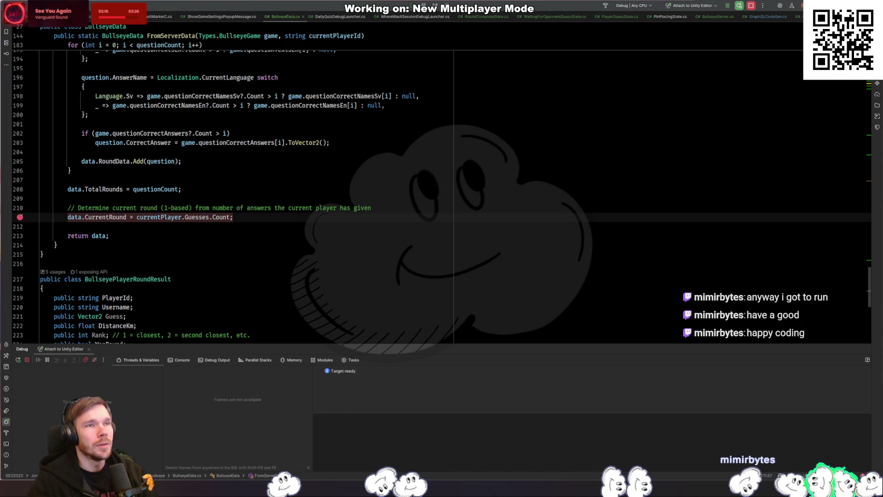
{"action": "left_click", "coordinate": [105, 217]}
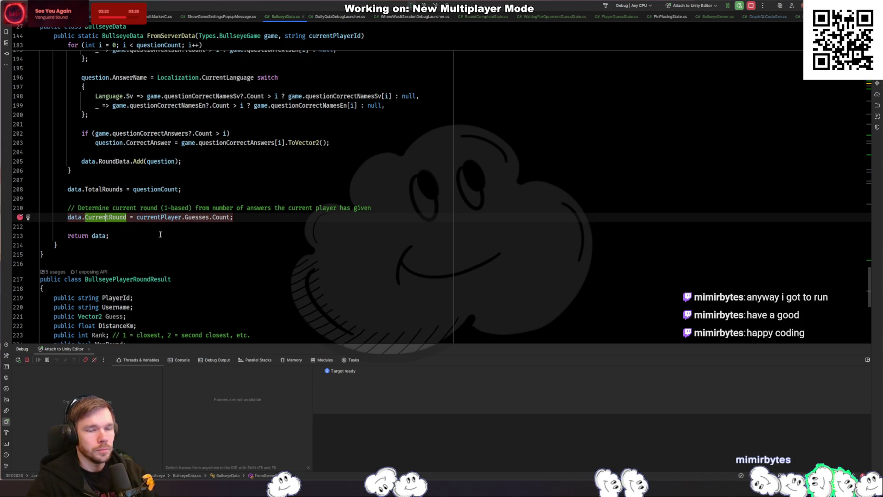
Make line 211 assign currentPlayer.Guesses.Count - 1, fixing a stray plus, and recompile in Unity
{"action": "left_click", "coordinate": [258, 219]}
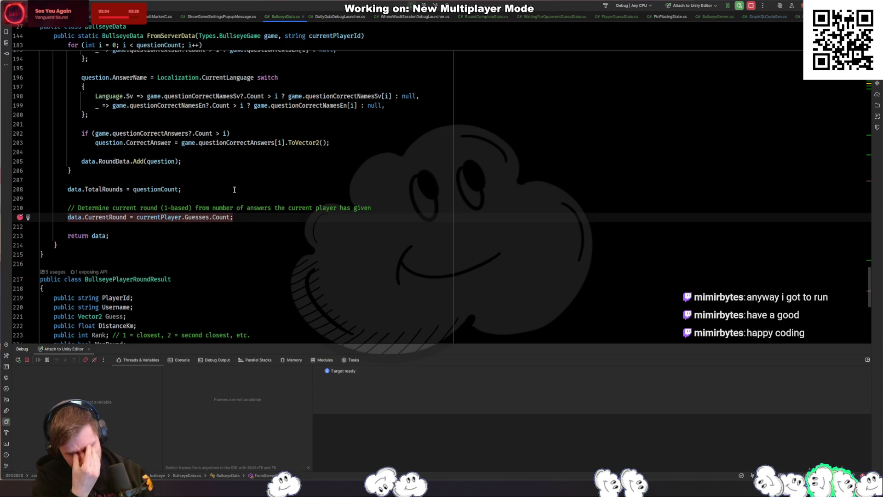
{"action": "key", "text": "Left"}
{"action": "type", "text": "- 1"}
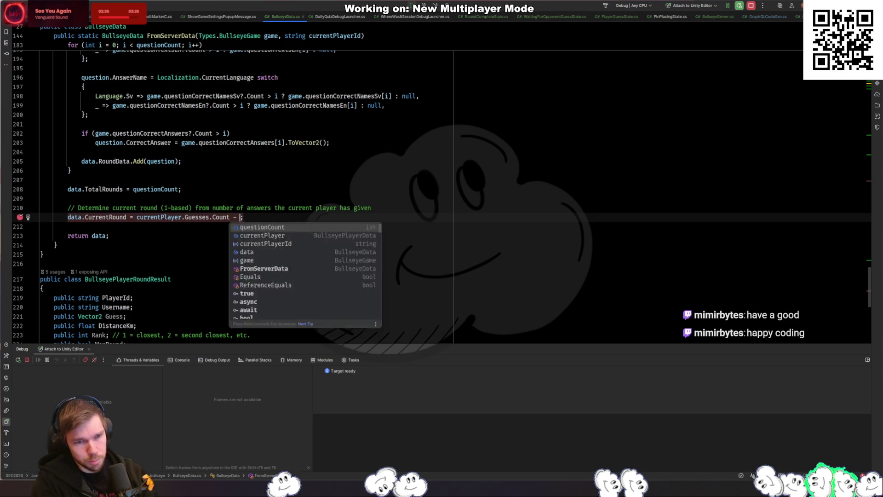
{"action": "key", "text": "alt+Tab"}
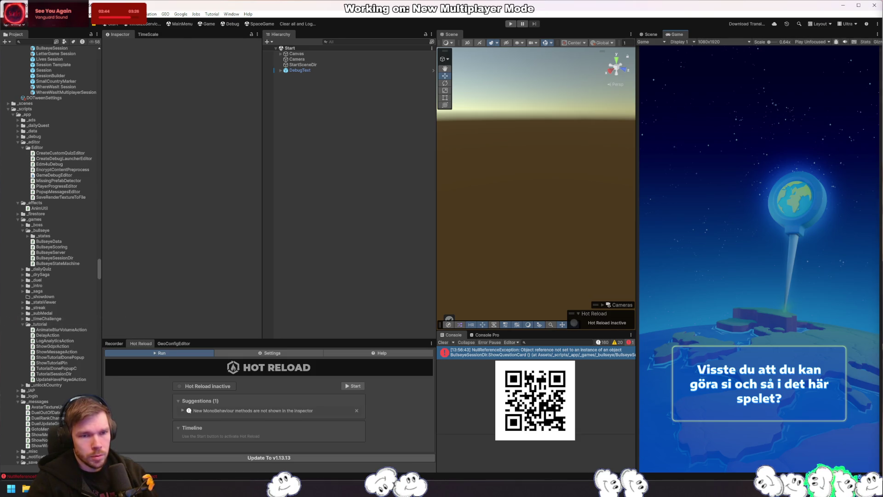
{"action": "key", "text": "alt+Tab"}
{"action": "key", "text": "ctrl+Tab"}
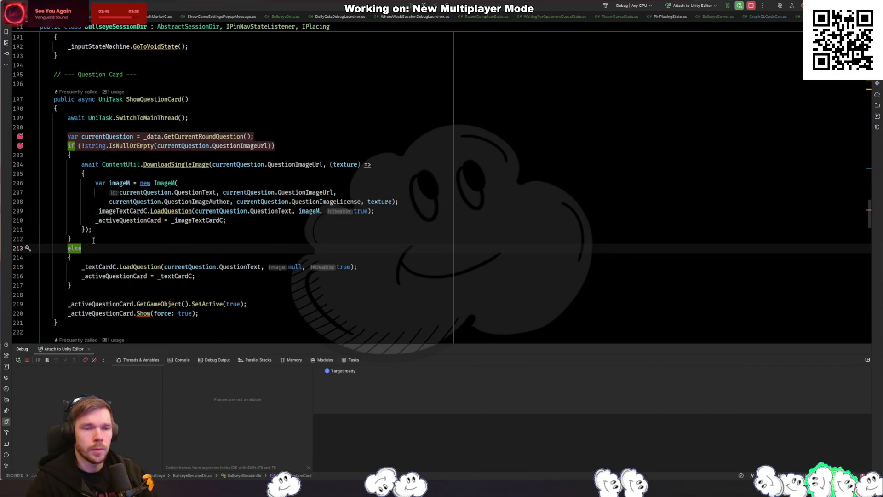
{"action": "key", "text": "ctrl+Tab"}
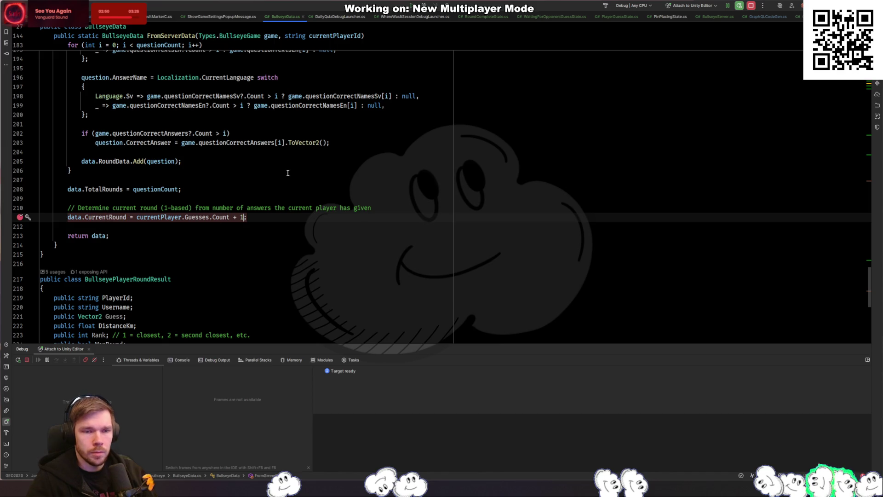
{"action": "key", "text": "Left"}
{"action": "key", "text": "BackSpace"}
{"action": "key", "text": "BackSpace"}
{"action": "type", "text": "-"}
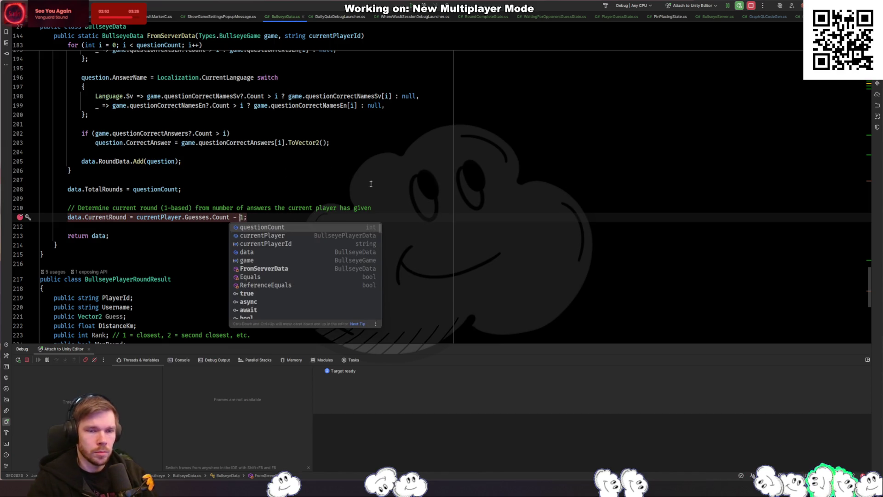
{"action": "key", "text": "Escape"}
{"action": "key", "text": "alt+Tab"}
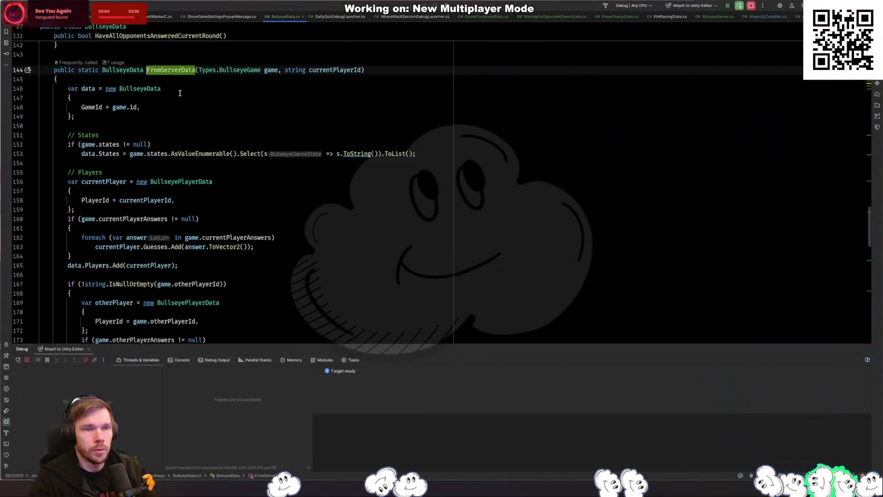
Delete the unused countries line (line 21) from BullseyeLauncher's Launch method, then return to Unity
{"action": "left_click", "coordinate": [188, 70], "text": "ctrl"}
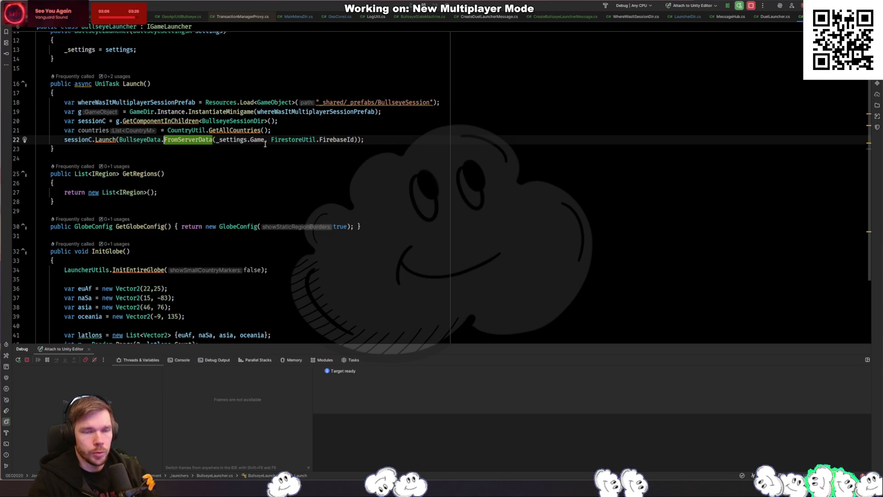
{"action": "left_click", "coordinate": [282, 131]}
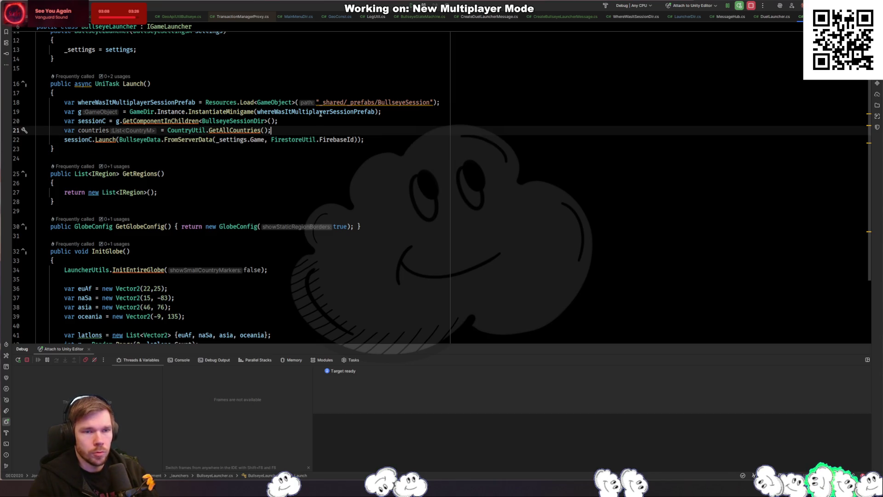
{"action": "key", "text": "ctrl+x"}
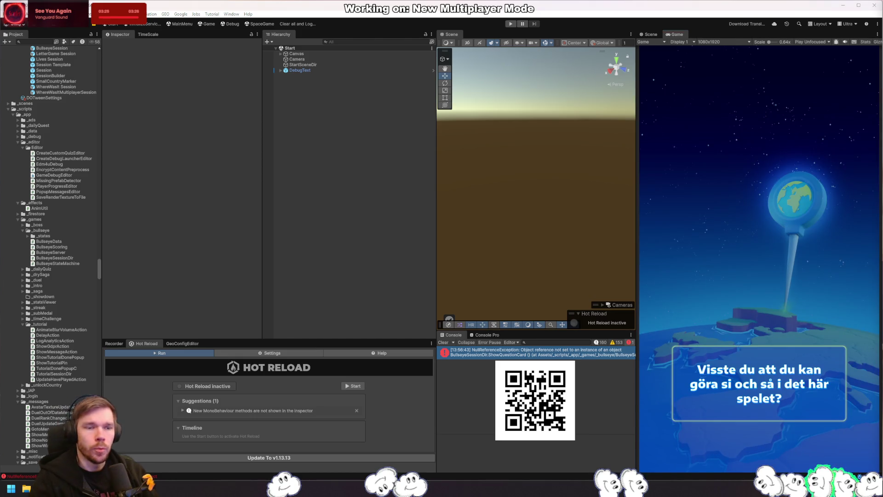
{"action": "key", "text": "alt+Tab"}
{"action": "scroll", "coordinate": [247, 207], "scroll_direction": "down", "scroll_amount": 15}
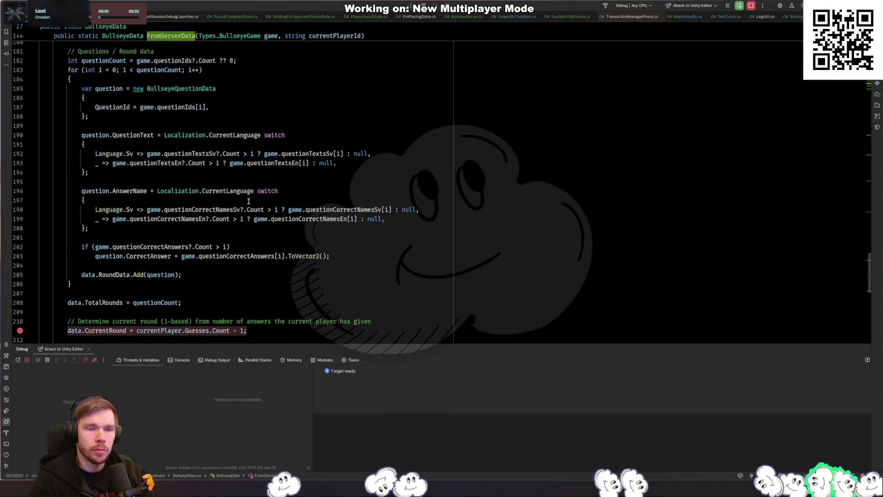
{"action": "key", "text": "alt+Tab"}
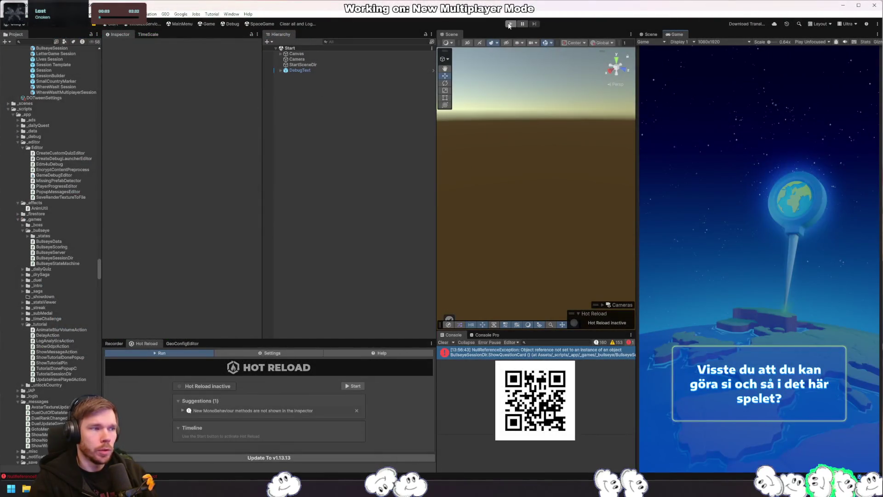
Rewrite line 211 as Mathf.Clamp(currentPlayer.Guesses.Count - 1, 0, 100) + 1 and let Unity recompile
{"action": "key", "text": "alt+Tab"}
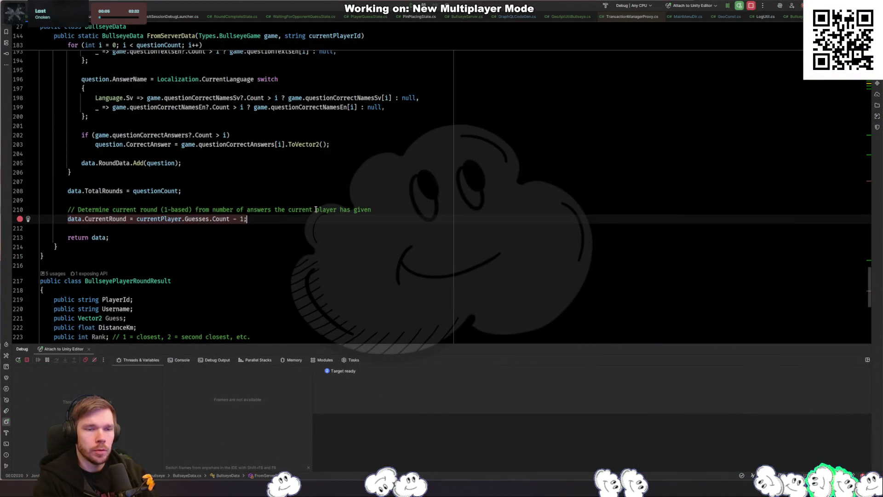
{"action": "key", "text": "alt+Left"}
{"action": "type", "text": "Mathf.cl"}
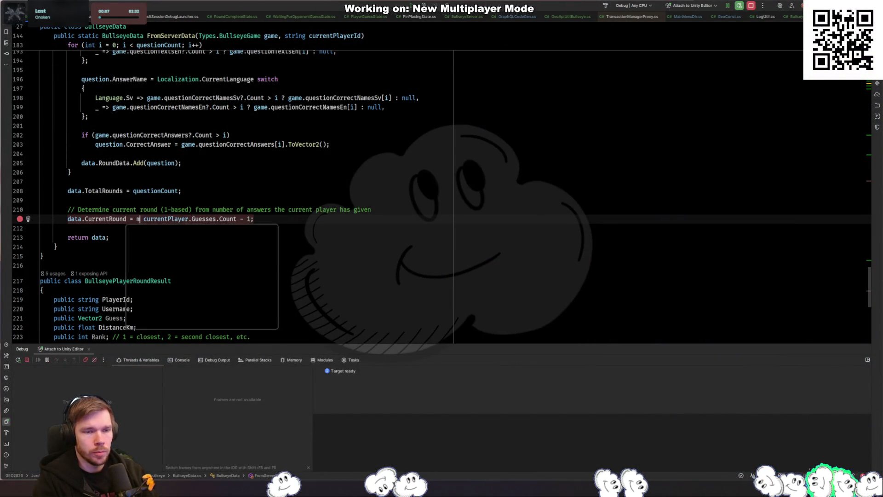
{"action": "type", "text": "a"}
{"action": "key", "text": "Return"}
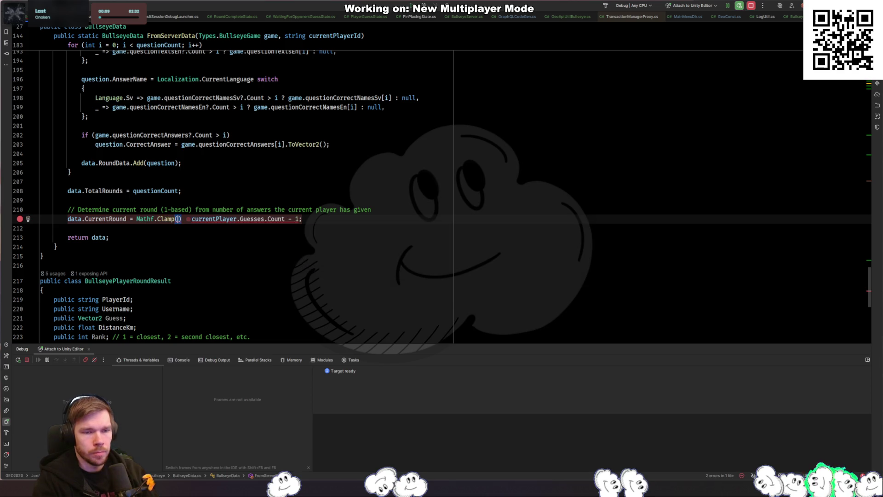
{"action": "type", "text": "0"}
{"action": "key", "text": "Delete"}
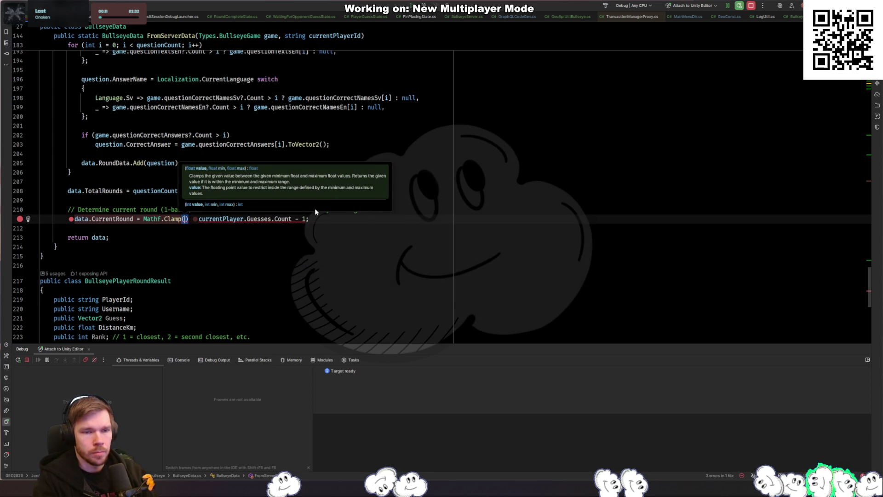
{"action": "key", "text": "BackSpace"}
{"action": "left_click", "coordinate": [294, 219]}
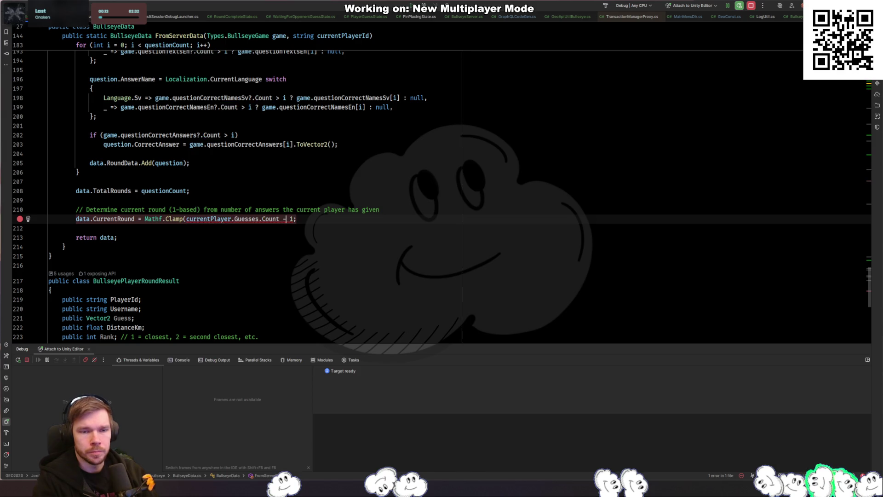
{"action": "type", "text": ", 0, "}
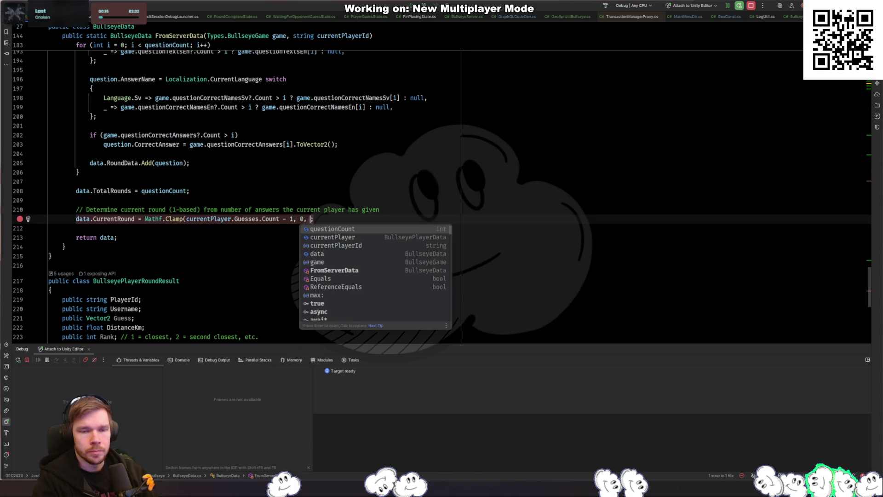
{"action": "type", "text": "10)"}
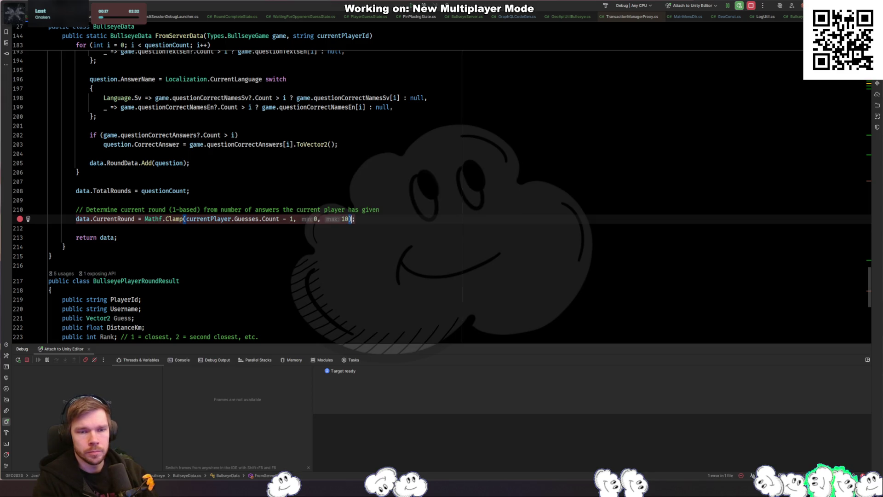
{"action": "key", "text": "Down"}
{"action": "left_click", "coordinate": [349, 218]}
{"action": "type", "text": "0) + 1"}
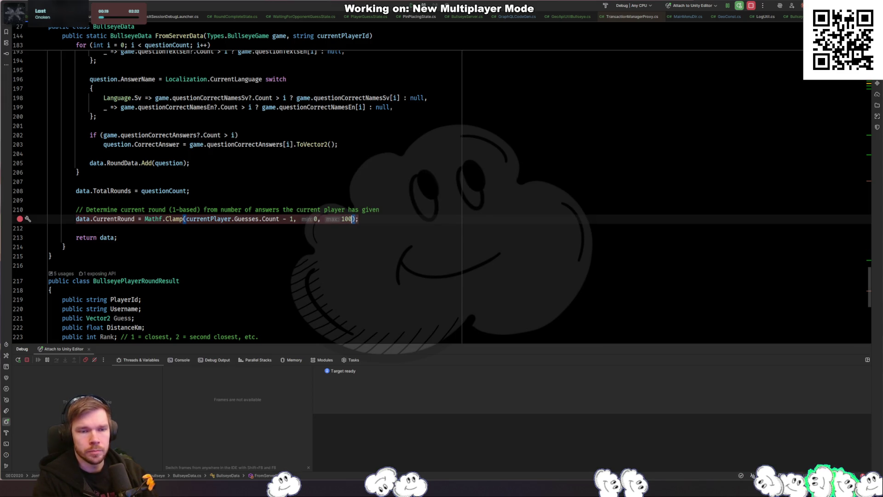
{"action": "key", "text": "alt+Tab"}
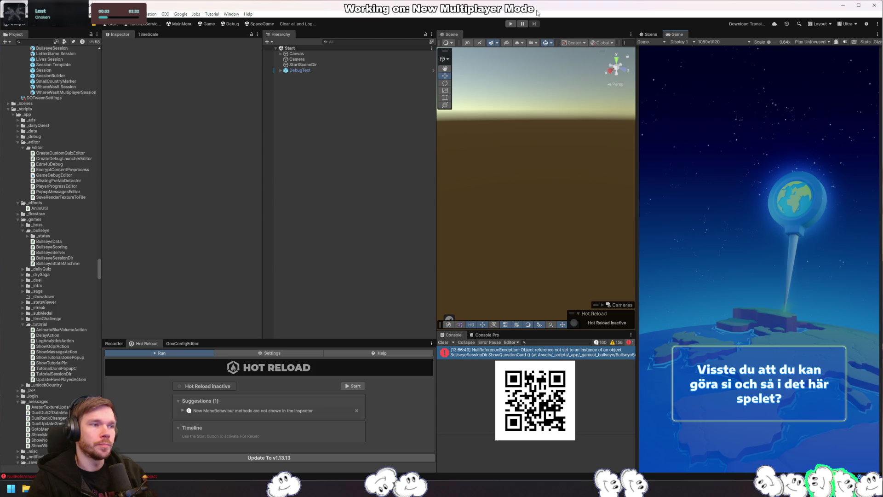
Start play mode, step over the CurrentRound assignment, and resume to the next breakpoint
{"action": "left_click", "coordinate": [510, 24]}
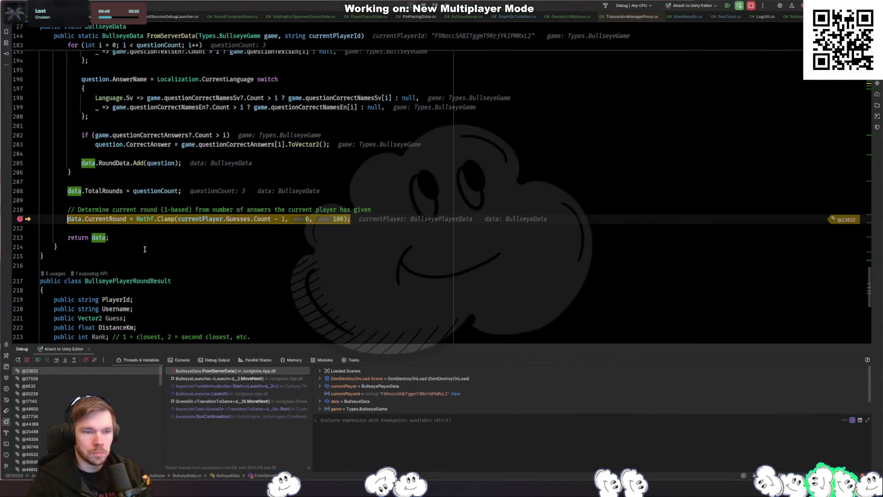
{"action": "key", "text": "F10"}
{"action": "mouse_move", "coordinate": [108, 223]}
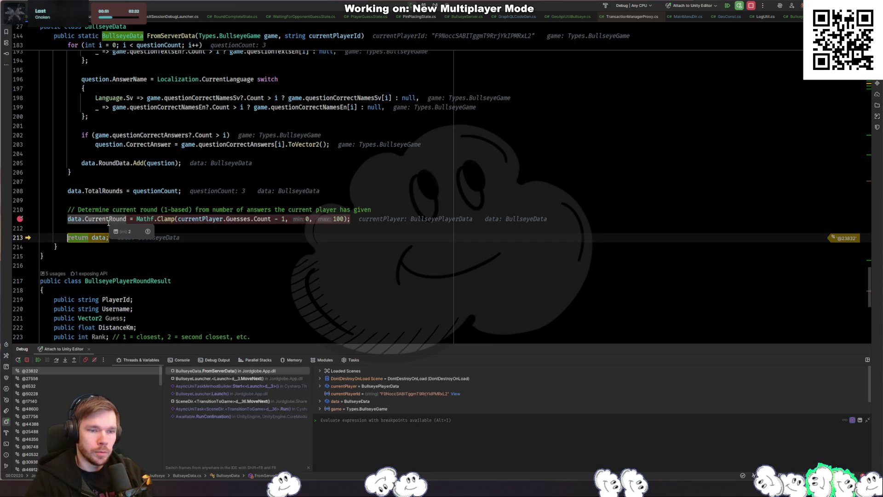
{"action": "key", "text": "F5"}
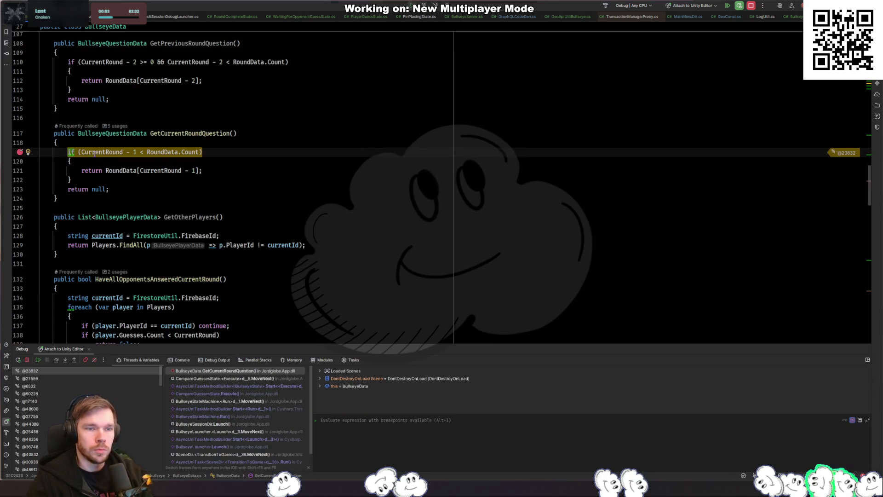
Remove the GetCurrentRoundQuestion breakpoint and inspect RoundData's three items
{"action": "left_click", "coordinate": [20, 152]}
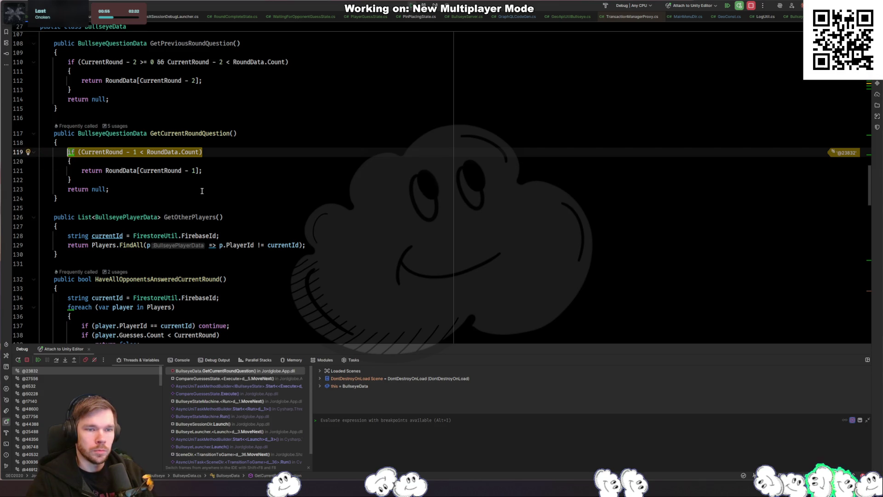
{"action": "left_click", "coordinate": [189, 188]}
{"action": "mouse_move", "coordinate": [161, 175]}
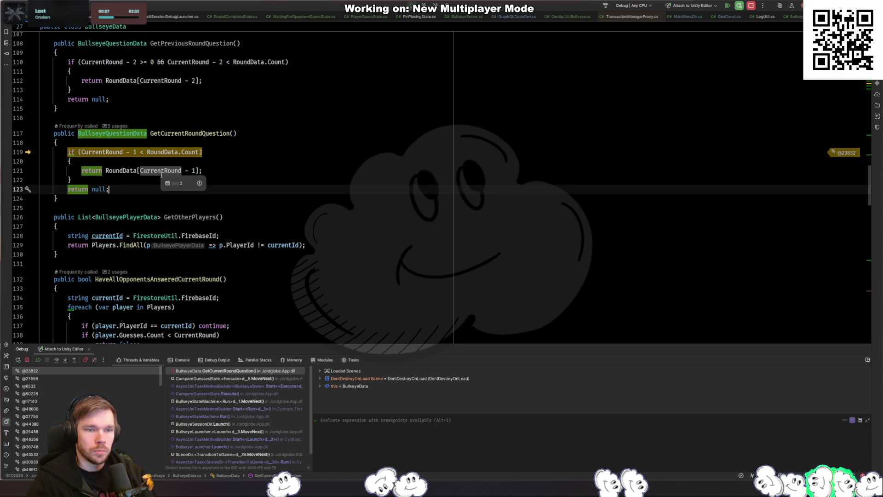
{"action": "left_click", "coordinate": [137, 181]}
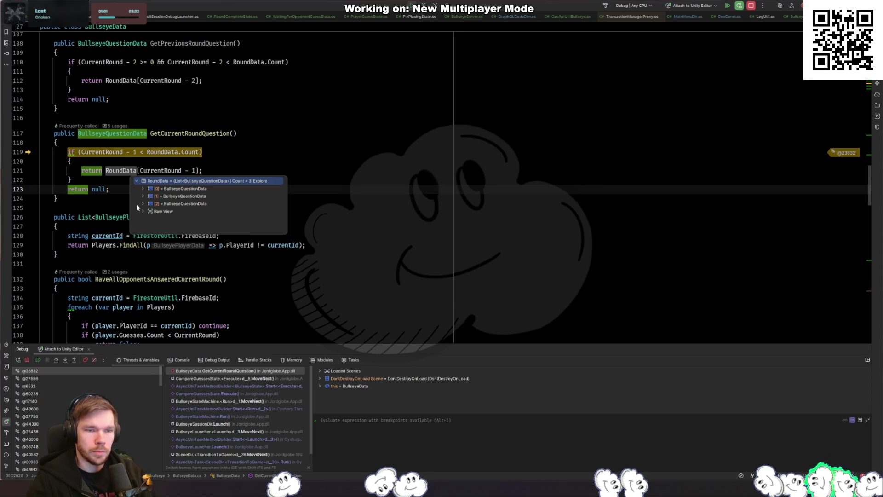
{"action": "left_click", "coordinate": [406, 209]}
Resume the game, inspect currentQuestion's fields in the question card, and continue execution
{"action": "key", "text": "F9"}
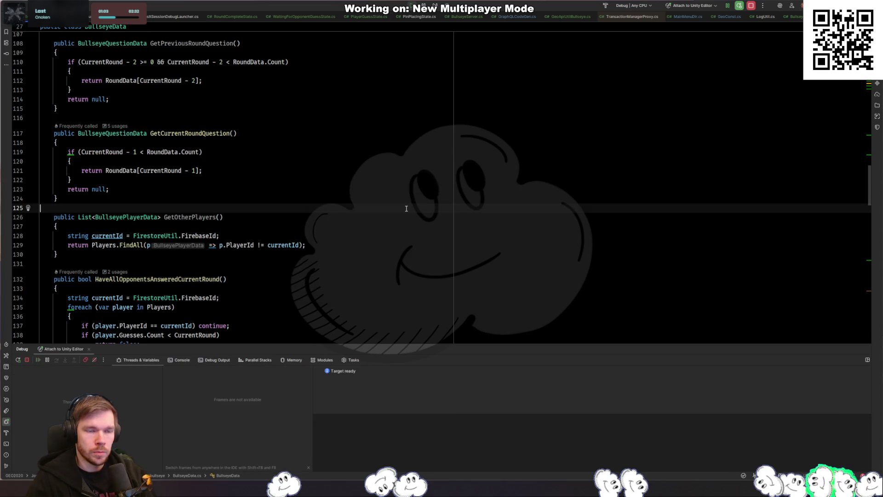
{"action": "key", "text": "alt+Tab"}
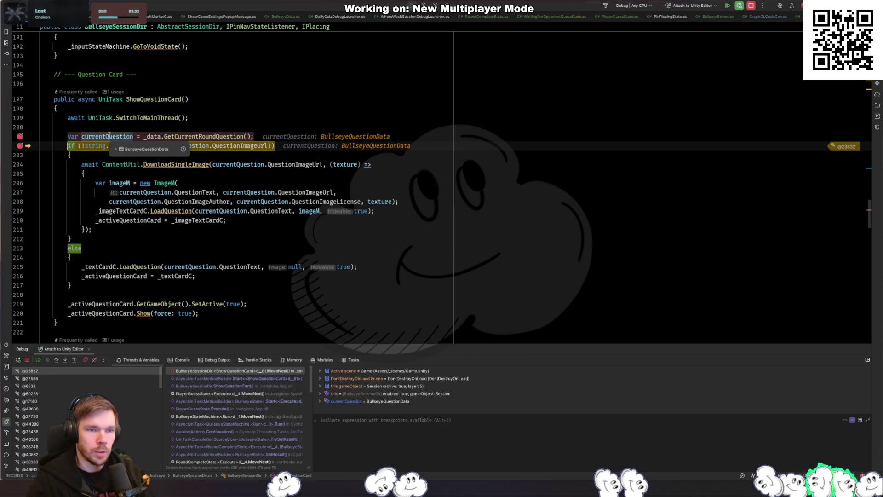
{"action": "left_click", "coordinate": [115, 147]}
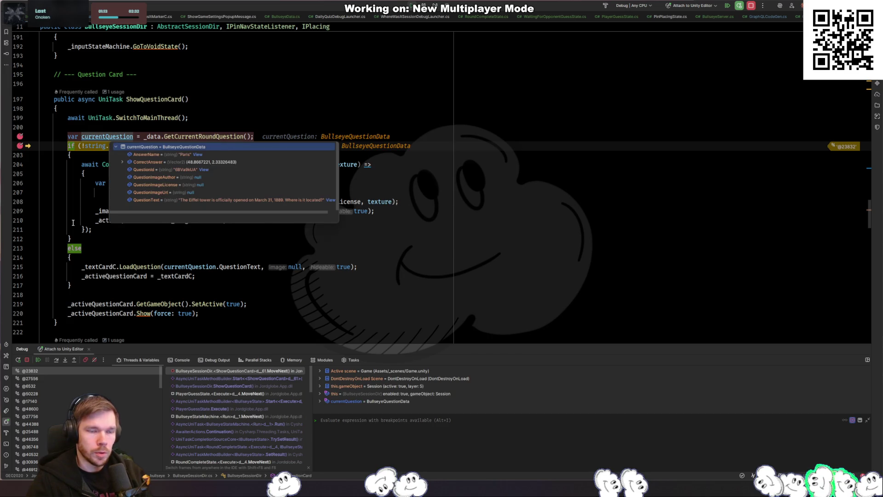
{"action": "key", "text": "F5"}
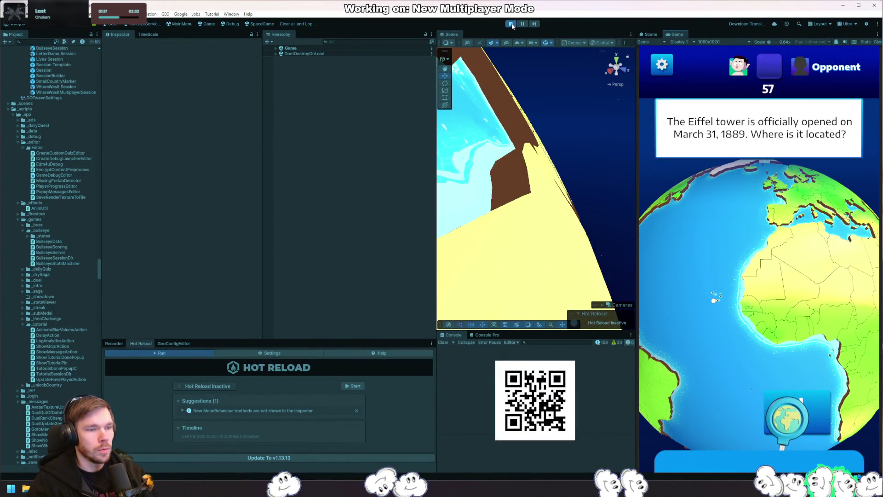
Stop play mode and look through BullseyeSessionDir in Rider
{"action": "left_click", "coordinate": [511, 24]}
{"action": "key", "text": "alt+Tab"}
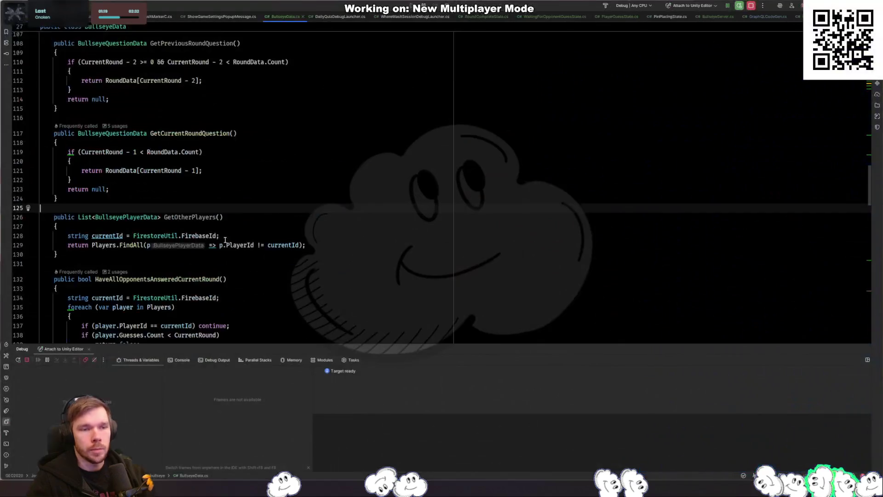
{"action": "left_click", "coordinate": [217, 237]}
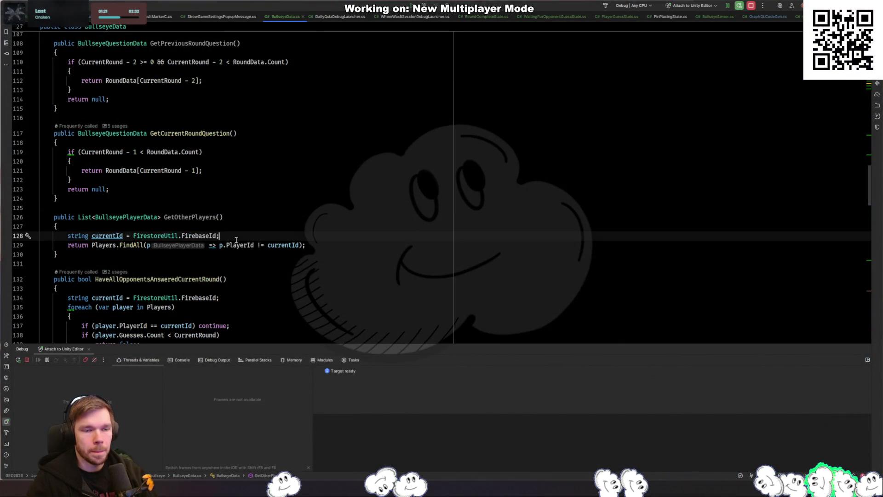
{"action": "key", "text": "ctrl+Tab"}
{"action": "key", "text": "ctrl+Tab"}
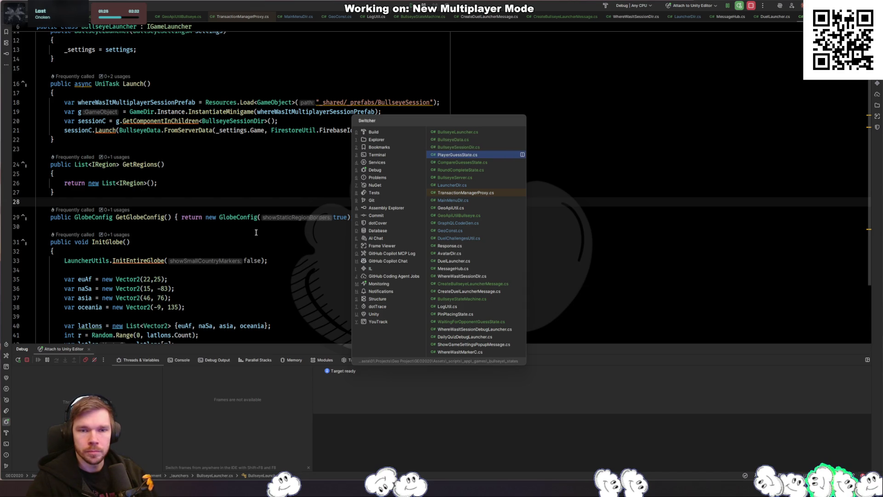
{"action": "left_click", "coordinate": [483, 147]}
{"action": "scroll", "coordinate": [480, 161], "scroll_direction": "down", "scroll_amount": 20}
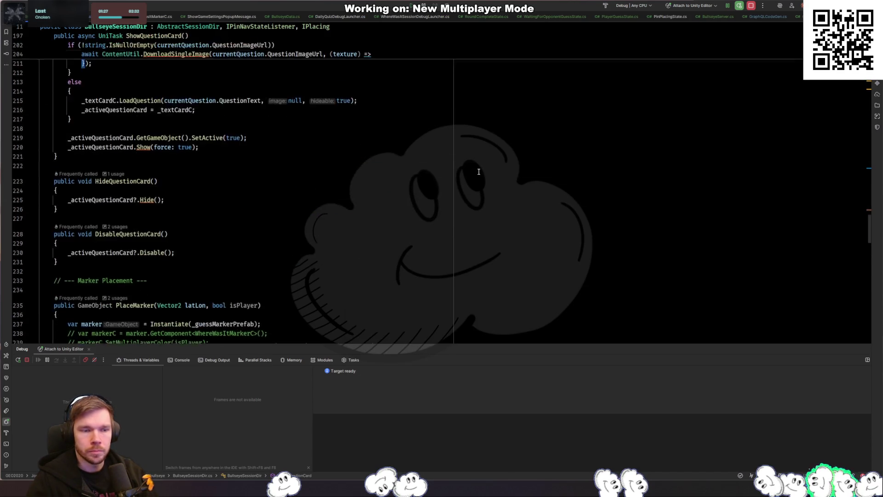
{"action": "scroll", "coordinate": [478, 171], "scroll_direction": "down", "scroll_amount": 10}
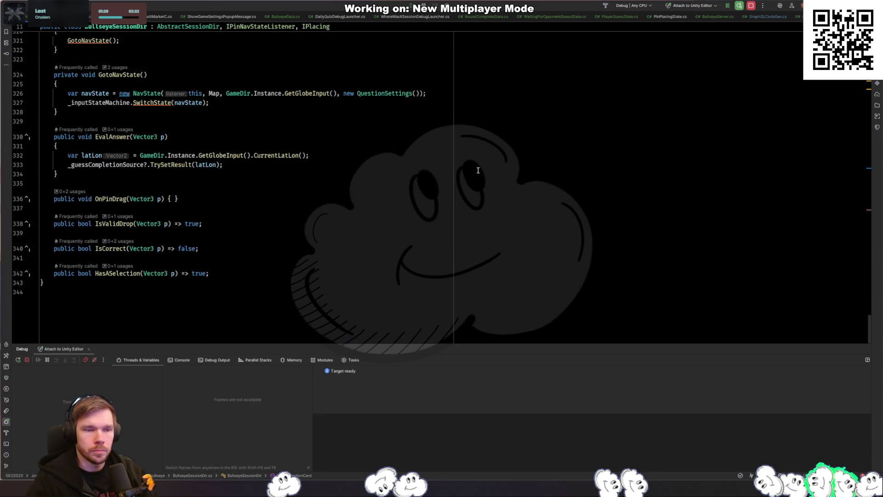
Open BullseyeData.cs via the Switcher and jump to the end of the file
{"action": "key", "text": "ctrl+Tab"}
{"action": "left_click", "coordinate": [511, 147]}
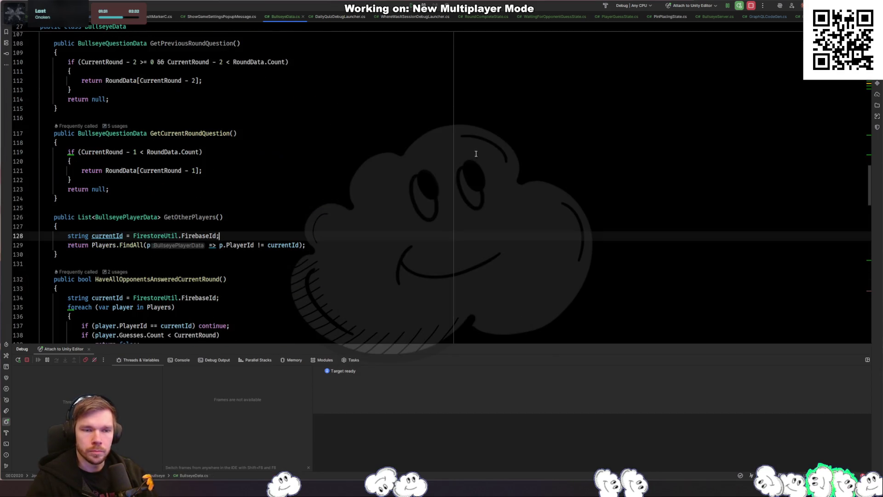
{"action": "scroll", "coordinate": [300, 169], "scroll_direction": "down", "scroll_amount": 6}
{"action": "key", "text": "ctrl+End"}
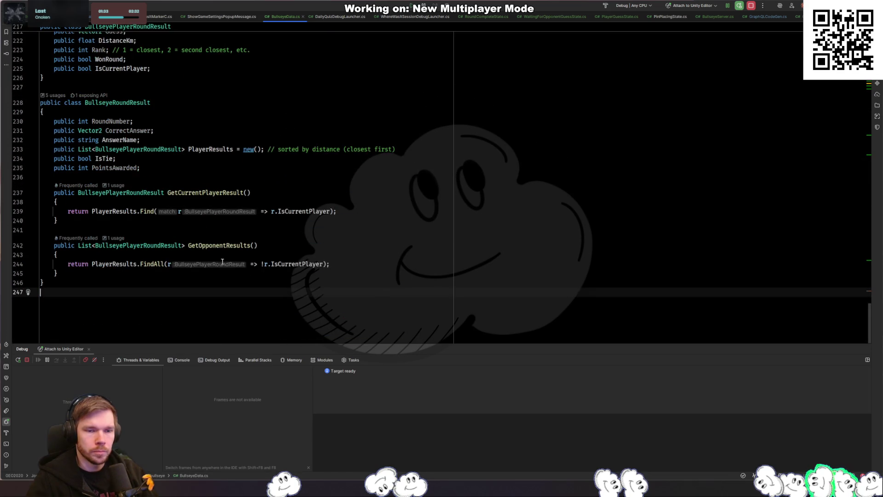
Delete the ' - 1' after Guesses.Count on the CurrentRound line 211
{"action": "scroll", "coordinate": [222, 259], "scroll_direction": "up", "scroll_amount": 8}
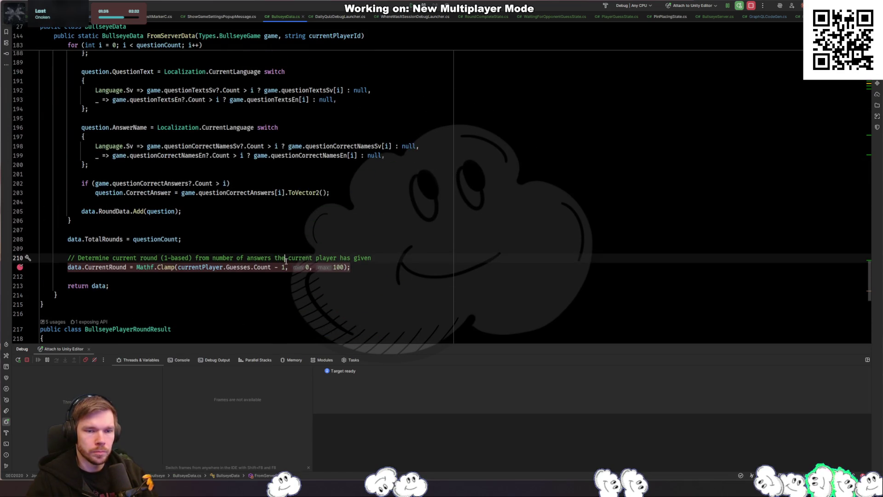
{"action": "left_click", "coordinate": [284, 267]}
{"action": "key", "text": "BackSpace"}
{"action": "key", "text": "BackSpace"}
{"action": "key", "text": "BackSpace"}
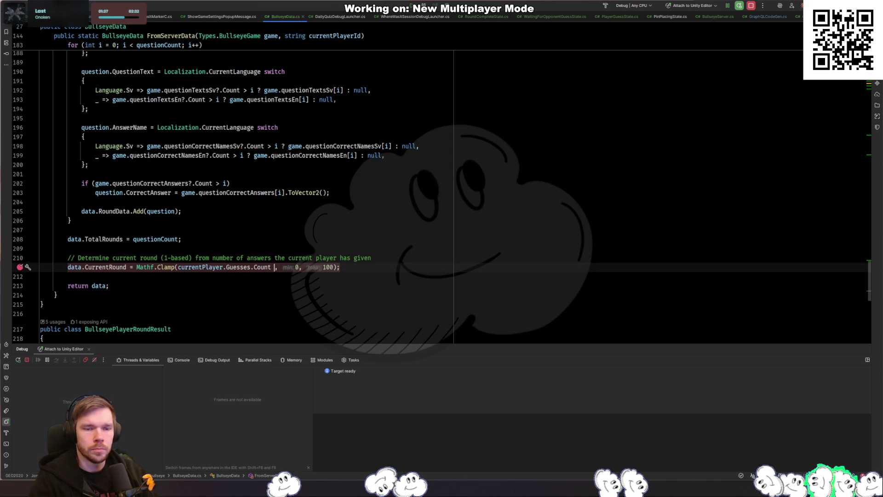
Start a test run in Unity, then return to Rider's recent-files Switcher
{"action": "key", "text": "alt+Tab"}
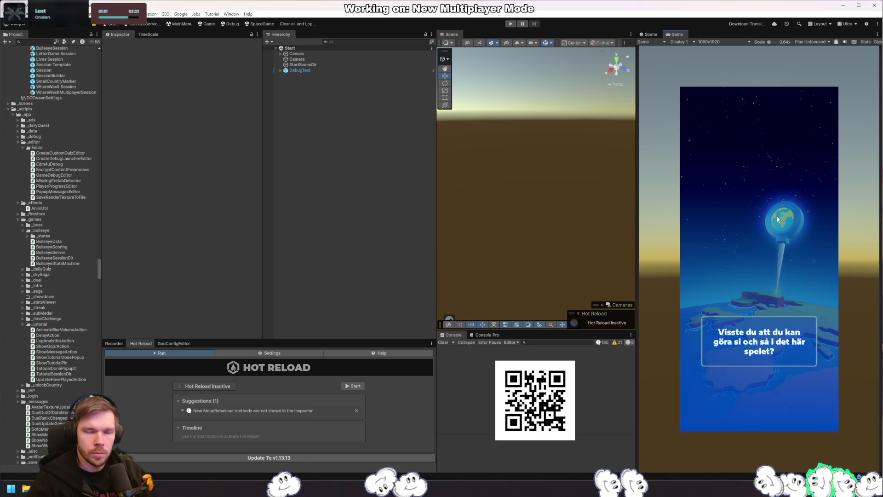
{"action": "left_click", "coordinate": [511, 27]}
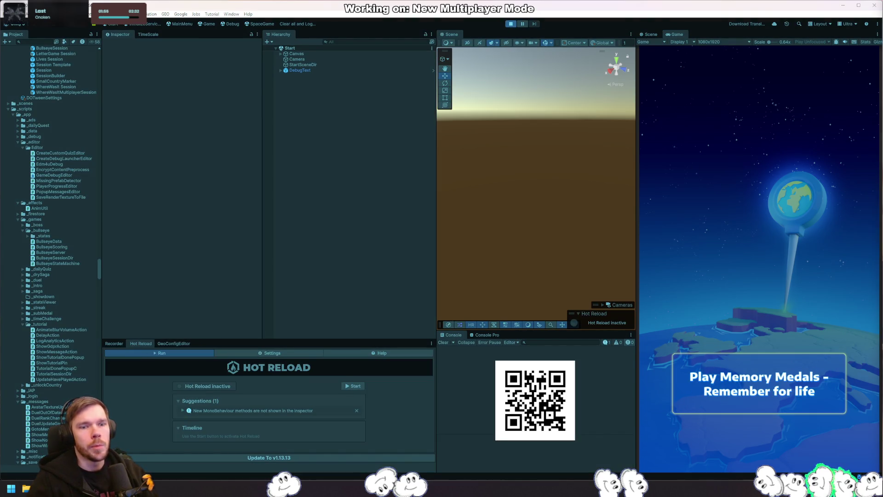
{"action": "key", "text": "alt+Tab"}
{"action": "key", "text": "ctrl+Tab"}
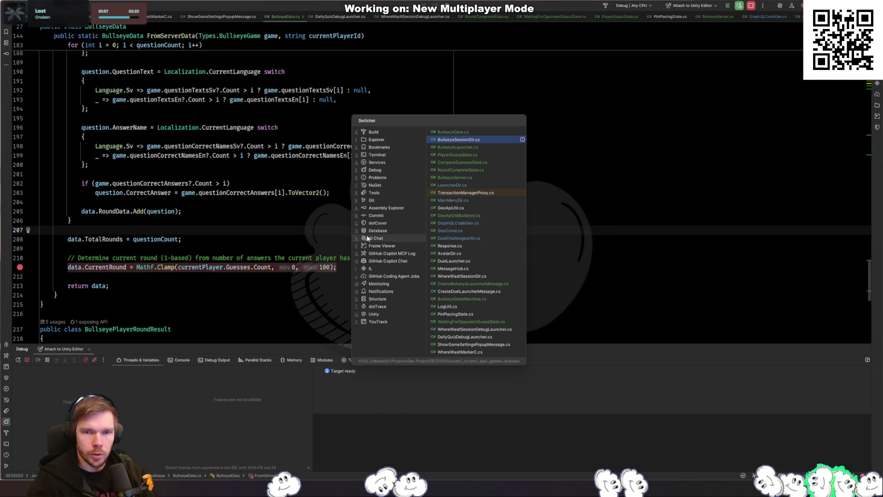
Open CompareGuessesState.cs and set a breakpoint on the player loop at line 54
{"action": "key", "text": "ctrl+Tab"}
{"action": "key", "text": "ctrl+Tab"}
{"action": "key", "text": "ctrl+Tab"}
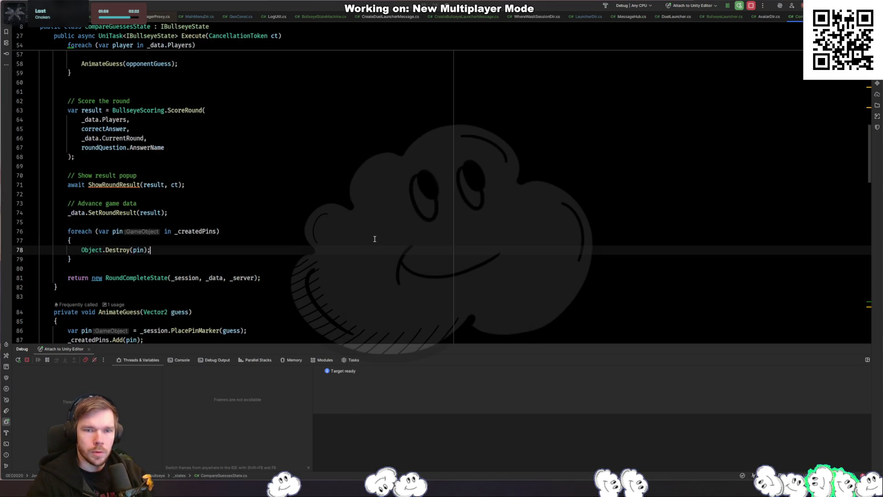
{"action": "scroll", "coordinate": [223, 244], "scroll_direction": "up", "scroll_amount": 1}
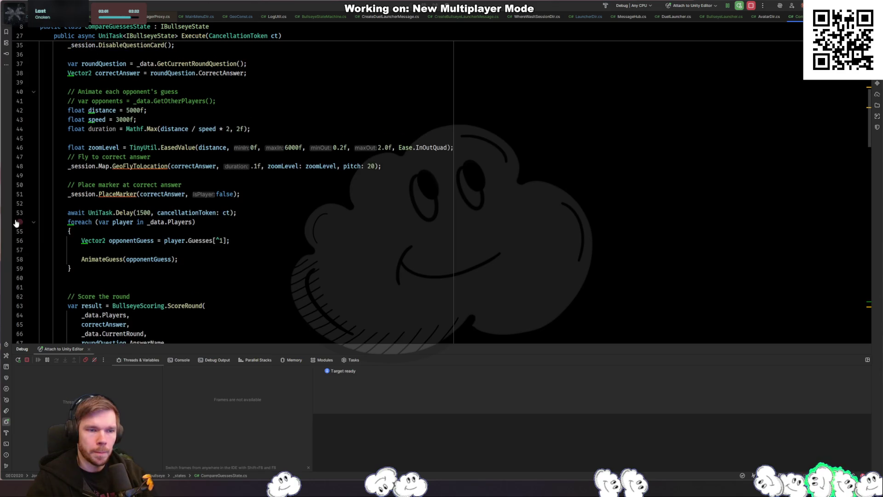
{"action": "left_click", "coordinate": [19, 223]}
Begin rewriting line 56's guess lookup as player.Guesses[ with a _data index
{"action": "left_click", "coordinate": [219, 252]}
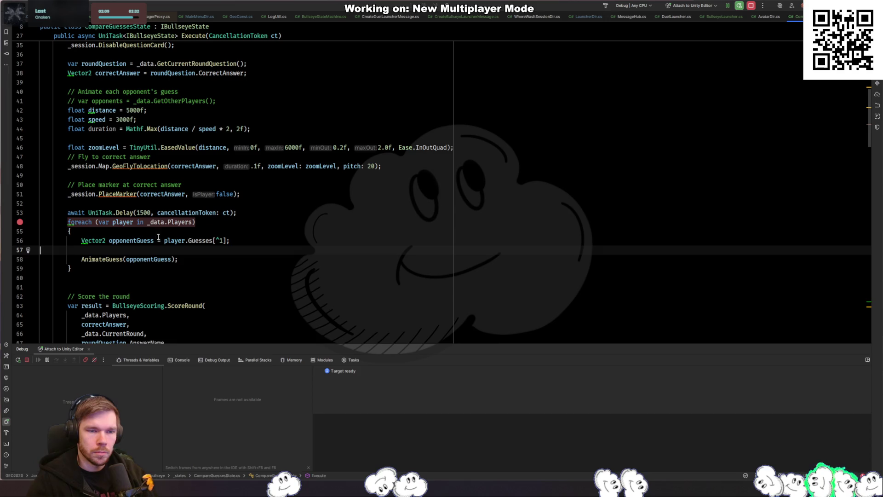
{"action": "left_click", "coordinate": [164, 242]}
{"action": "key", "text": "Left"}
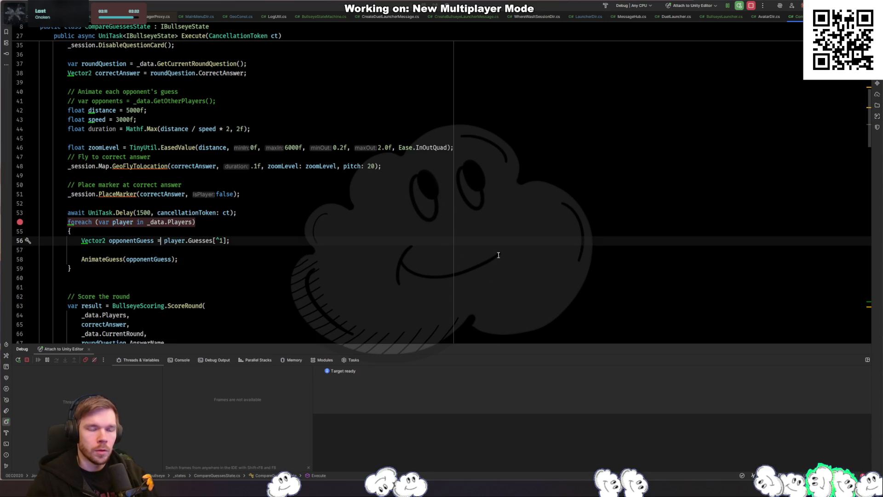
{"action": "type", "text": "player."}
{"action": "key", "text": "Escape"}
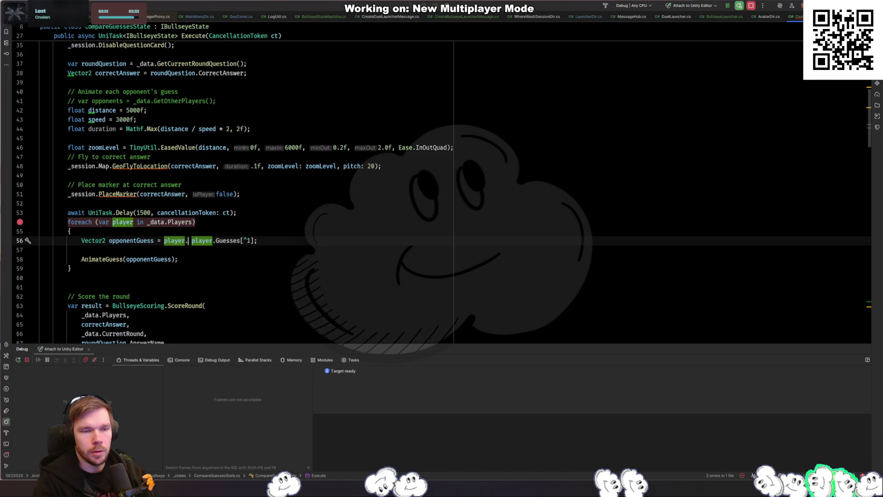
{"action": "type", "text": "Guesses[round"}
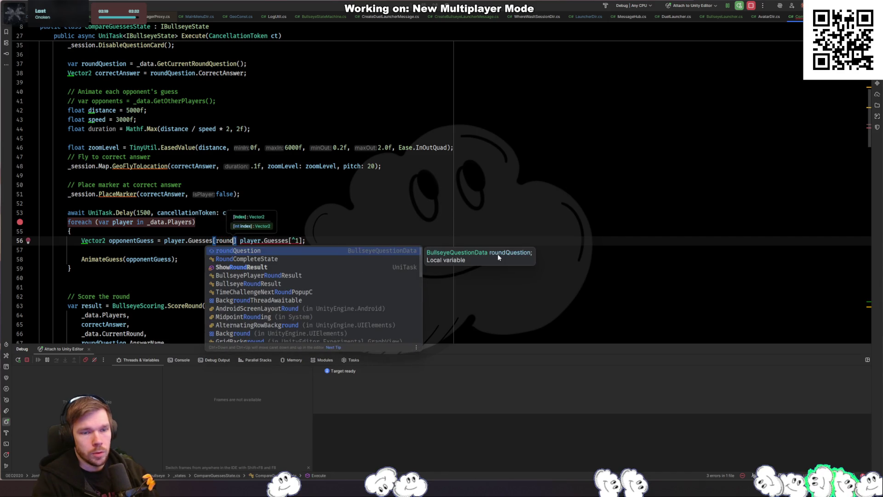
{"action": "key", "text": "Escape"}
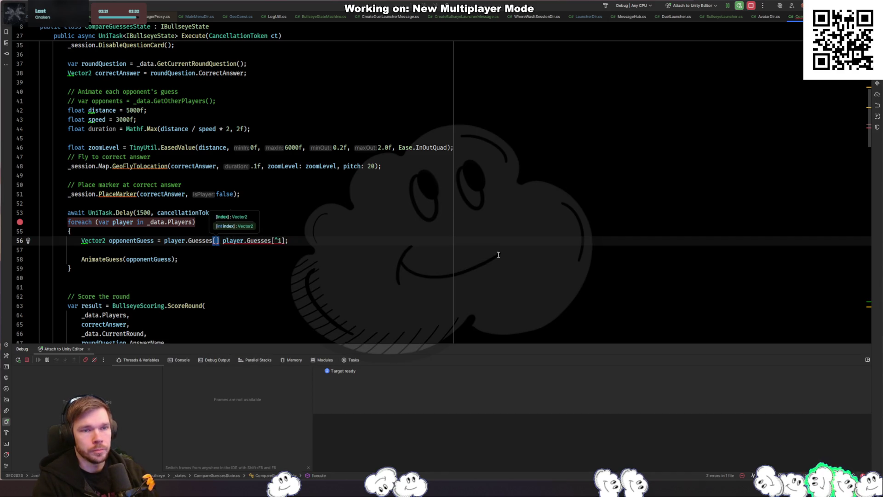
{"action": "scroll", "coordinate": [498, 254], "scroll_direction": "up", "scroll_amount": 2}
{"action": "type", "text": "_data."}
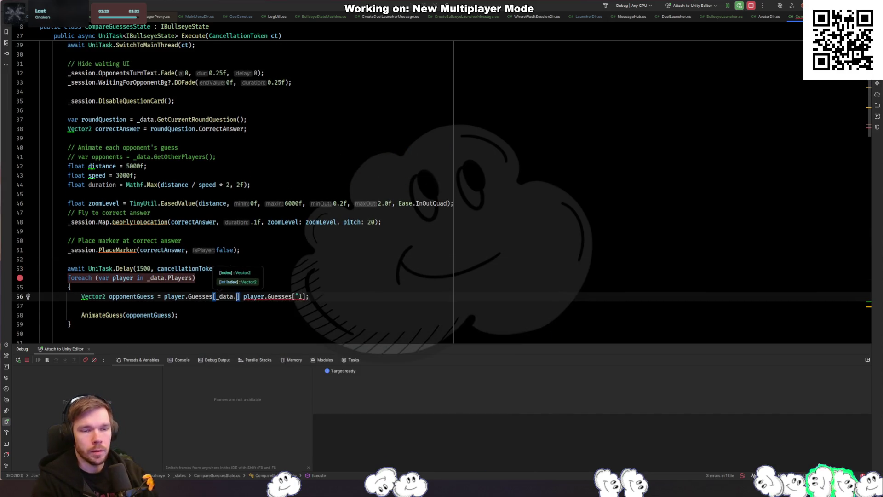
{"action": "type", "text": "GetCu"}
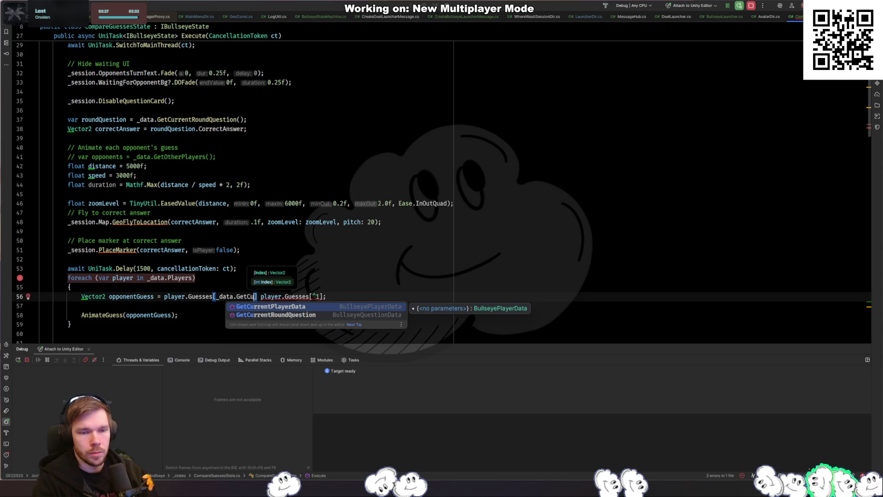
Check the GetCurrentRoundQuestion and BullseyeQuestionData definitions, then return to CompareGuessesState
{"action": "scroll", "coordinate": [290, 137], "scroll_direction": "up", "scroll_amount": 1}
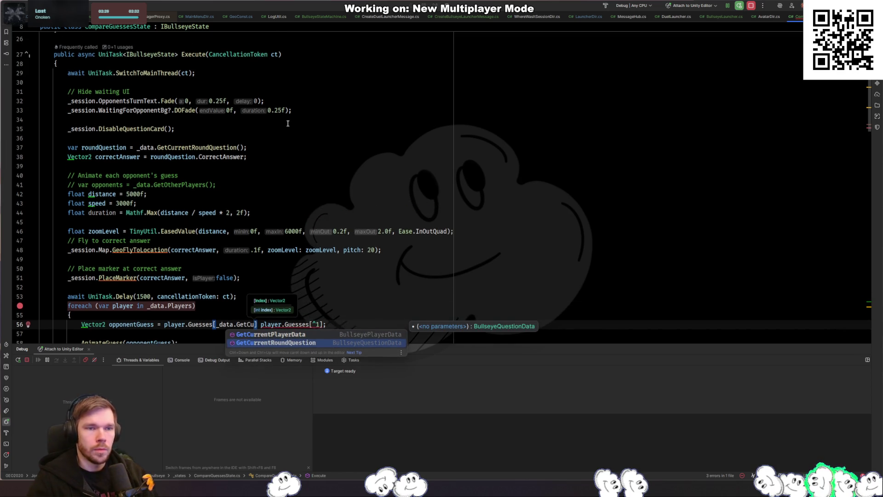
{"action": "left_click", "coordinate": [290, 136]}
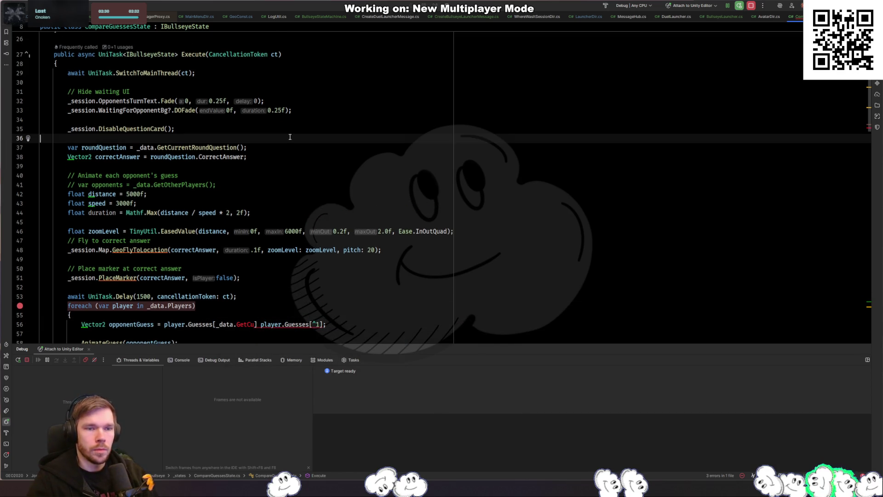
{"action": "left_click", "coordinate": [219, 147], "text": "ctrl"}
{"action": "left_click", "coordinate": [118, 152], "text": "ctrl"}
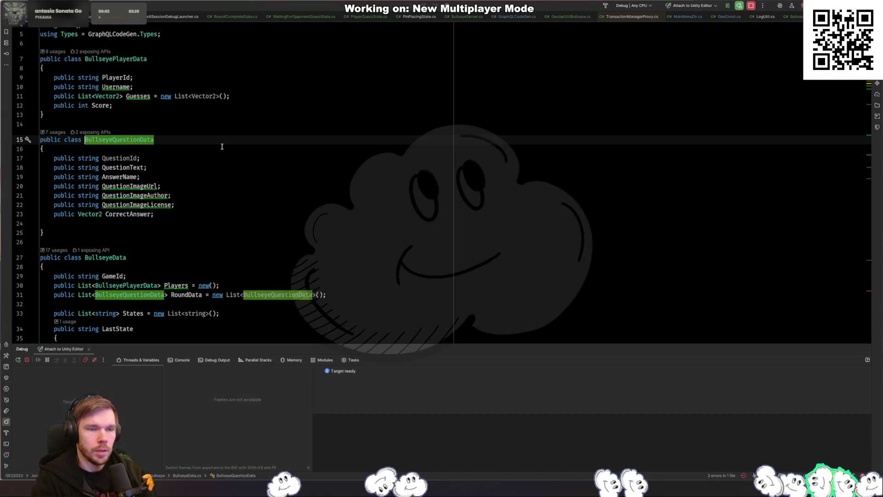
{"action": "key", "text": "ctrl+alt+Left"}
{"action": "key", "text": "ctrl+alt+Left"}
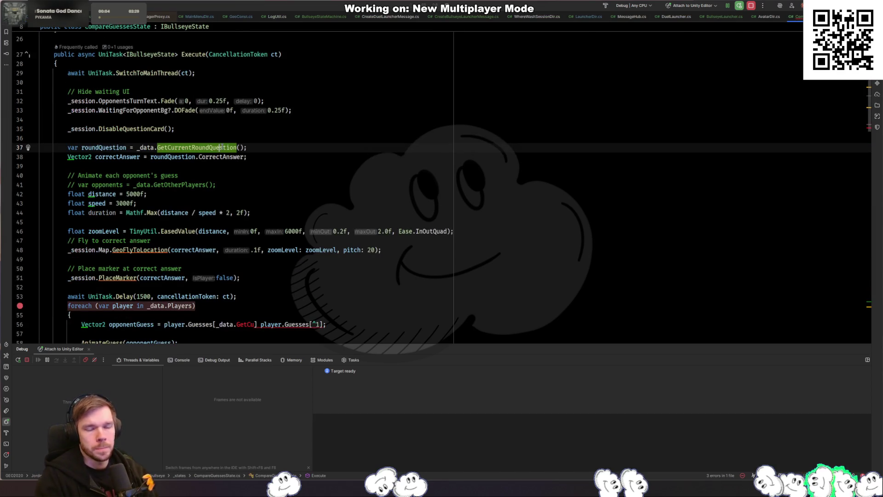
{"action": "left_click", "coordinate": [211, 137]}
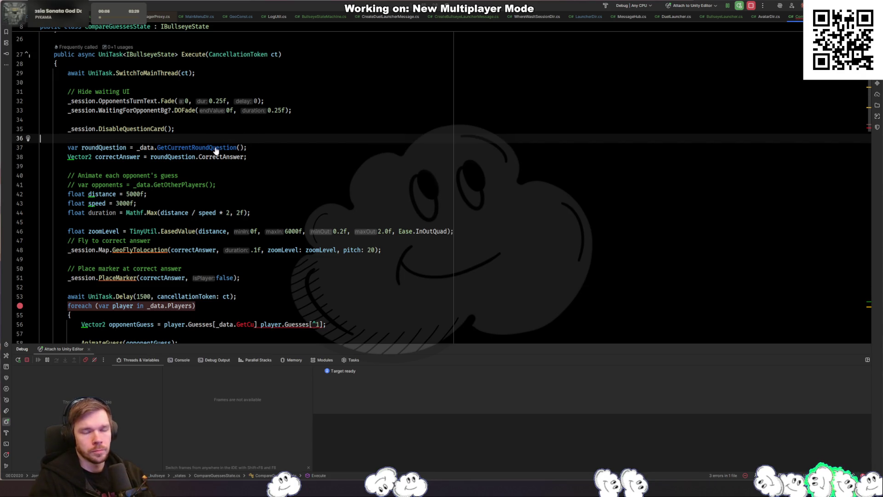
Finish the index as Guesses[_data.CurrentRound - 1] and delete the old last-guess expression
{"action": "key", "text": "F2"}
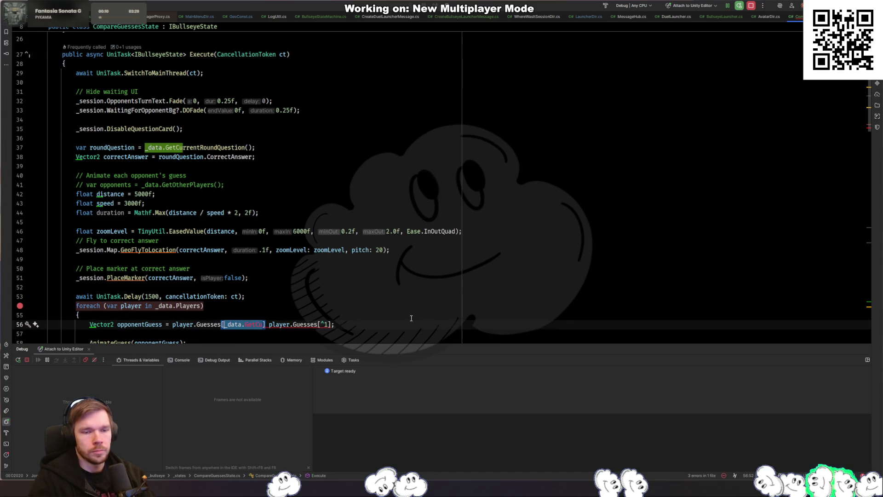
{"action": "type", "text": "_data."}
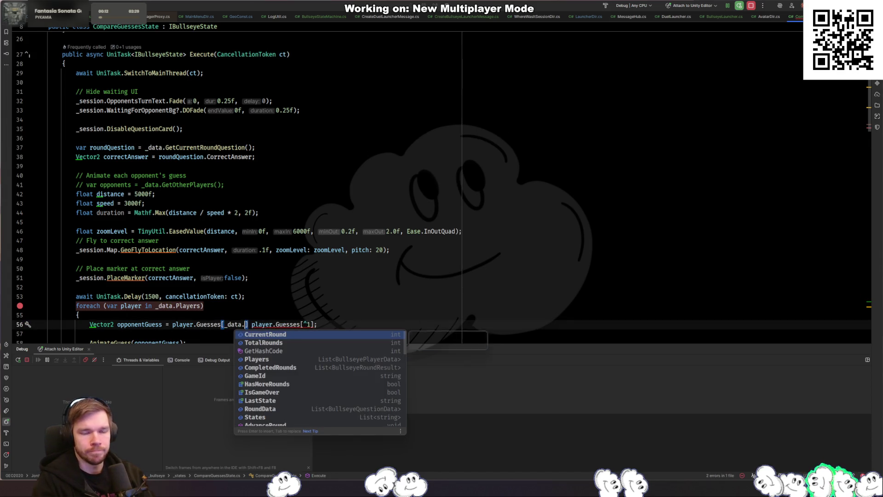
{"action": "key", "text": "Return"}
{"action": "type", "text": "- "}
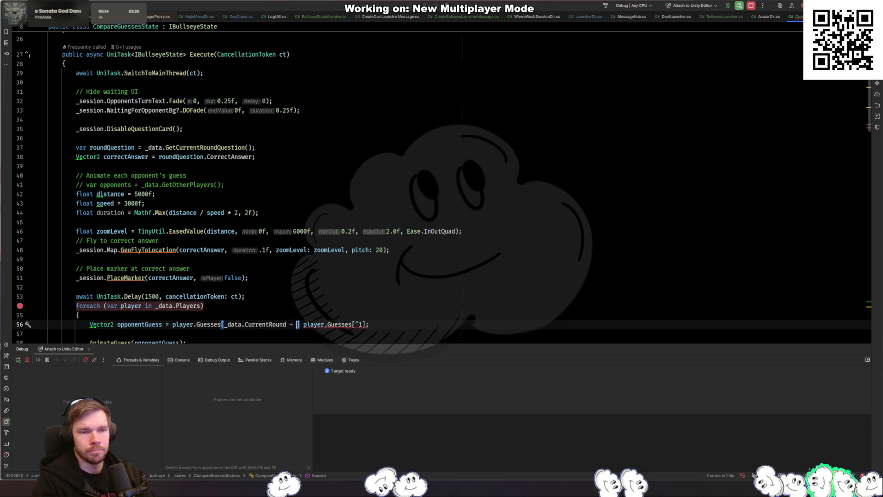
{"action": "type", "text": "1"}
{"action": "key", "text": "Right"}
{"action": "key", "text": "ctrl+shift+Right"}
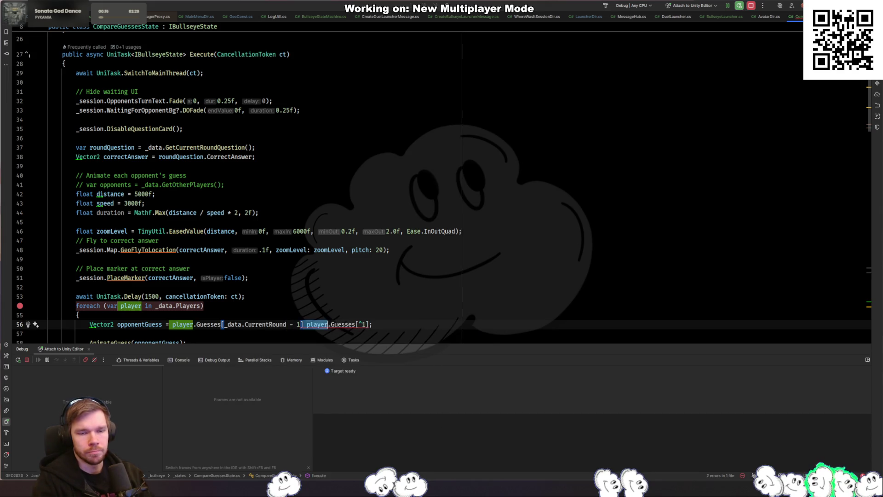
{"action": "key", "text": "ctrl+shift+Right"}
{"action": "key", "text": "ctrl+shift+Right"}
{"action": "key", "text": "ctrl+shift+Right"}
{"action": "key", "text": "BackSpace"}
{"action": "key", "text": "BackSpace"}
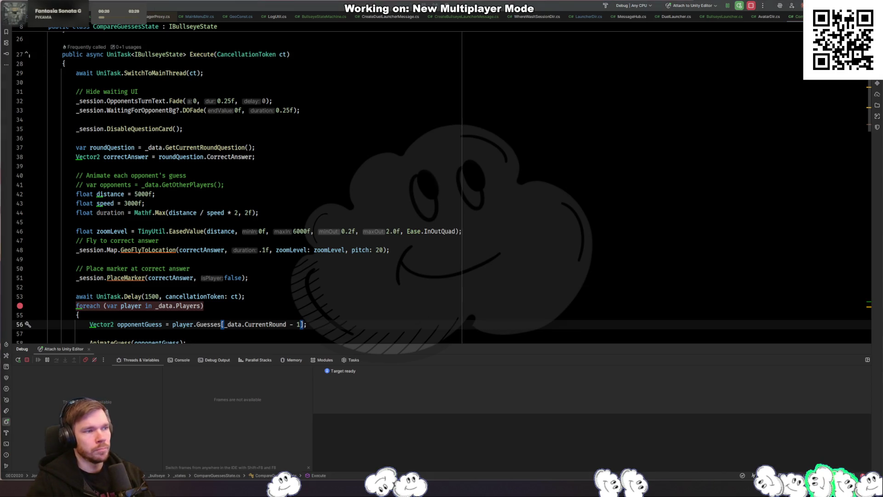
{"action": "key", "text": "alt+Tab"}
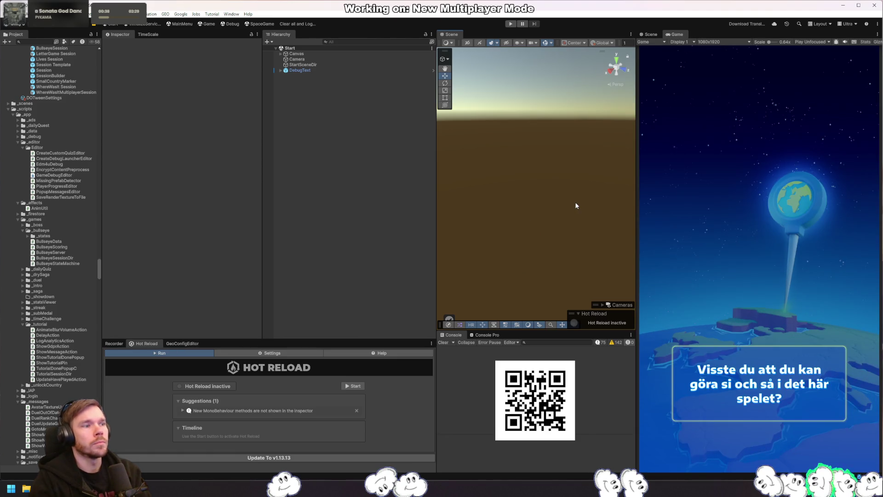
Press Play in Unity so Rider halts on the CurrentRound line in BullseyeData.cs
{"action": "left_click", "coordinate": [510, 24]}
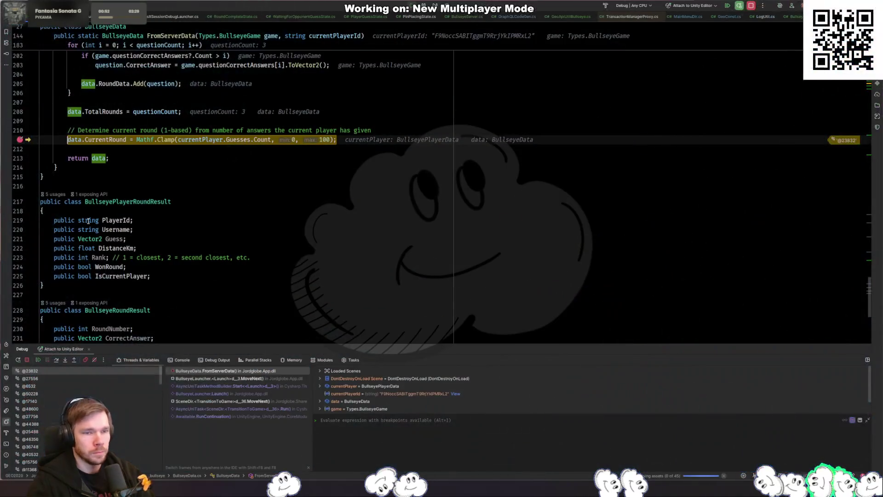
Remove the line 211 breakpoint and run to a new breakpoint on the AnimateGuess call
{"action": "key", "text": "F5"}
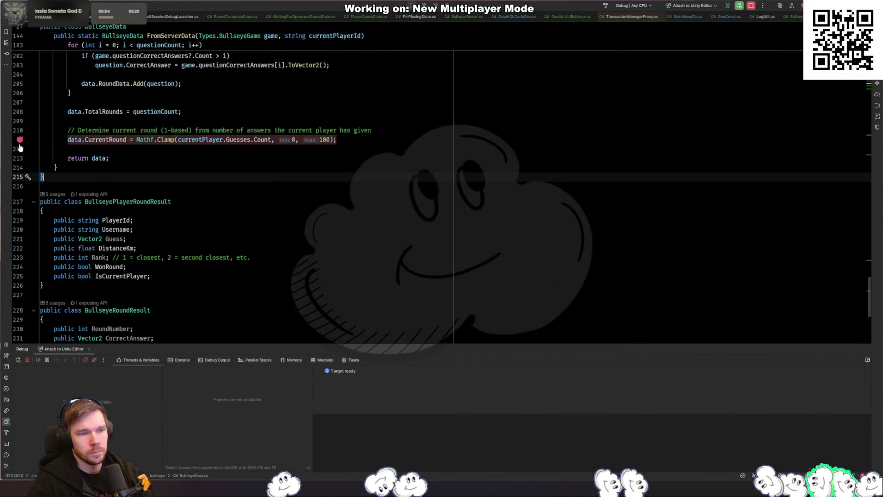
{"action": "left_click", "coordinate": [20, 139]}
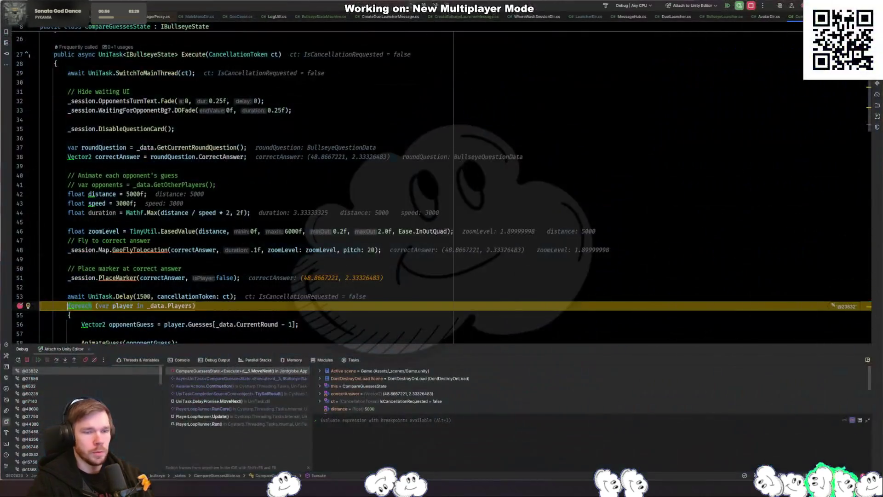
{"action": "left_click", "coordinate": [147, 305]}
{"action": "scroll", "coordinate": [265, 255], "scroll_direction": "down", "scroll_amount": 4}
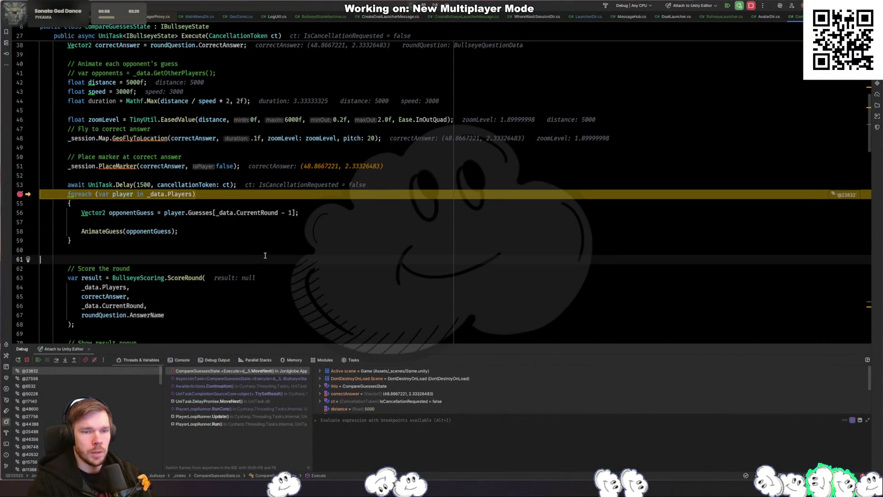
{"action": "key", "text": "Left"}
{"action": "key", "text": "Left"}
{"action": "key", "text": "Left"}
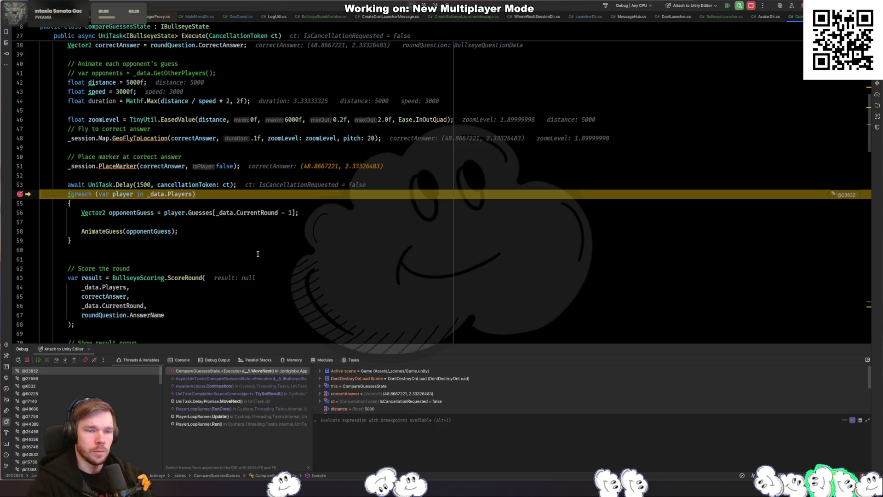
{"action": "left_click", "coordinate": [20, 231]}
{"action": "key", "text": "F5"}
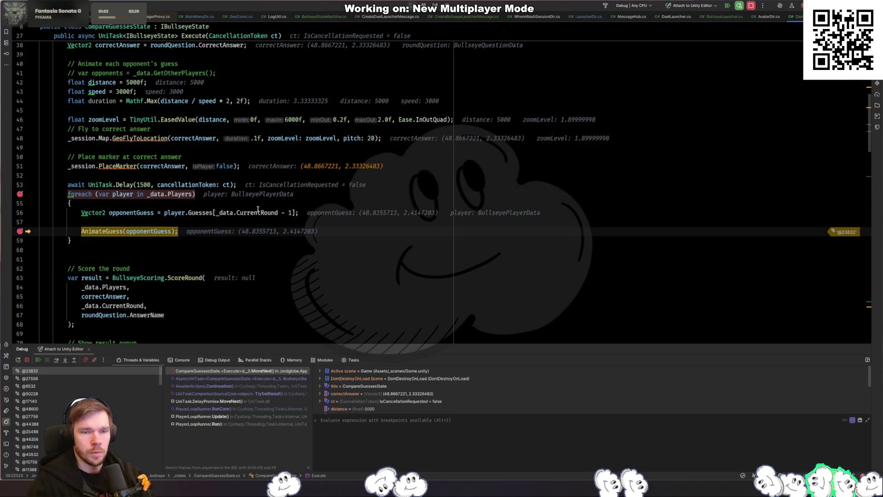
Inspect the player's Guesses list, clear the loop and AnimateGuess breakpoints, and resume
{"action": "mouse_move", "coordinate": [257, 210]}
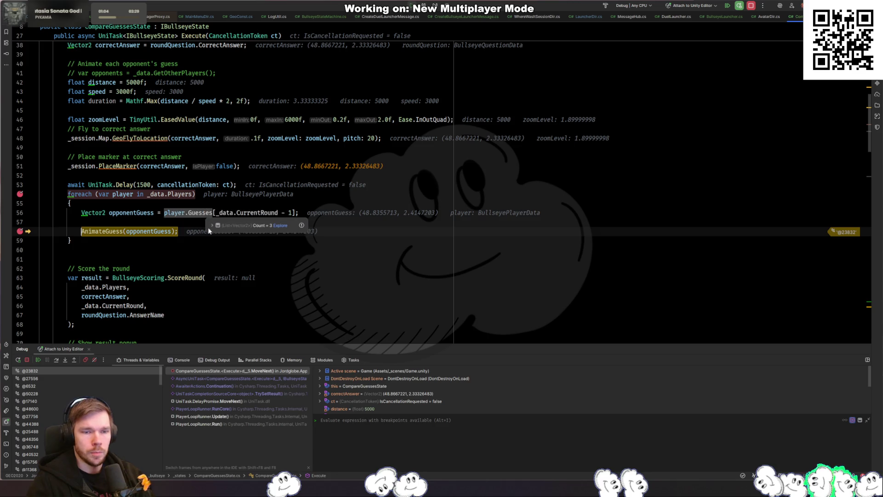
{"action": "left_click", "coordinate": [213, 223]}
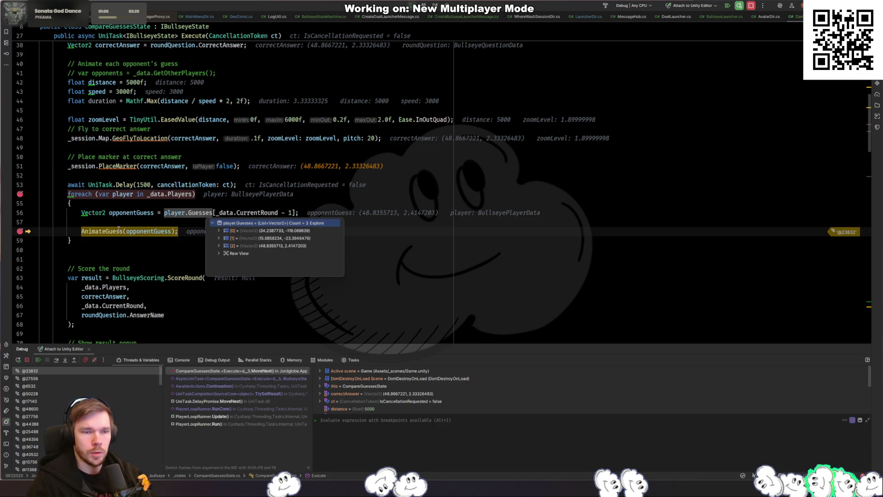
{"action": "left_click", "coordinate": [20, 193]}
{"action": "left_click", "coordinate": [20, 231]}
{"action": "key", "text": "F5"}
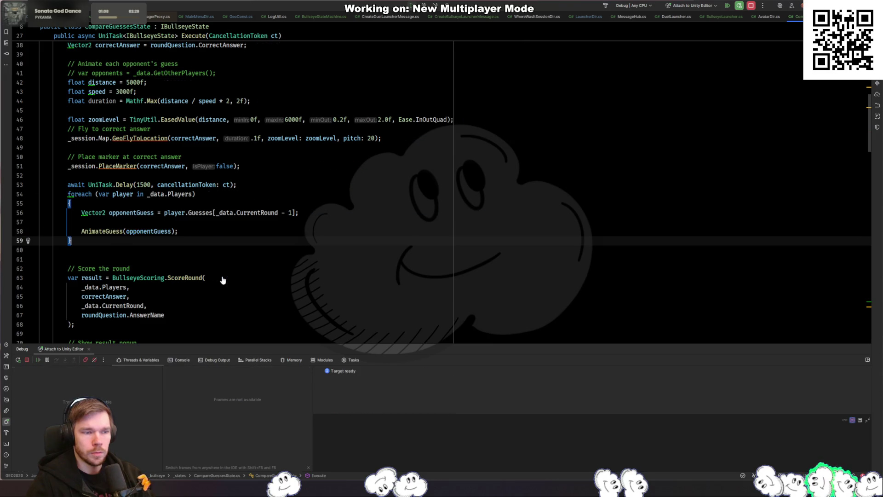
{"action": "key", "text": "alt+Tab"}
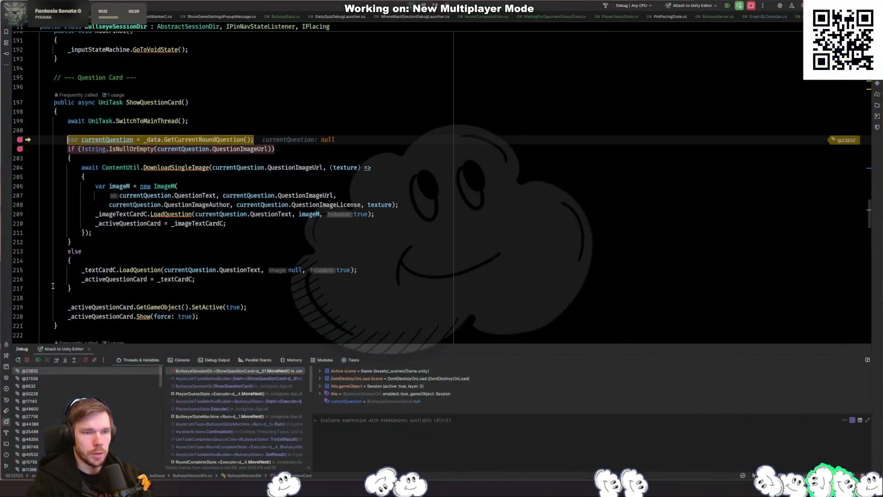
Step through ShowQuestionCard to see currentQuestion is null, remove its breakpoints, and return to Unity
{"action": "left_click", "coordinate": [296, 158]}
{"action": "key", "text": "F8"}
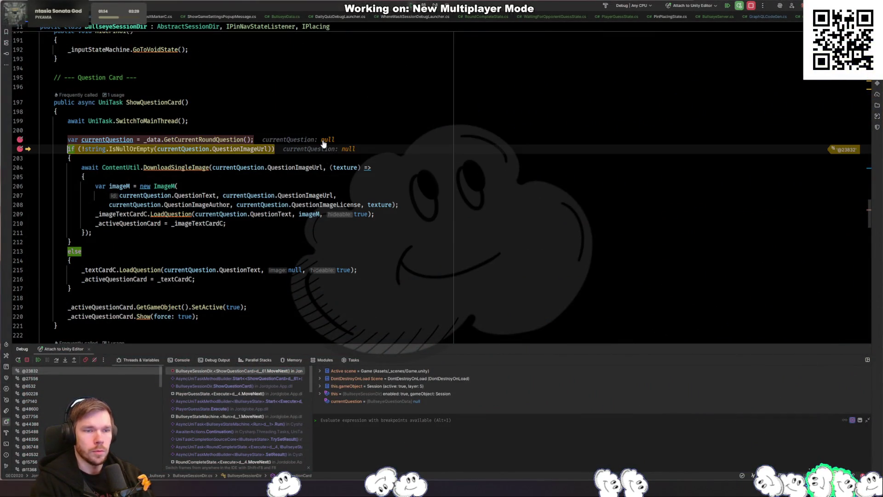
{"action": "mouse_move", "coordinate": [109, 143]}
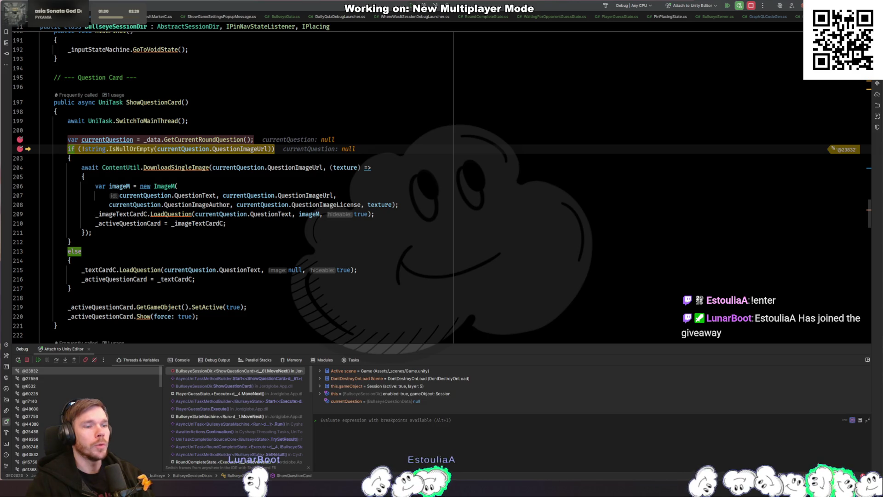
{"action": "key", "text": "F5"}
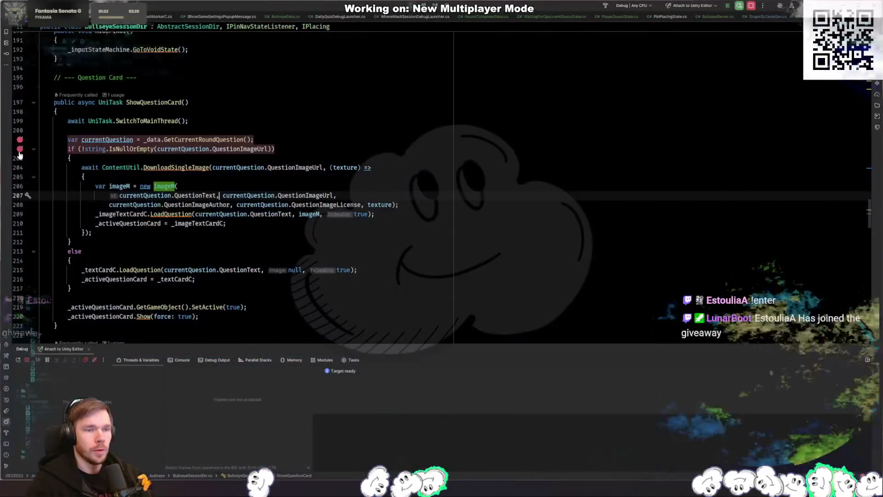
{"action": "left_click", "coordinate": [19, 149]}
{"action": "left_click", "coordinate": [19, 140]}
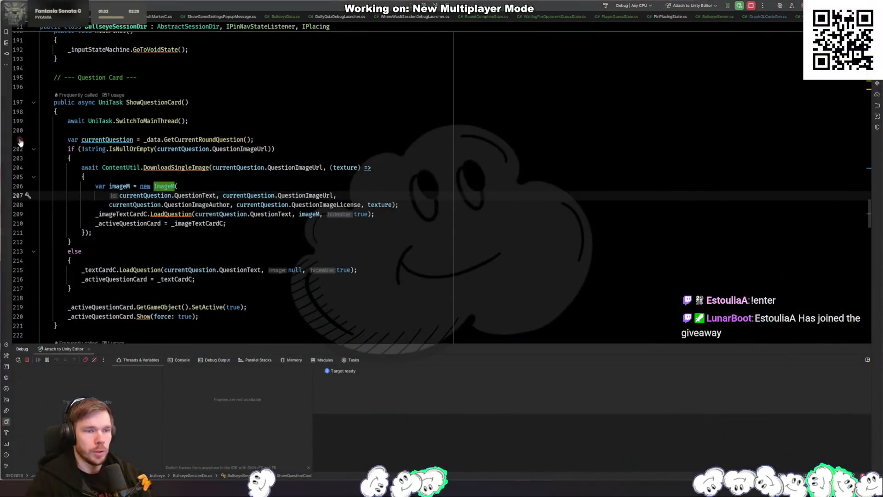
{"action": "key", "text": "alt+Tab"}
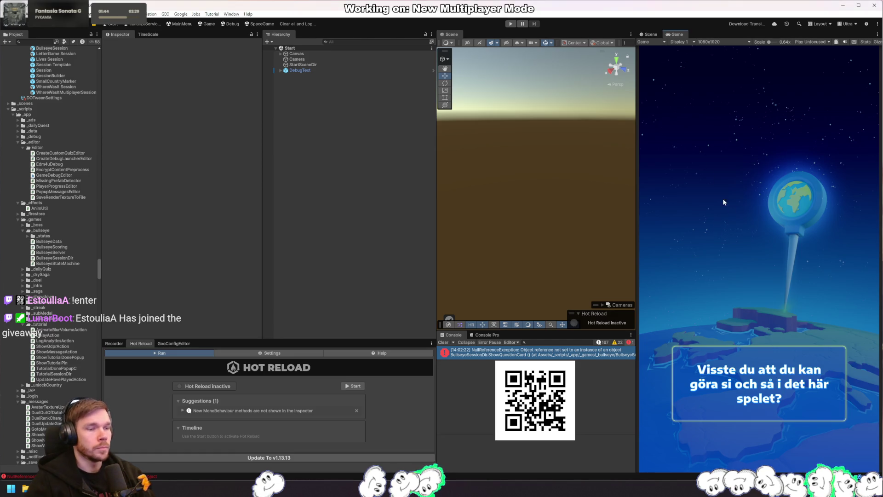
Rerun with Ctrl+P and follow the ArgumentOutOfRangeException's stack trace into BullseyeData.cs
{"action": "key", "text": "ctrl+p"}
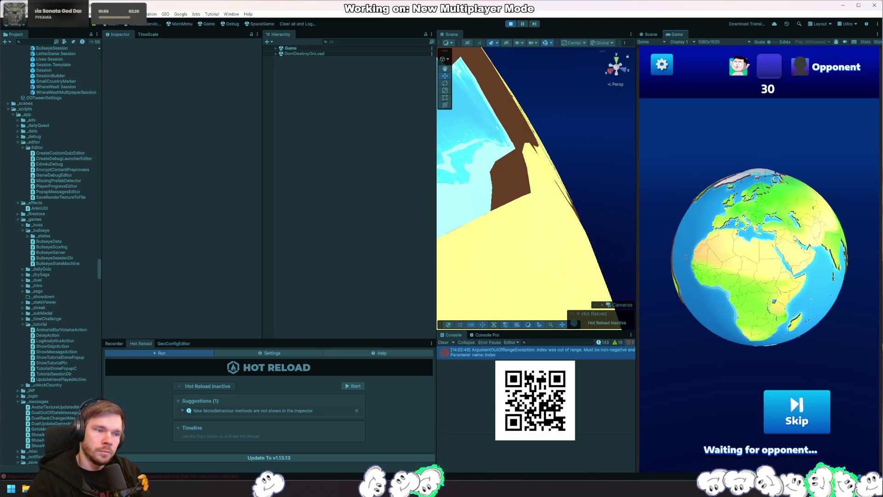
{"action": "left_click", "coordinate": [595, 350]}
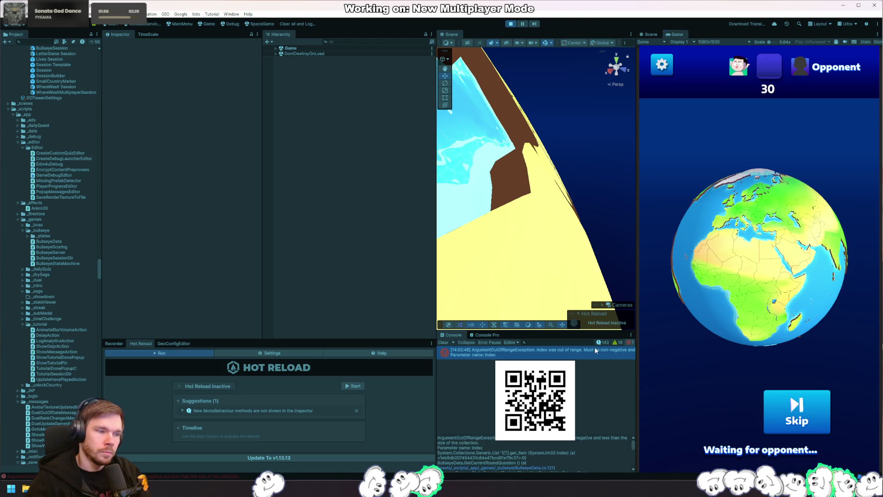
{"action": "left_click", "coordinate": [536, 468]}
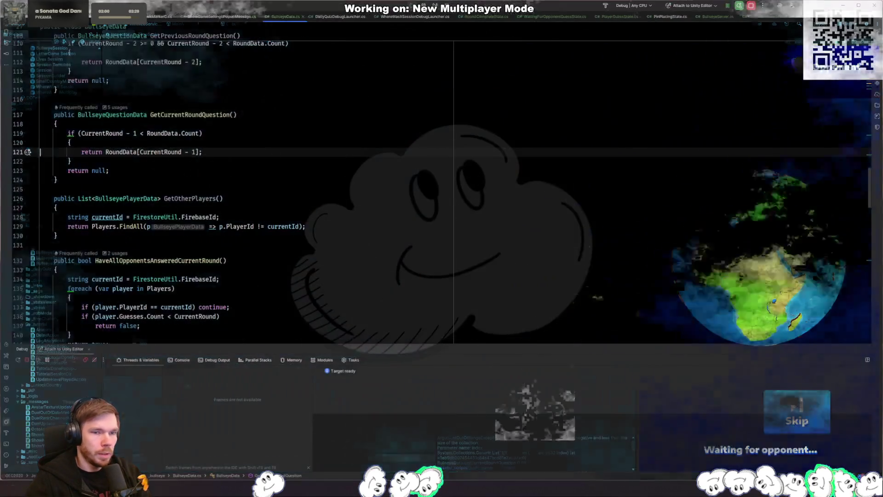
Change line 121 to RoundData[Mathf.Clamp(CurrentRound - 1, 0, 100)] and return to Unity
{"action": "left_click", "coordinate": [221, 151]}
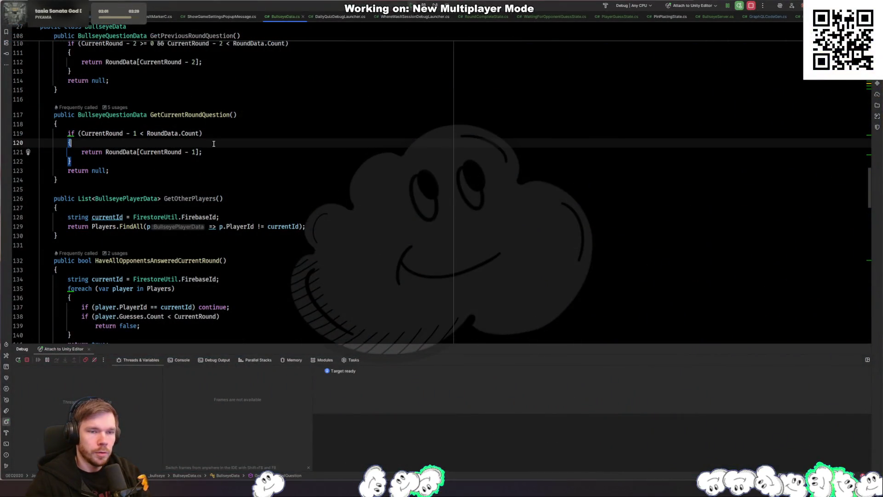
{"action": "left_click", "coordinate": [193, 161]}
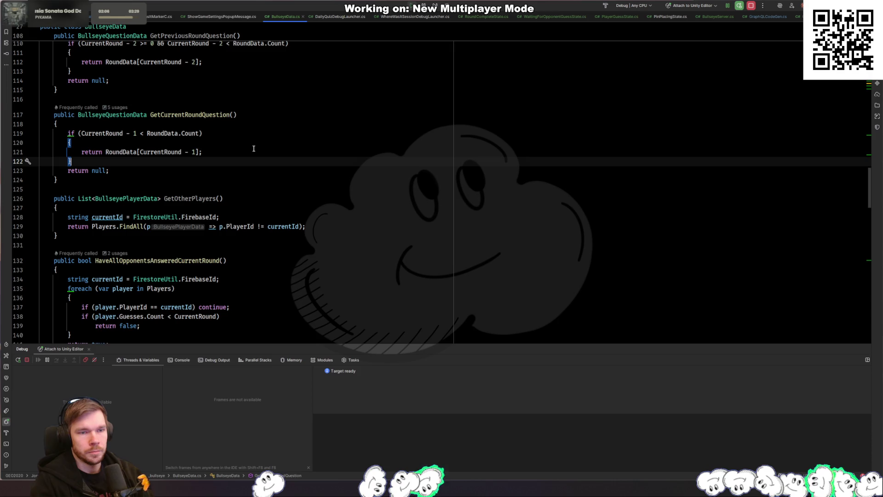
{"action": "key", "text": "Up"}
{"action": "key", "text": "ctrl+Right"}
{"action": "key", "text": "ctrl+Right"}
{"action": "key", "text": "ctrl+Right"}
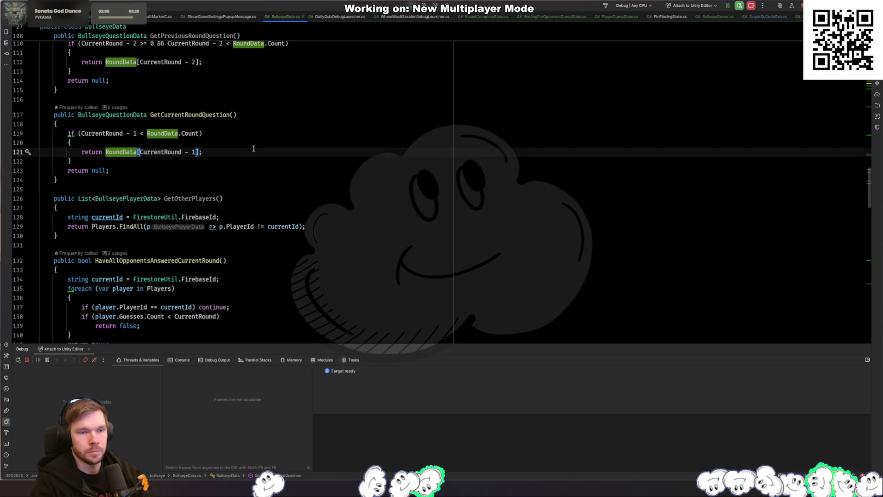
{"action": "type", "text": "RoundData[Mathf.cla"}
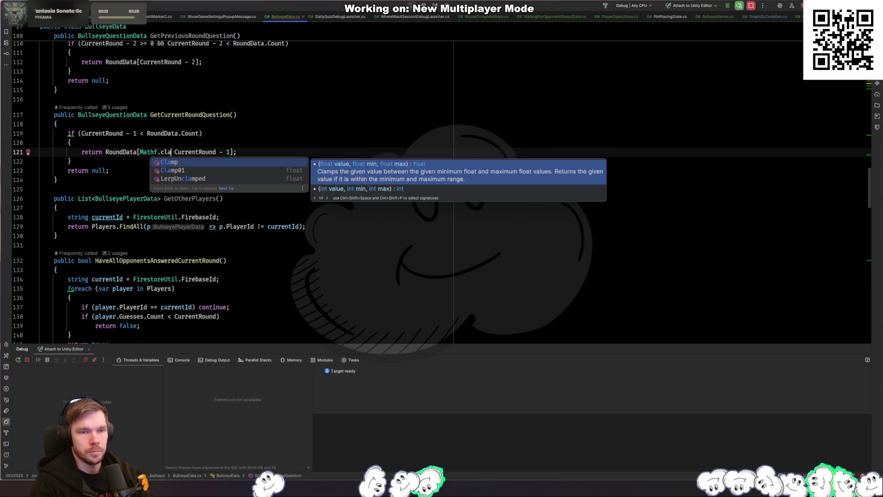
{"action": "key", "text": "BackSpace"}
{"action": "key", "text": "BackSpace"}
{"action": "key", "text": "BackSpace"}
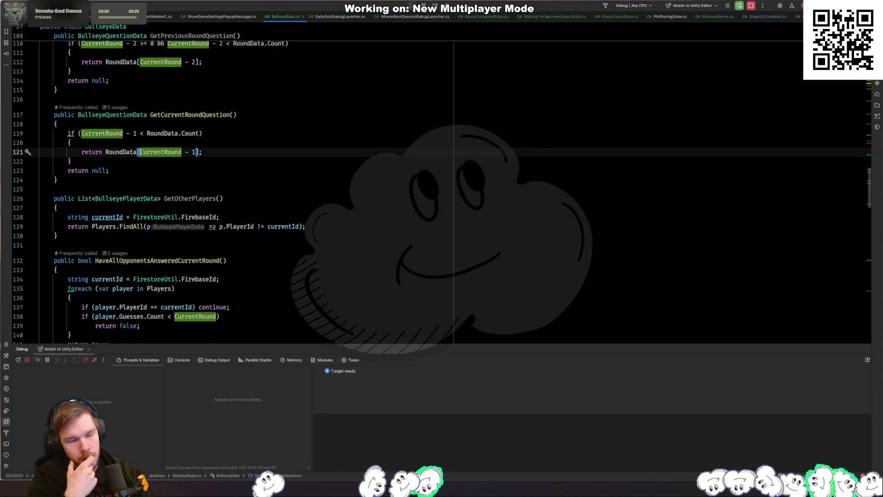
{"action": "type", "text": "RoundData[Mathf.Clamp("}
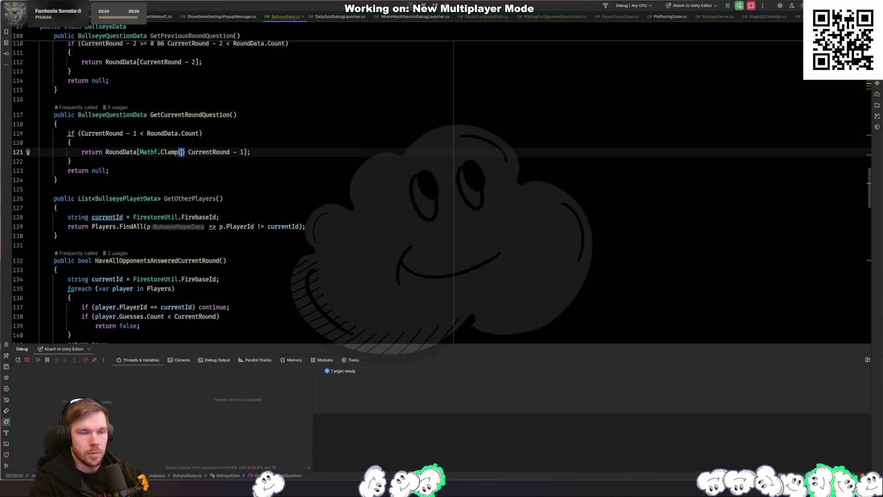
{"action": "key", "text": "Delete"}
{"action": "key", "text": "Delete"}
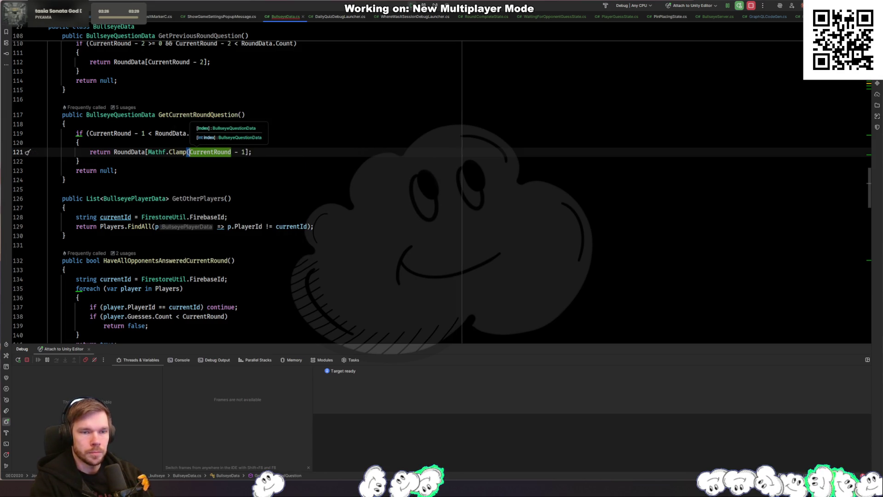
{"action": "key", "text": "End"}
{"action": "key", "text": "Left"}
{"action": "key", "text": "Left"}
{"action": "type", "text": ", "}
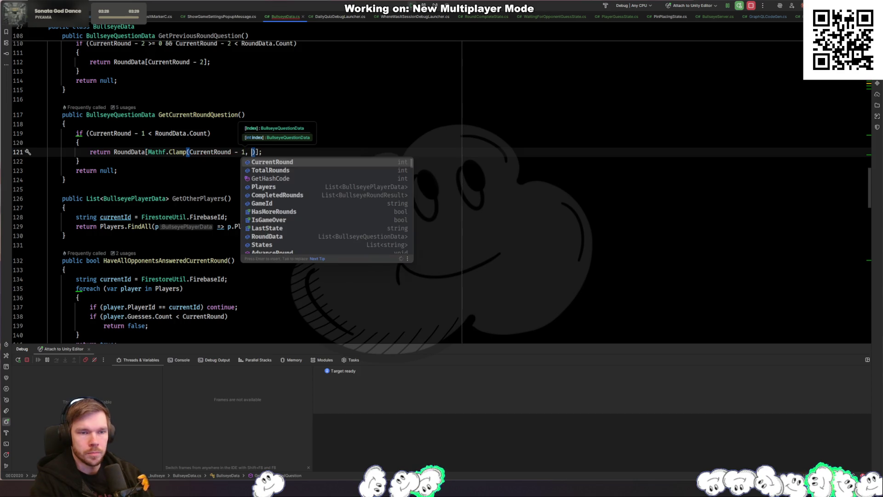
{"action": "type", "text": "0, 100"}
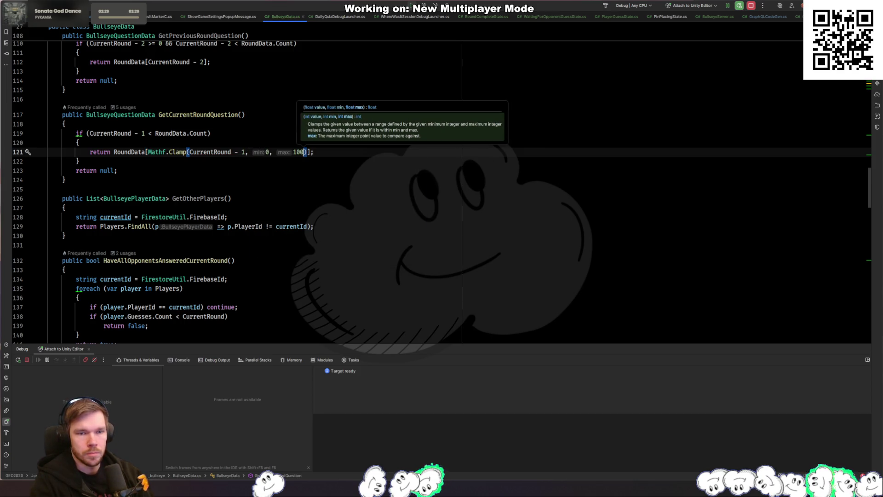
{"action": "key", "text": "Down"}
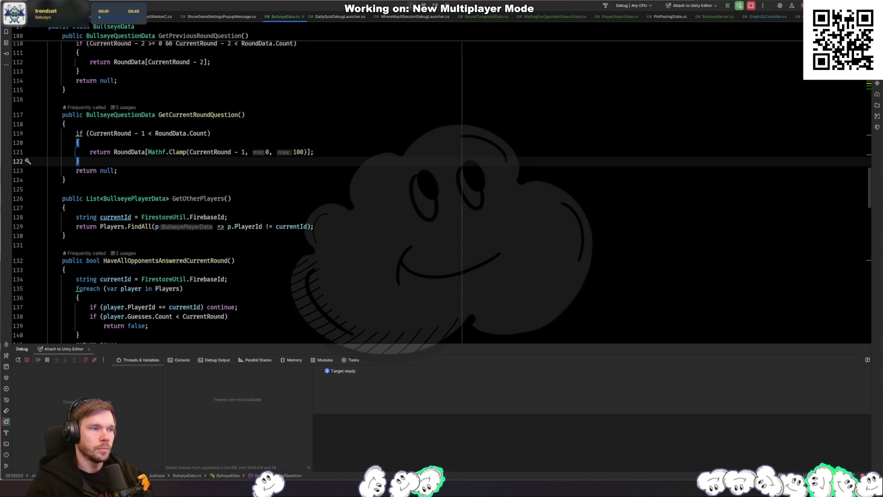
{"action": "key", "text": "alt+Tab"}
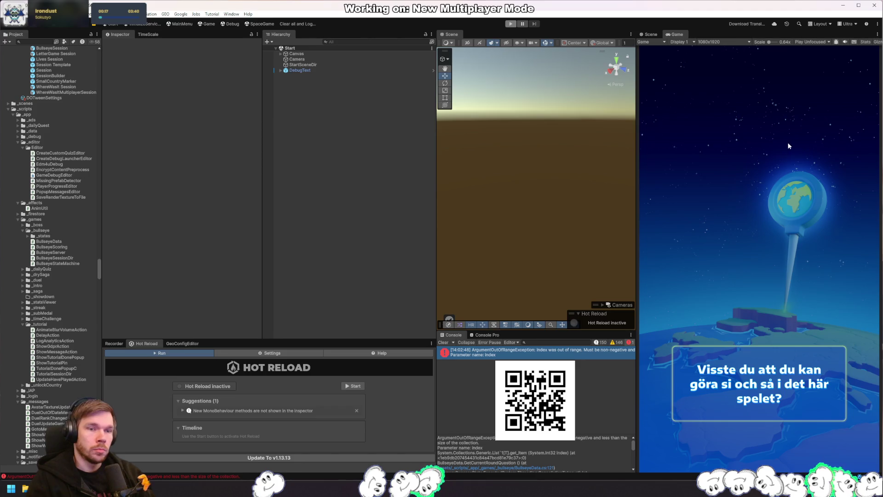
Replay with Ctrl+P and view the new ArgumentOutOfRangeException stack trace from CompareGuessesState.Execute
{"action": "key", "text": "ctrl+p"}
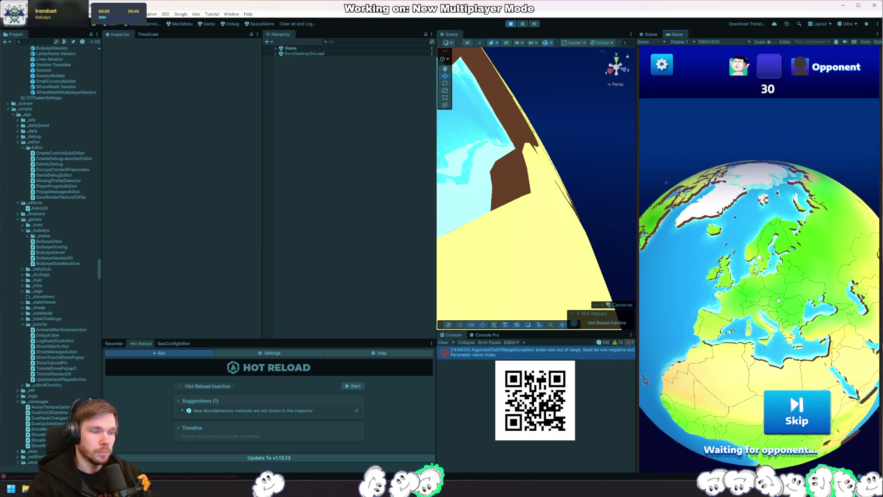
{"action": "left_click", "coordinate": [587, 355]}
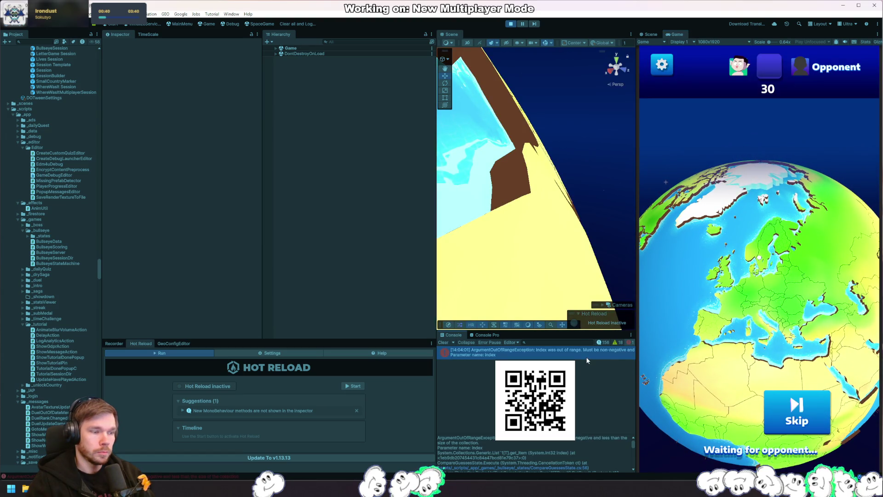
Open CompareGuessesState at the failing line and review the Guesses lookup and question code
{"action": "left_click", "coordinate": [560, 468]}
{"action": "left_click", "coordinate": [220, 161]}
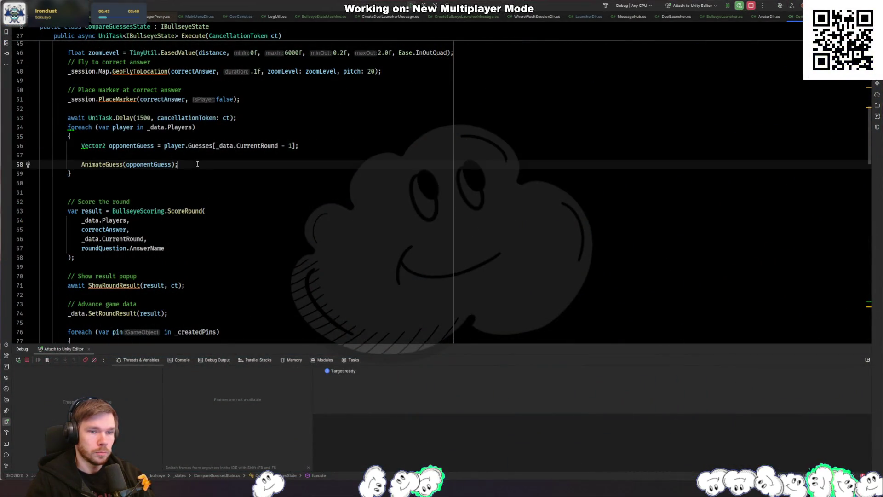
{"action": "left_click", "coordinate": [228, 155]}
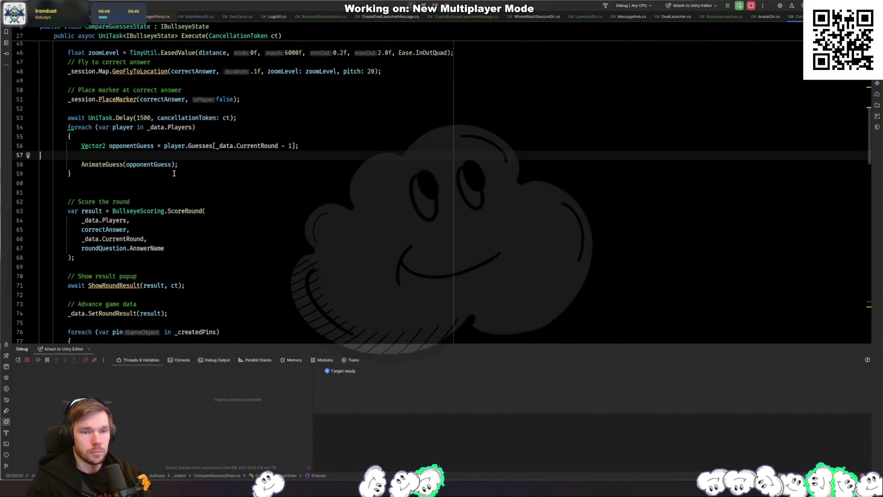
{"action": "left_click", "coordinate": [122, 173]}
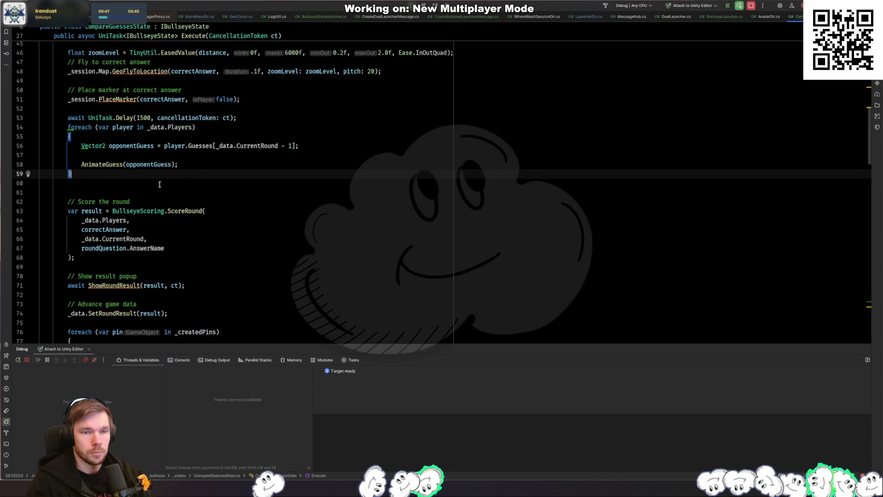
{"action": "left_click", "coordinate": [206, 146]}
{"action": "scroll", "coordinate": [245, 237], "scroll_direction": "up", "scroll_amount": 3}
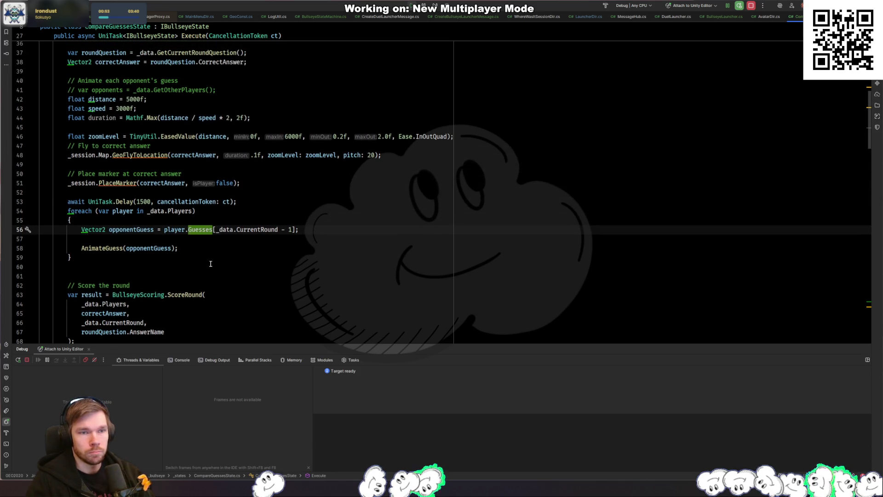
{"action": "left_click", "coordinate": [189, 52]}
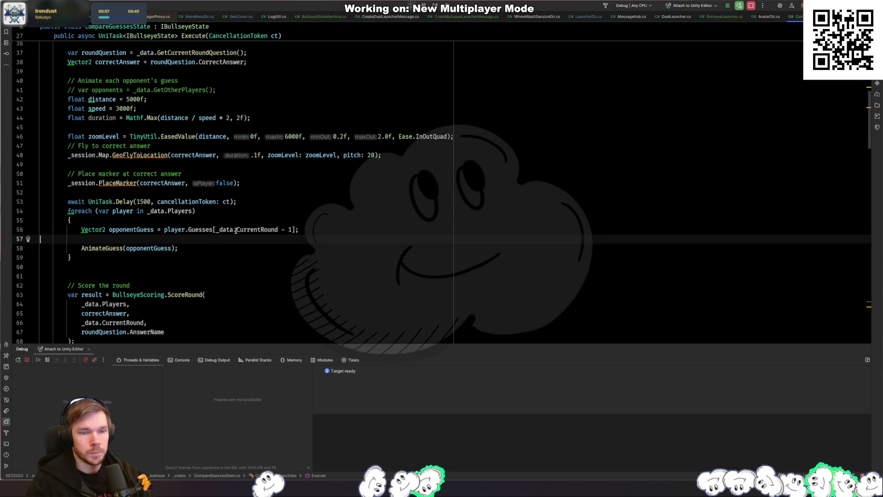
Try wrapping the Guesses index in Mathf.Clamp(, then delete the unfinished call
{"action": "left_click", "coordinate": [216, 230]}
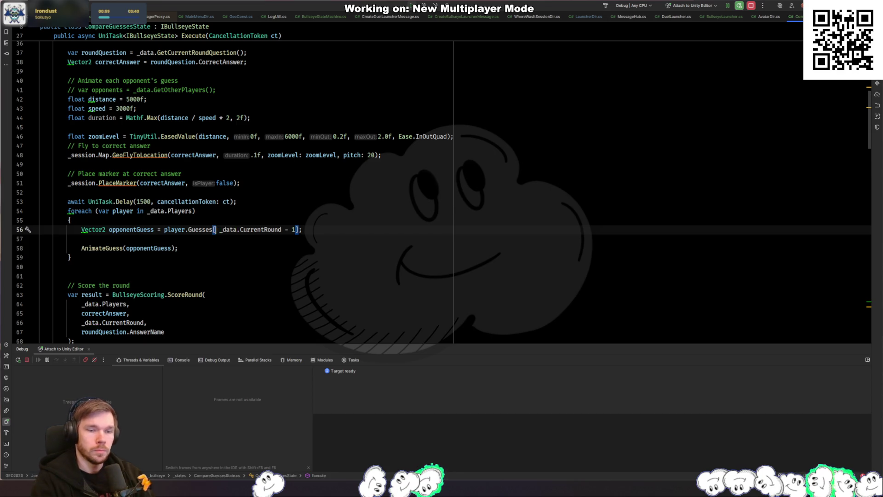
{"action": "type", "text": "Mathf.Clamp("}
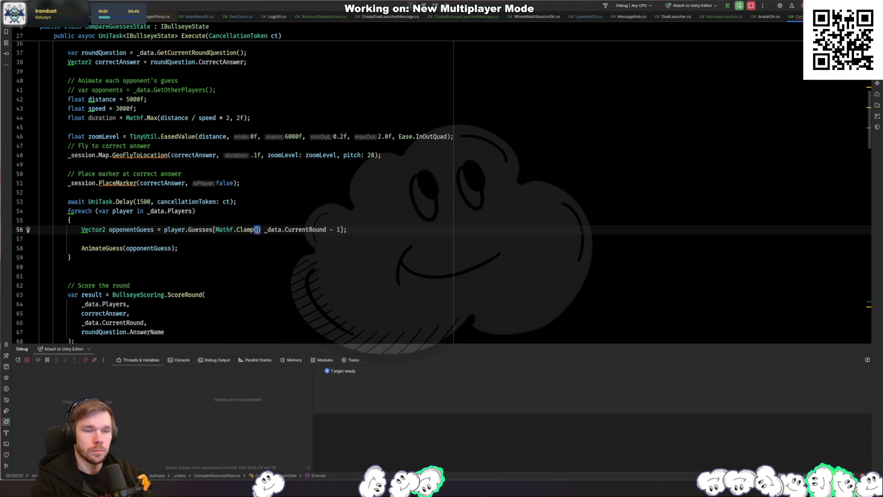
{"action": "key", "text": "ctrl+Left"}
{"action": "key", "text": "ctrl+Left"}
{"action": "key", "text": "ctrl+Left"}
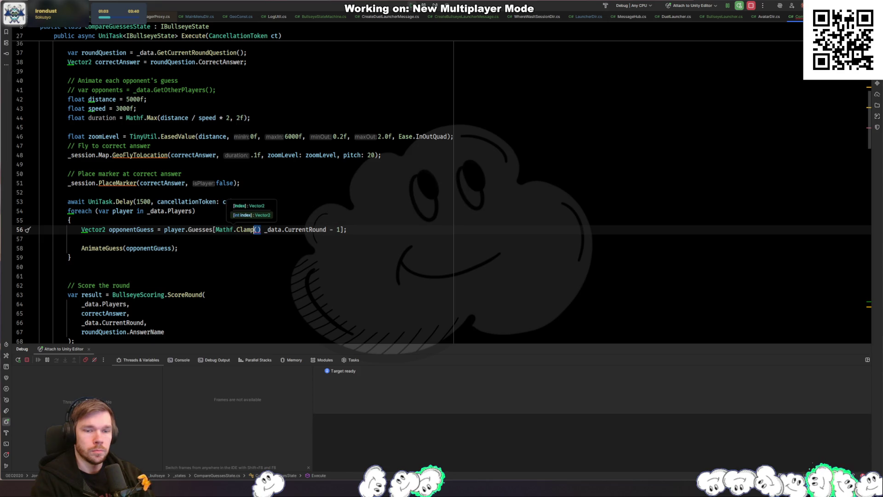
{"action": "key", "text": "ctrl+shift+Right"}
{"action": "key", "text": "ctrl+shift+Right"}
{"action": "key", "text": "ctrl+shift+Right"}
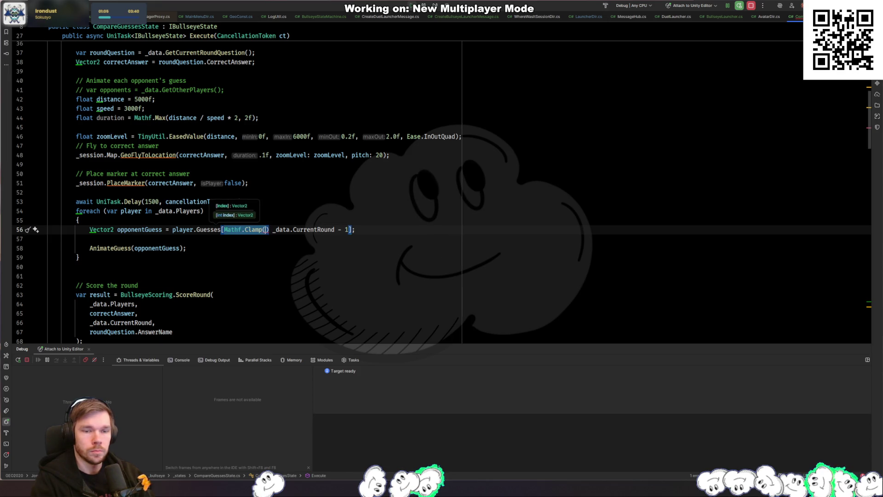
{"action": "key", "text": "Delete"}
{"action": "key", "text": "ctrl+Right"}
{"action": "key", "text": "ctrl+Right"}
{"action": "key", "text": "F12"}
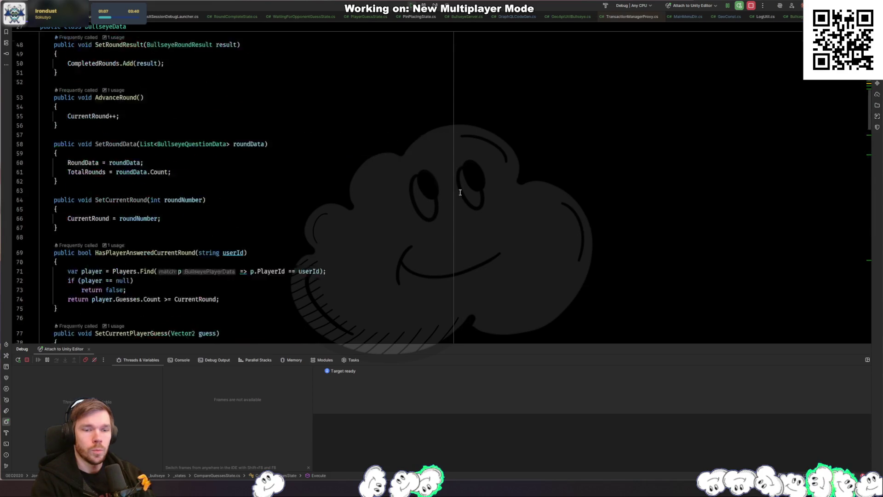
{"action": "type", "text": "{"}
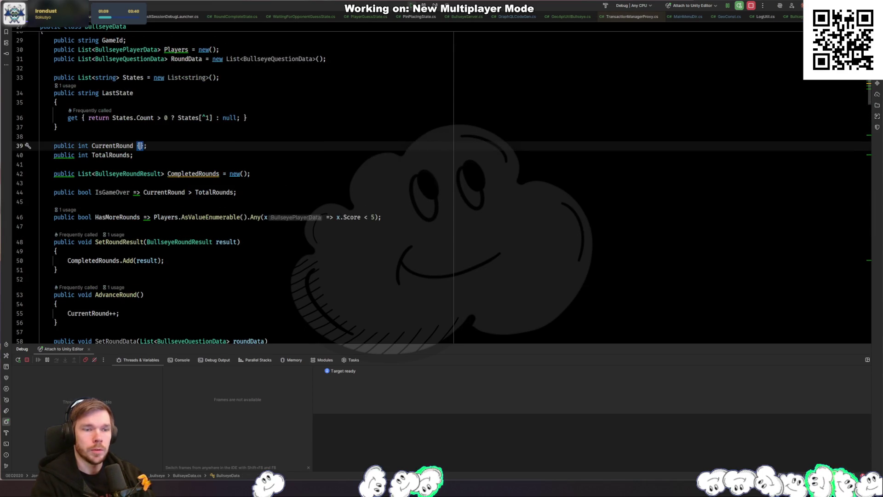
{"action": "type", "text": "get{"}
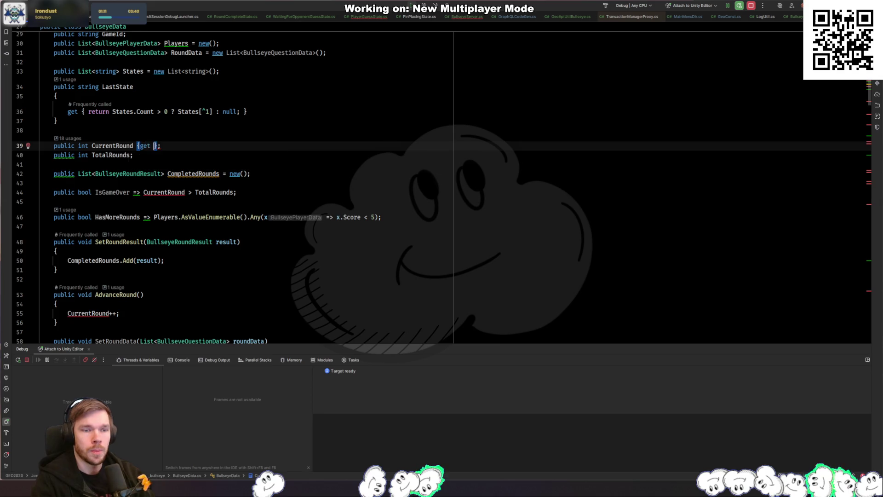
{"action": "key", "text": "Return"}
{"action": "left_click", "coordinate": [70, 192]}
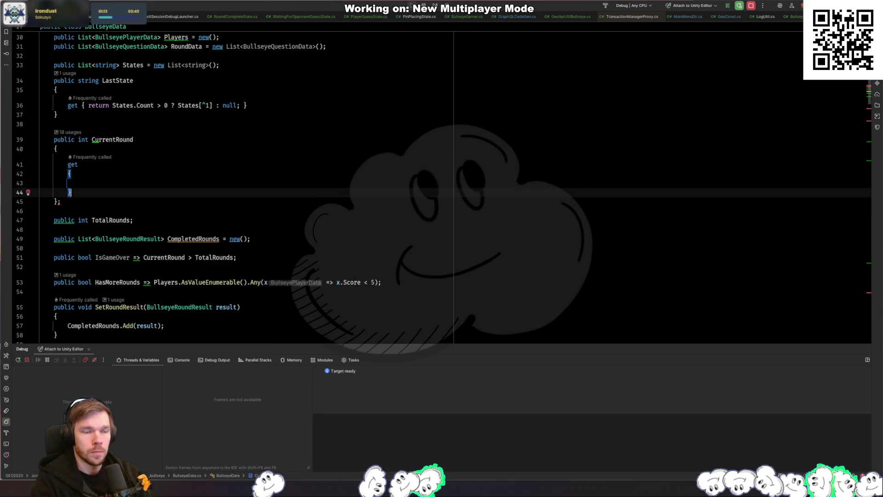
{"action": "key", "text": "Return"}
{"action": "type", "text": "set;"}
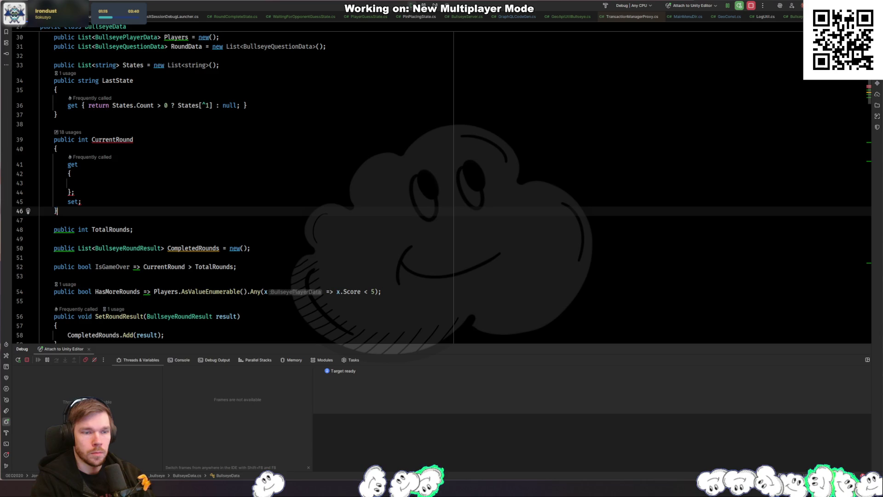
{"action": "left_click", "coordinate": [57, 192]}
{"action": "key", "text": "Up"}
{"action": "type", "text": "return"}
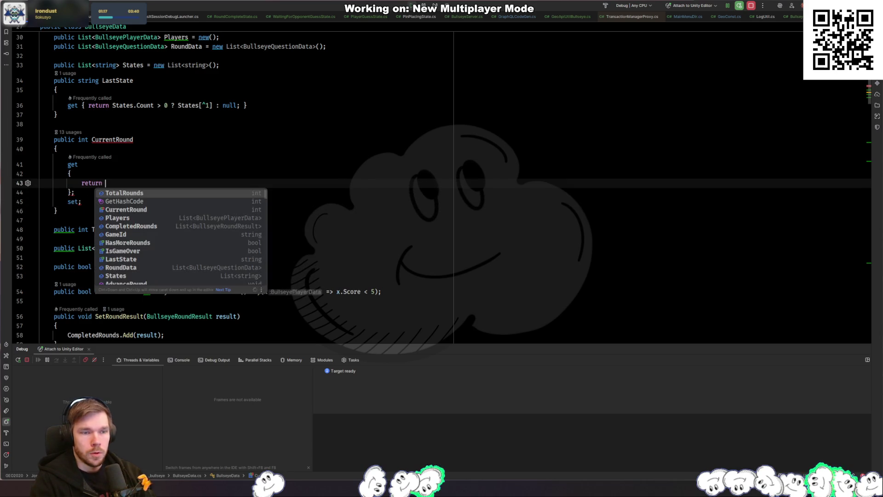
{"action": "key", "text": "ctrl+z"}
{"action": "key", "text": "ctrl+z"}
{"action": "key", "text": "ctrl+z"}
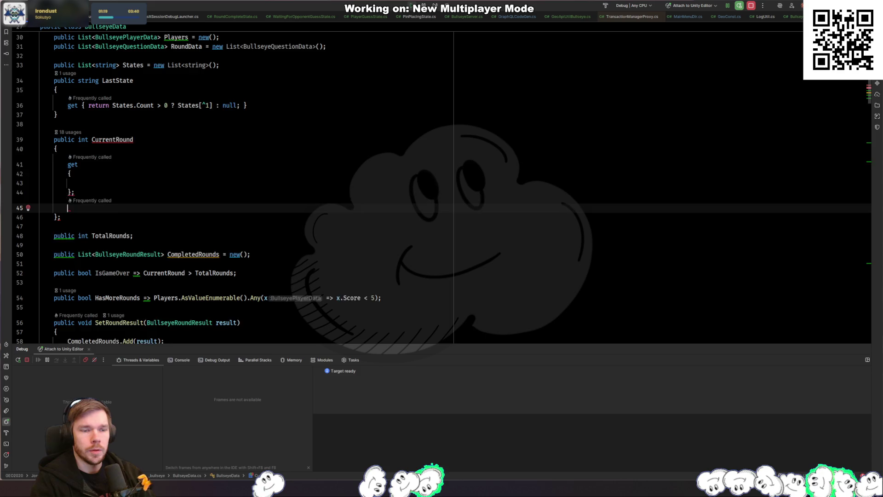
{"action": "key", "text": "ctrl+z"}
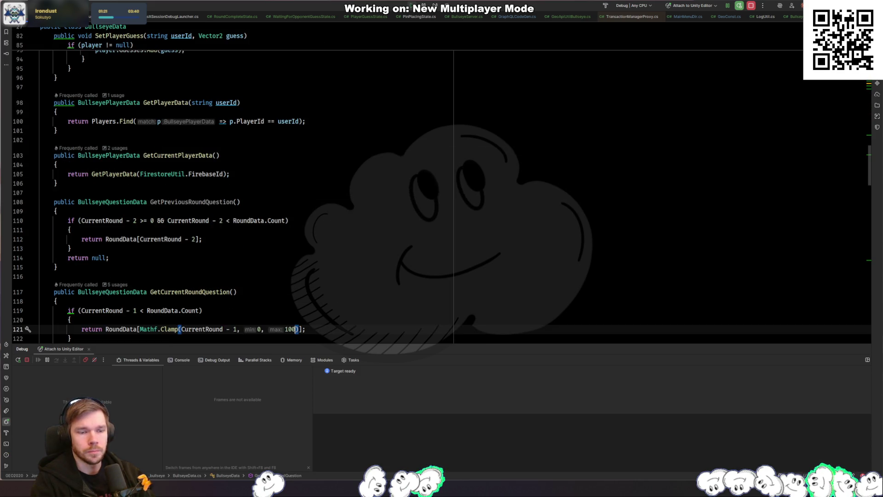
{"action": "key", "text": "ctrl+z"}
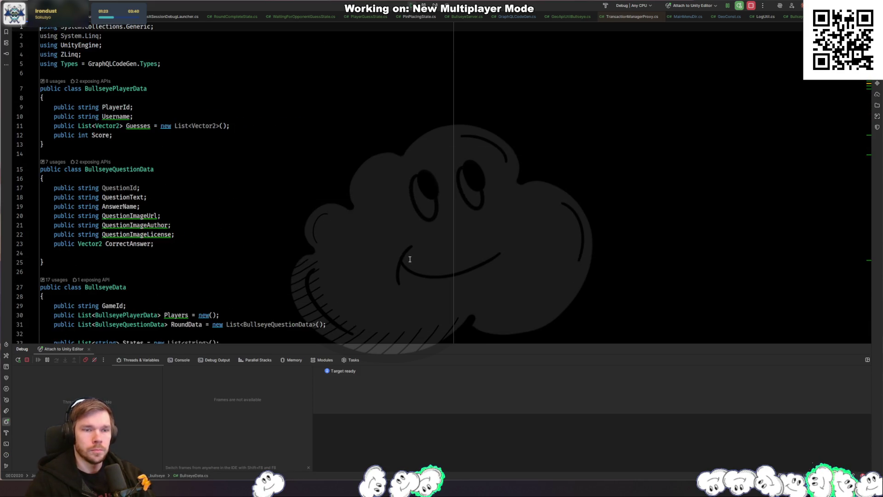
{"action": "scroll", "coordinate": [221, 232], "scroll_direction": "down", "scroll_amount": 8}
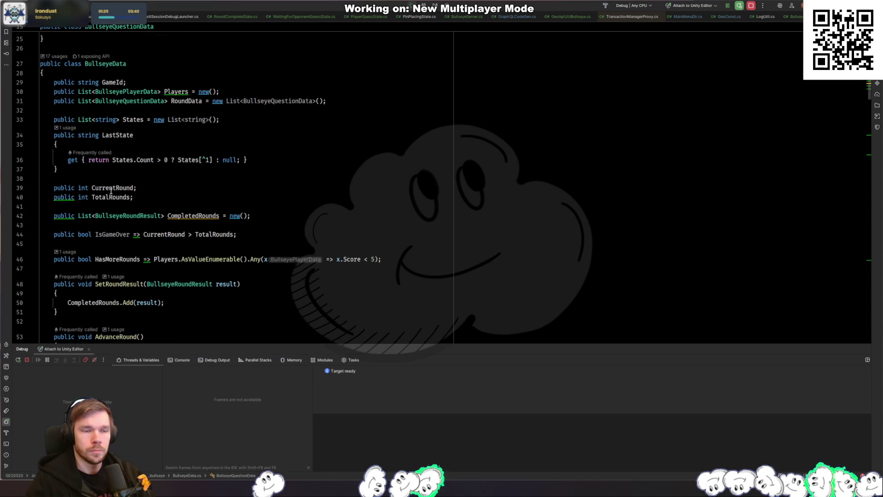
{"action": "left_click", "coordinate": [110, 188]}
{"action": "left_click", "coordinate": [222, 170]}
{"action": "key", "text": "Return"}
{"action": "key", "text": "Return"}
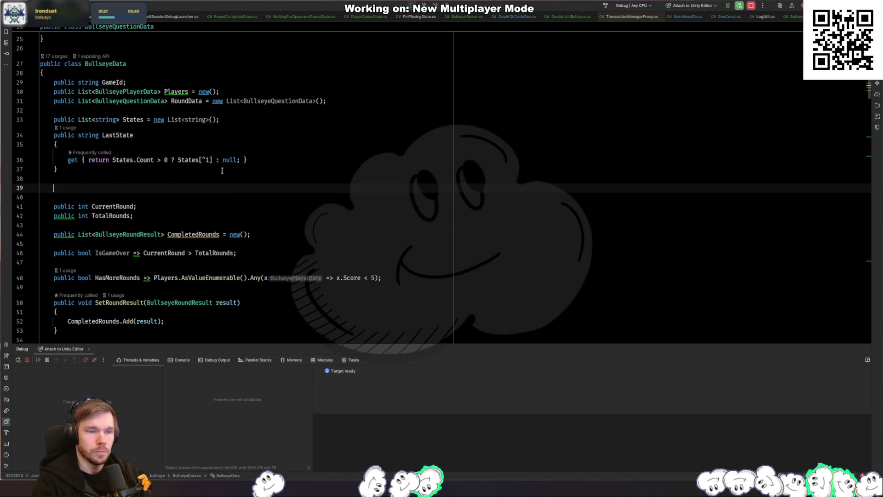
{"action": "type", "text": "private int _currentRound;"}
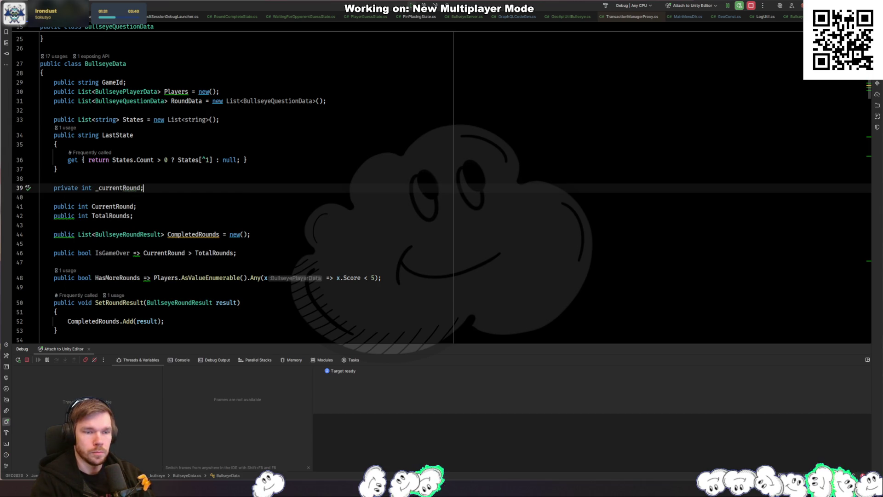
{"action": "left_click", "coordinate": [134, 206]}
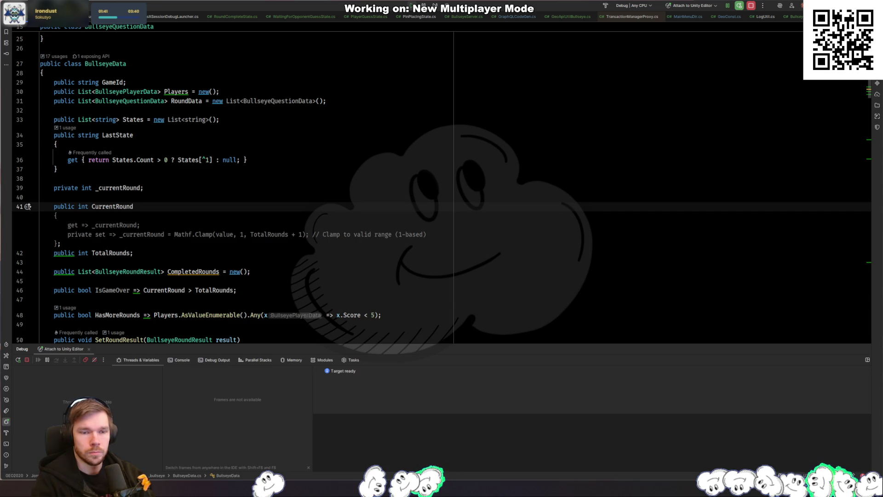
{"action": "key", "text": "ctrl+z"}
{"action": "key", "text": "ctrl+z"}
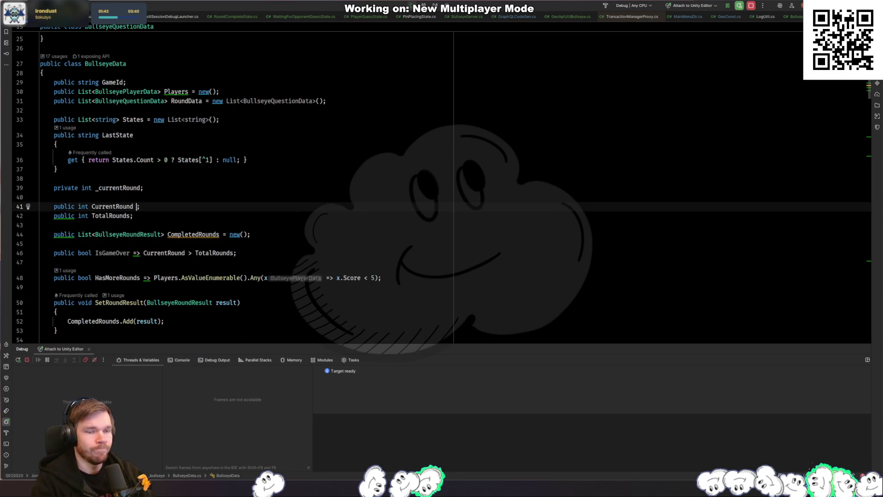
{"action": "key", "text": "ctrl+z"}
{"action": "key", "text": "ctrl+z"}
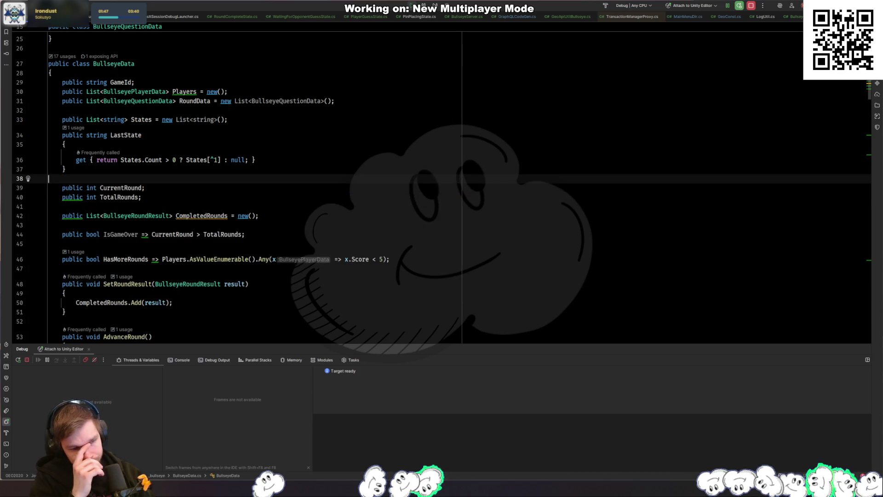
{"action": "key", "text": "ctrl+z"}
{"action": "key", "text": "ctrl+z"}
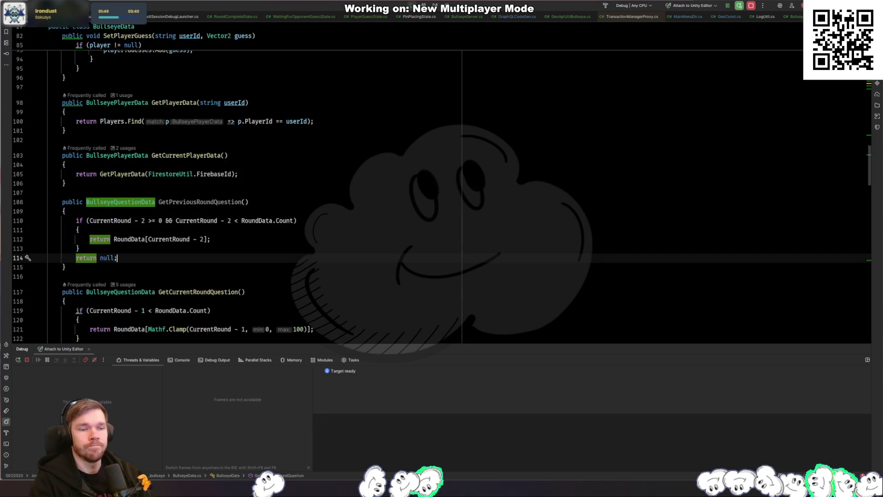
Wrap the Guesses index in Mathf.Clamp(_data.CurrentRound - 1, 0, 100) in CompareGuessesState
{"action": "key", "text": "ctrl+z"}
{"action": "key", "text": "ctrl+z"}
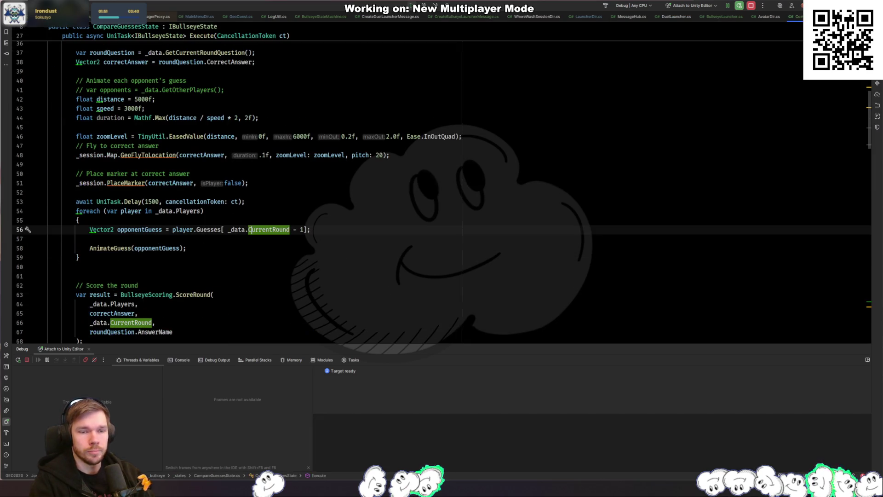
{"action": "left_click", "coordinate": [227, 229]}
{"action": "type", "text": "Mathf.cla"}
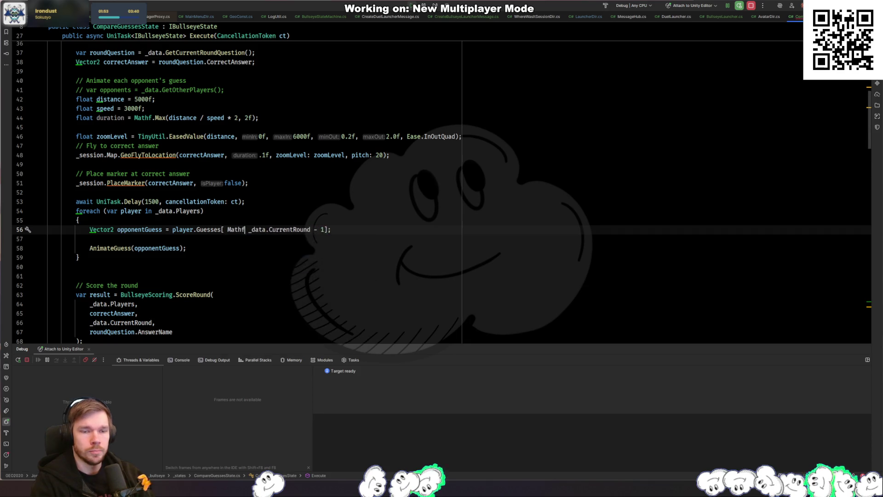
{"action": "key", "text": "Return"}
{"action": "key", "text": "ctrl+Right"}
{"action": "key", "text": "ctrl+Right"}
{"action": "key", "text": "ctrl+Right"}
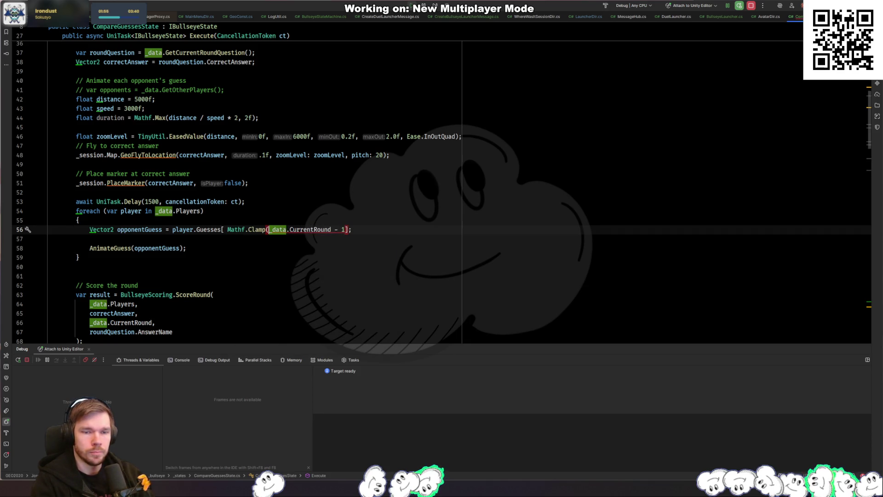
{"action": "key", "text": "Right"}
{"action": "key", "text": "Right"}
{"action": "type", "text": ", 0, 100)"}
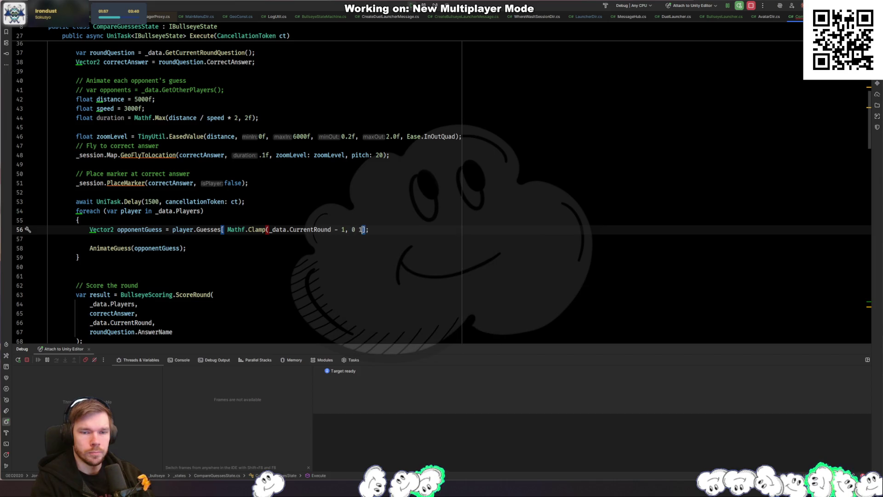
{"action": "key", "text": "BackSpace"}
{"action": "key", "text": "Left"}
{"action": "key", "text": "Left"}
{"action": "key", "text": "Left"}
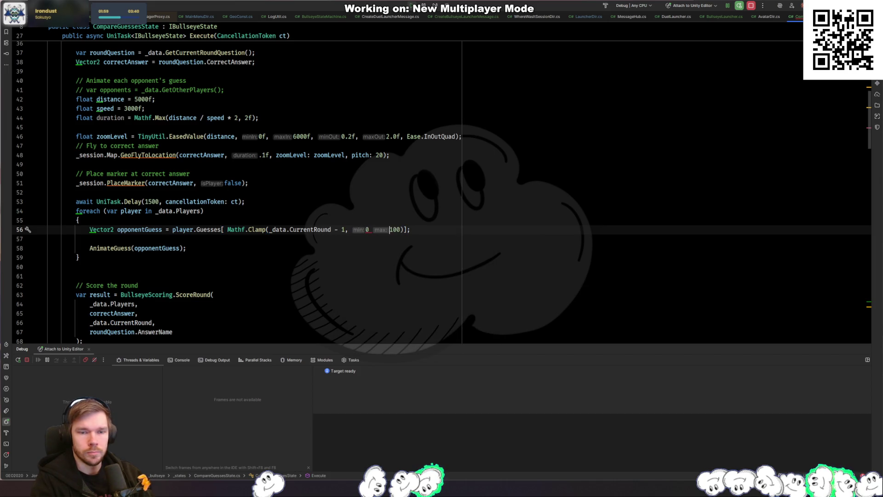
{"action": "type", "text": ","}
{"action": "key", "text": "Down"}
{"action": "key", "text": "Down"}
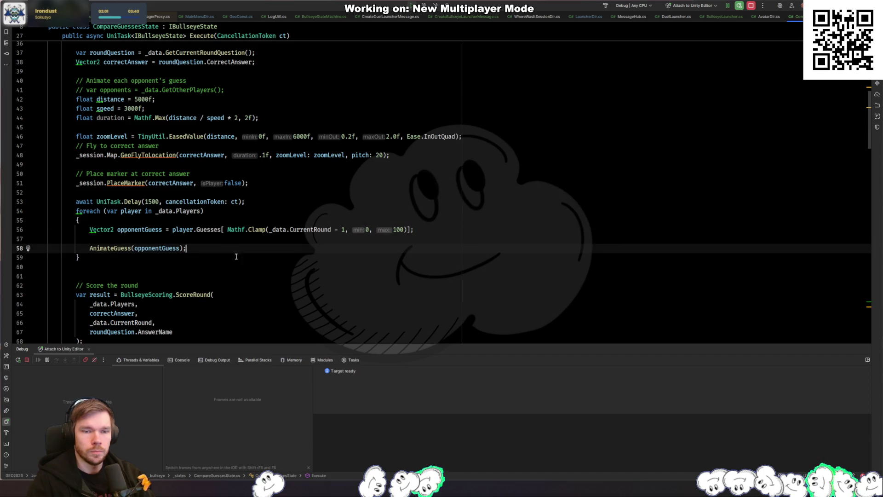
Go to CurrentRound's declaration in BullseyeData and add a new line above it
{"action": "left_click", "coordinate": [300, 233], "text": "ctrl"}
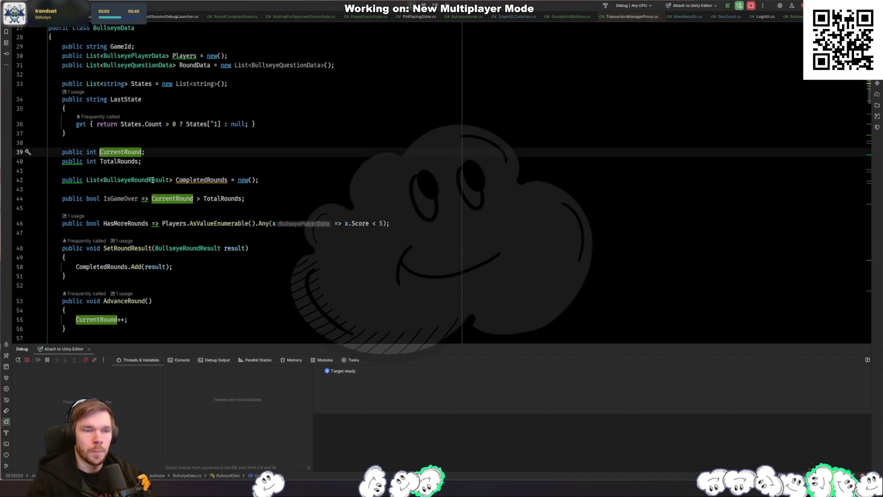
{"action": "left_click", "coordinate": [190, 139]}
{"action": "key", "text": "Return"}
Add a GetClampedRound property returning Mathf.Clamp(CurrentRound, 1, TotalRounds) as a getter
{"action": "type", "text": "public"}
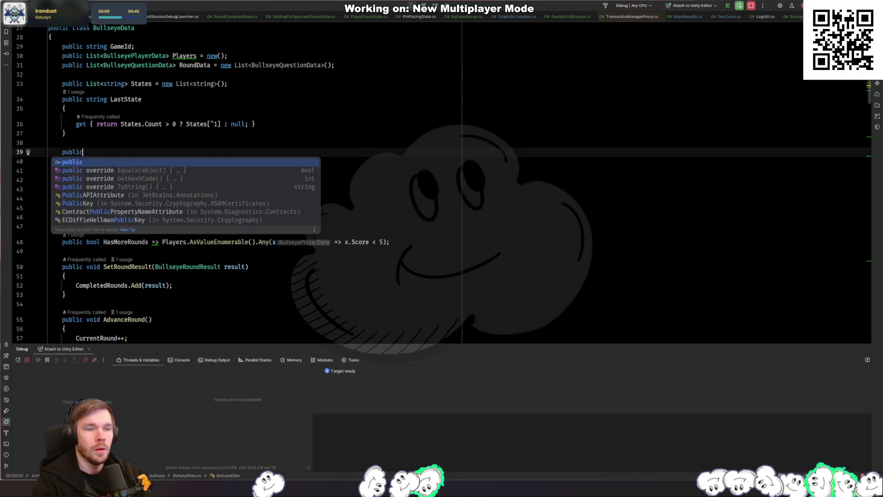
{"action": "type", "text": " int GetCla"}
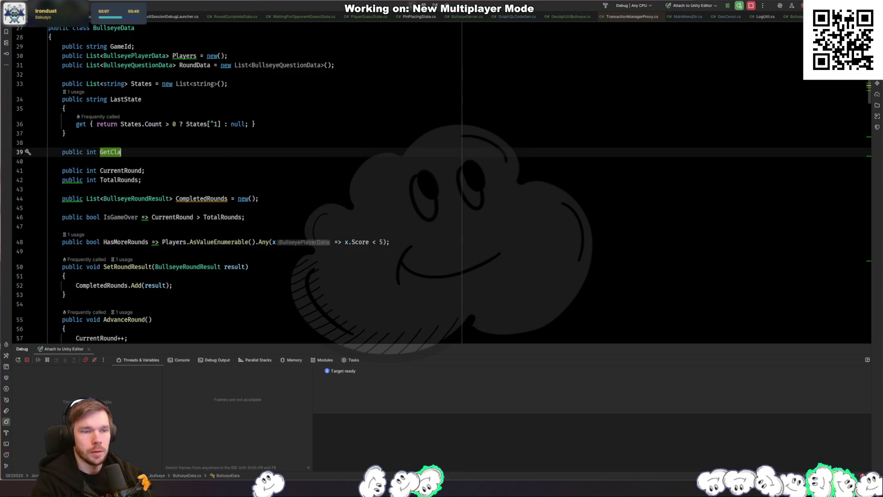
{"action": "type", "text": "mpedRound"}
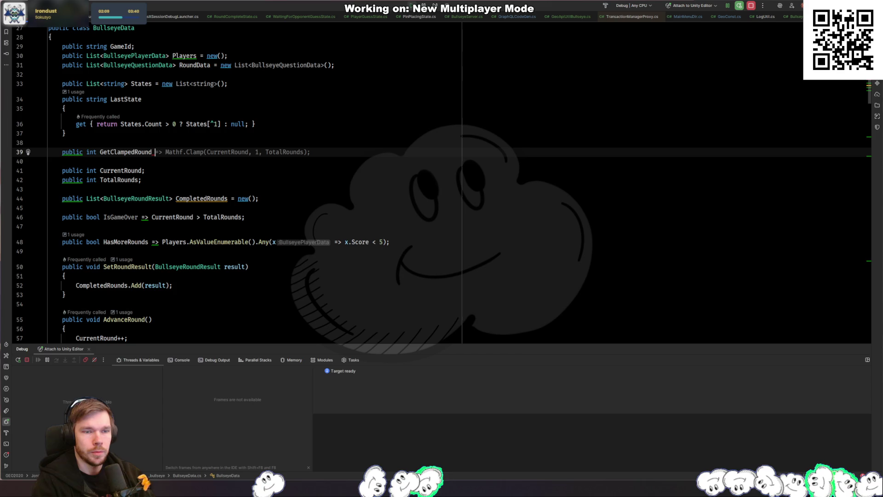
{"action": "key", "text": "Tab"}
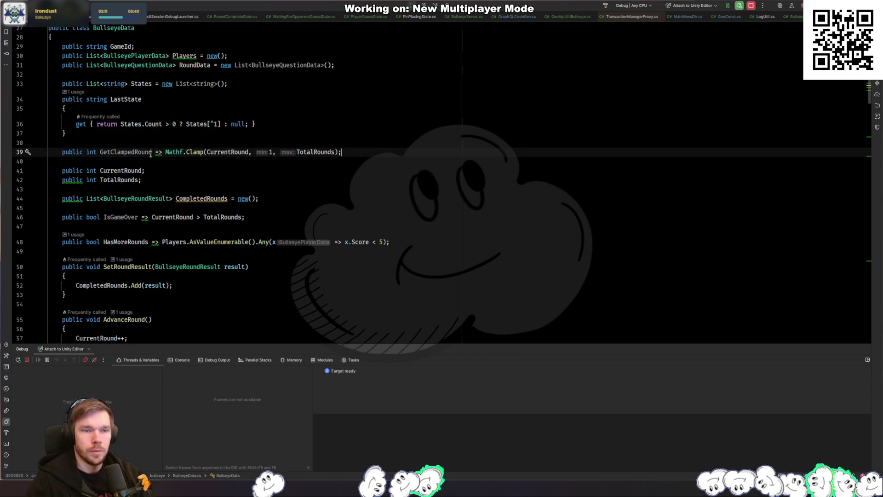
{"action": "key", "text": "alt+Return"}
{"action": "key", "text": "Return"}
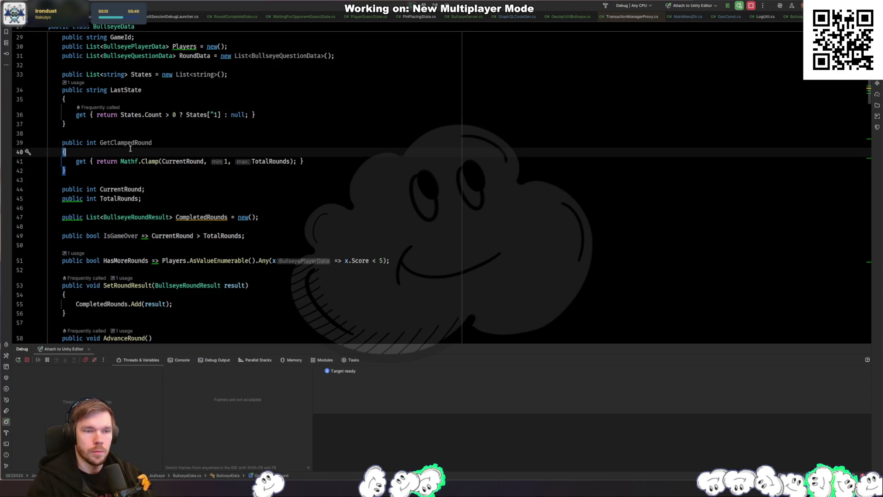
{"action": "left_click", "coordinate": [131, 144]}
Replace the Mathf.Clamp index on line 56 of CompareGuessesState with _data.GetClampedRound
{"action": "key", "text": "ctrl+minus"}
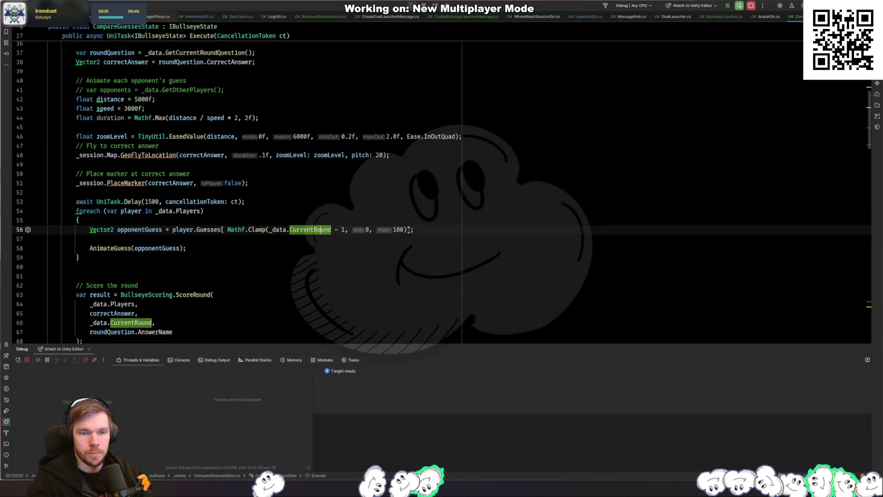
{"action": "left_click_drag", "start_coordinate": [408, 229], "coordinate": [227, 230]}
{"action": "type", "text": "_data.Get"}
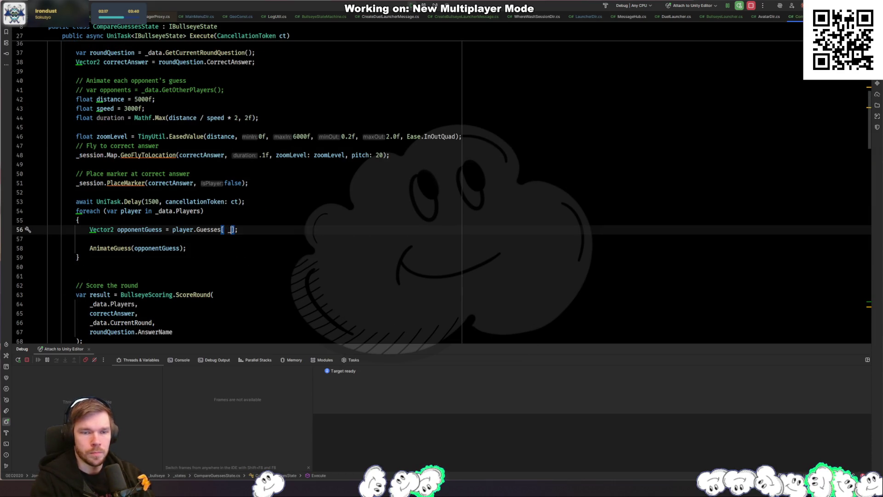
{"action": "key", "text": "Return"}
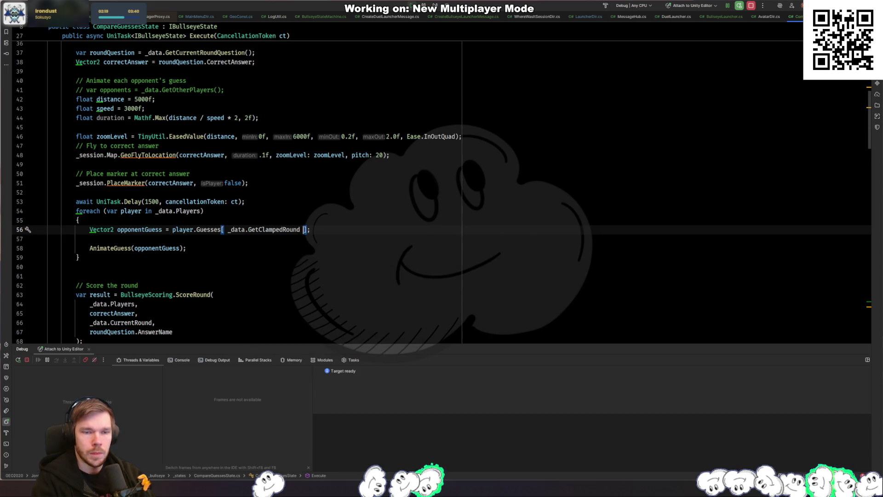
{"action": "left_click", "coordinate": [237, 230]}
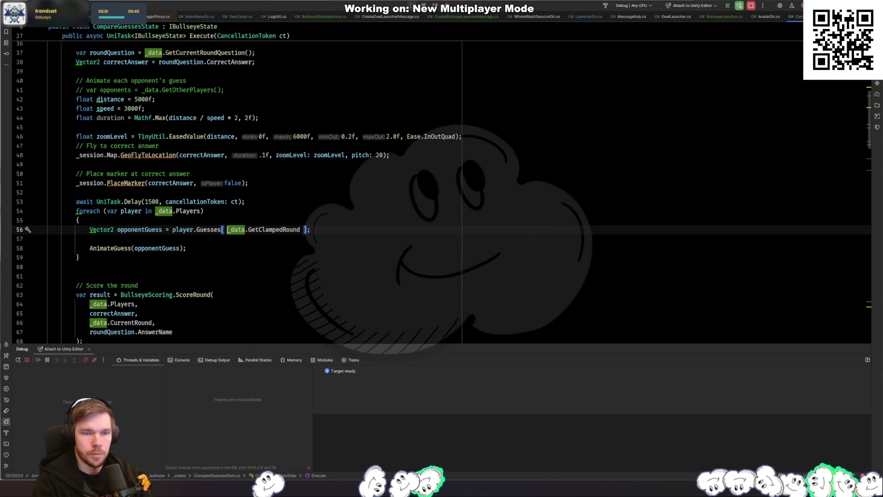
{"action": "key", "text": "BackSpace"}
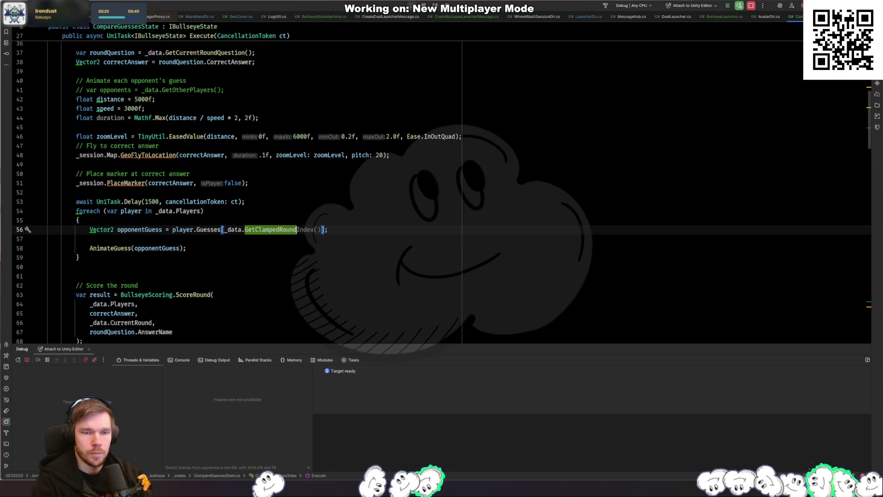
Rename the GetClampedRound property to ClampedRoundIndex
{"action": "key", "text": "ctrl+r"}
{"action": "key", "text": "r"}
{"action": "key", "text": "ctrl+Left"}
{"action": "key", "text": "ctrl+Left"}
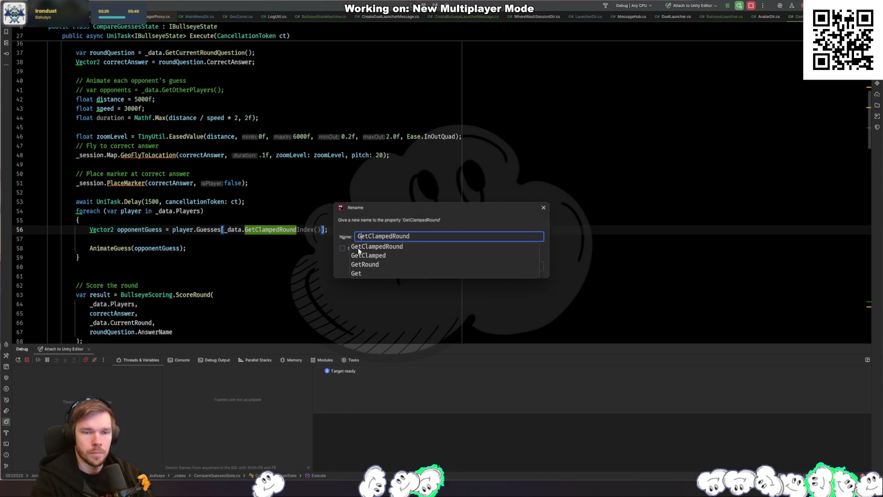
{"action": "type", "text": "Index"}
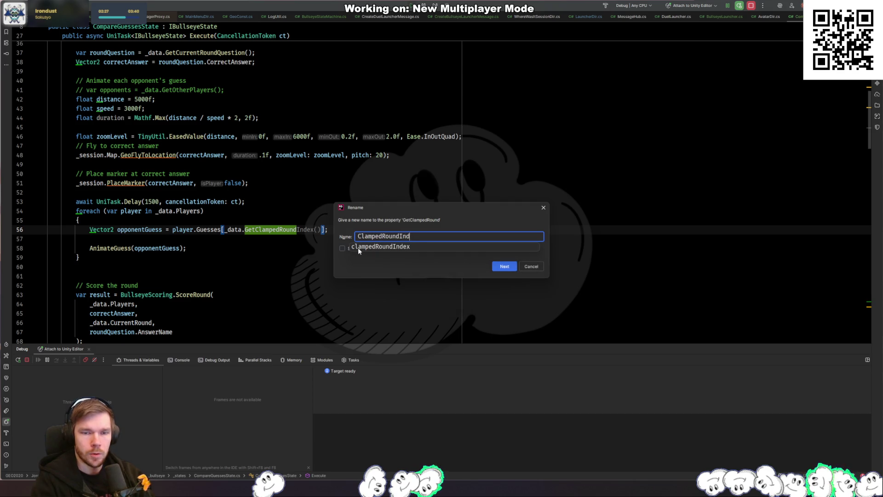
{"action": "key", "text": "Return"}
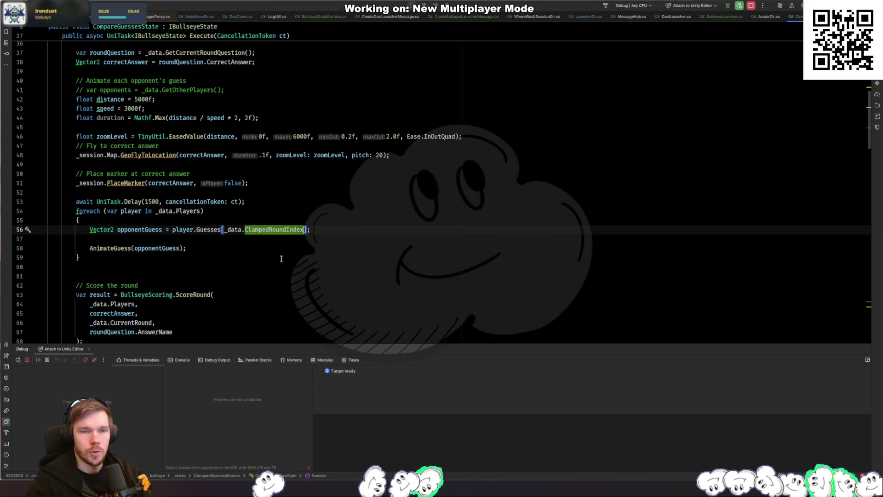
{"action": "key", "text": "ctrl+Tab"}
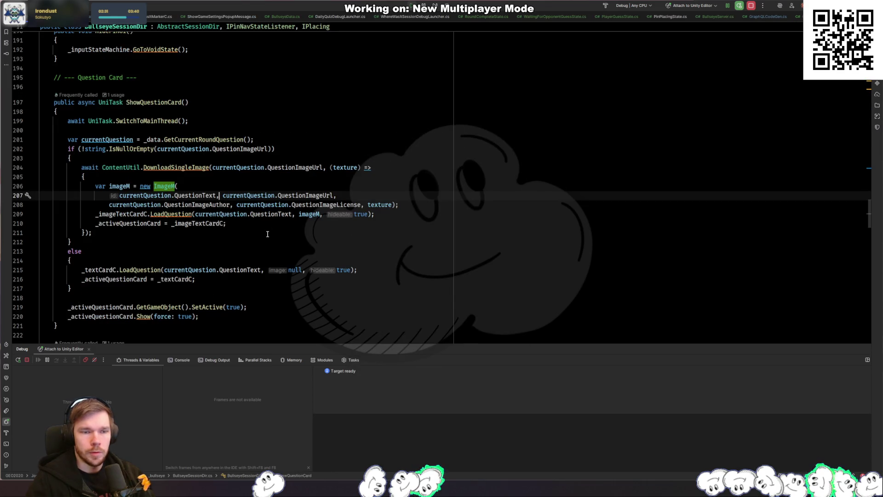
Review the new property in BullseyeData and CurrentRound's use in IsGameOver
{"action": "key", "text": "ctrl+Tab"}
{"action": "key", "text": "ctrl+Tab"}
{"action": "left_click", "coordinate": [249, 242]}
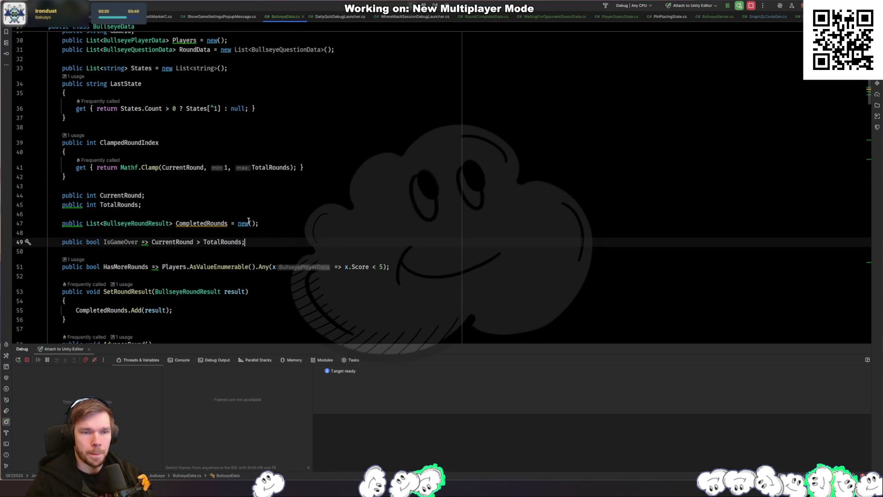
{"action": "left_click", "coordinate": [128, 195], "text": "ctrl"}
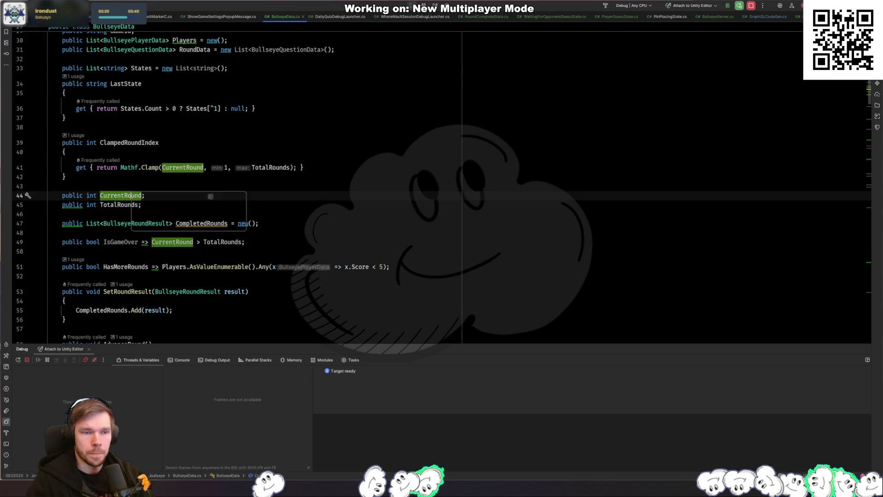
{"action": "left_click", "coordinate": [193, 226]}
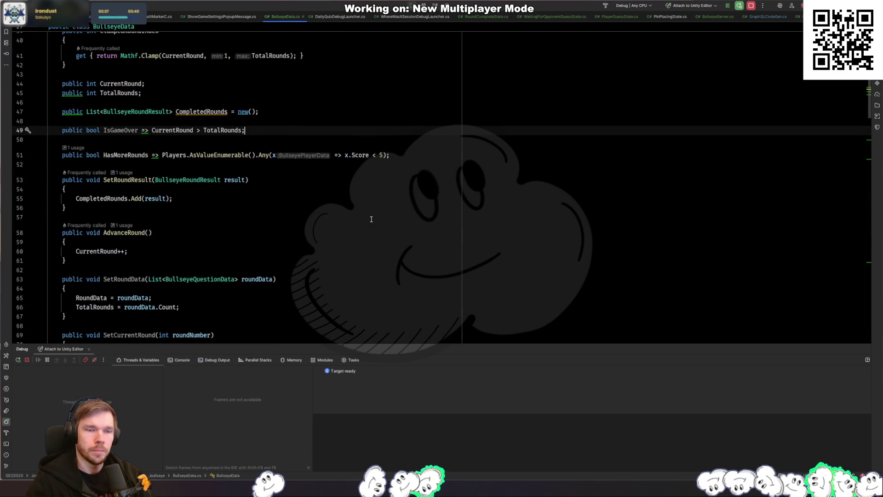
{"action": "key", "text": "ctrl+f"}
{"action": "key", "text": "Escape"}
{"action": "key", "text": "ctrl+Tab"}
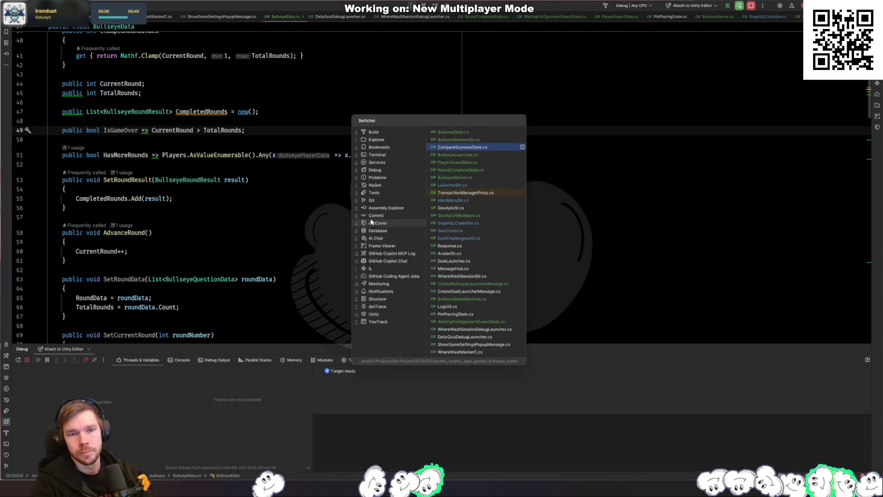
Search CompareGuessesState for 'clamp' and look through PlayerGuessState
{"action": "key", "text": "ctrl+f"}
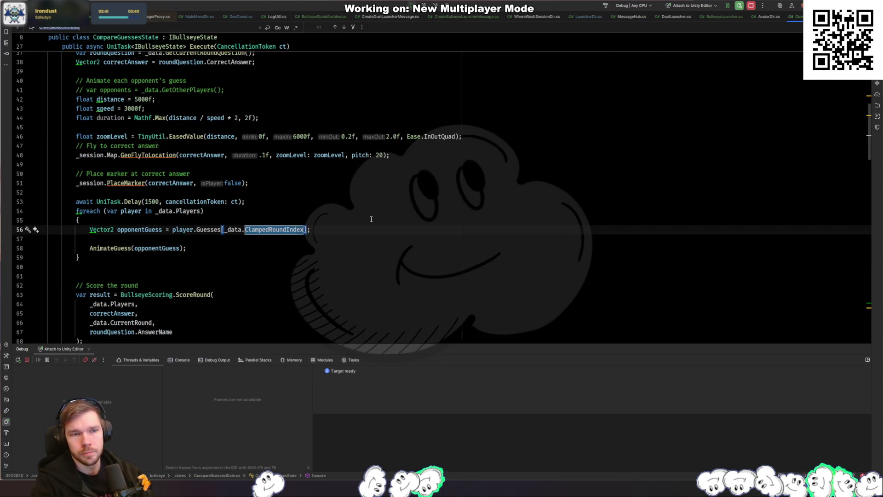
{"action": "type", "text": "clamp"}
{"action": "key", "text": "Escape"}
{"action": "key", "text": "ctrl+Tab"}
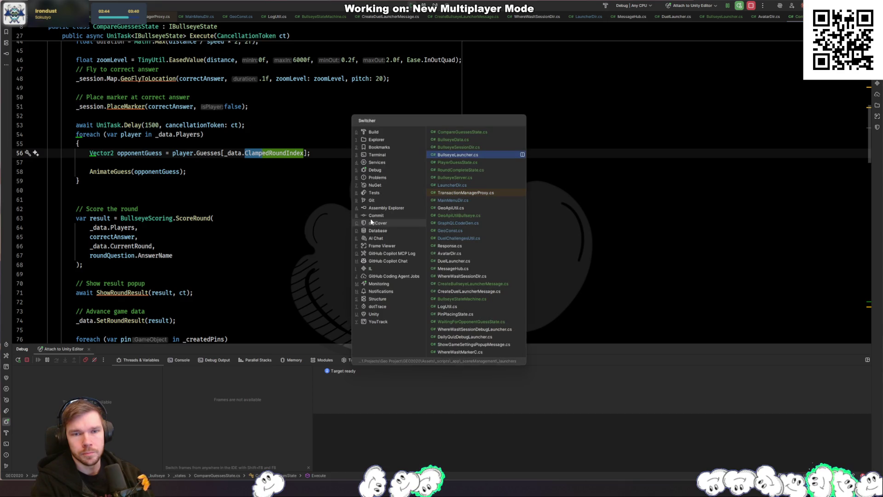
{"action": "key", "text": "ctrl+Tab"}
{"action": "scroll", "coordinate": [372, 219], "scroll_direction": "up", "scroll_amount": 5}
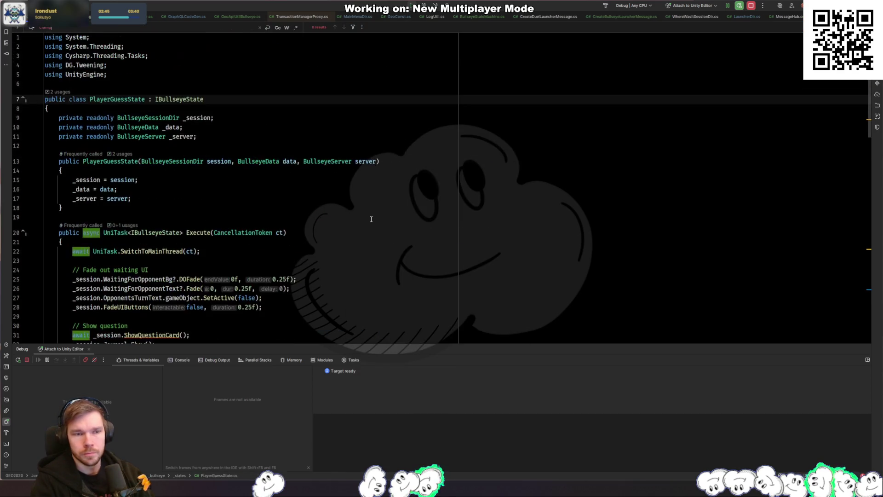
Look through RoundCompleteState and BullseyeSessionDir for other clamp uses
{"action": "key", "text": "Escape"}
{"action": "key", "text": "ctrl+Tab"}
{"action": "key", "text": "Tab"}
{"action": "key", "text": "Tab"}
{"action": "key", "text": "Tab"}
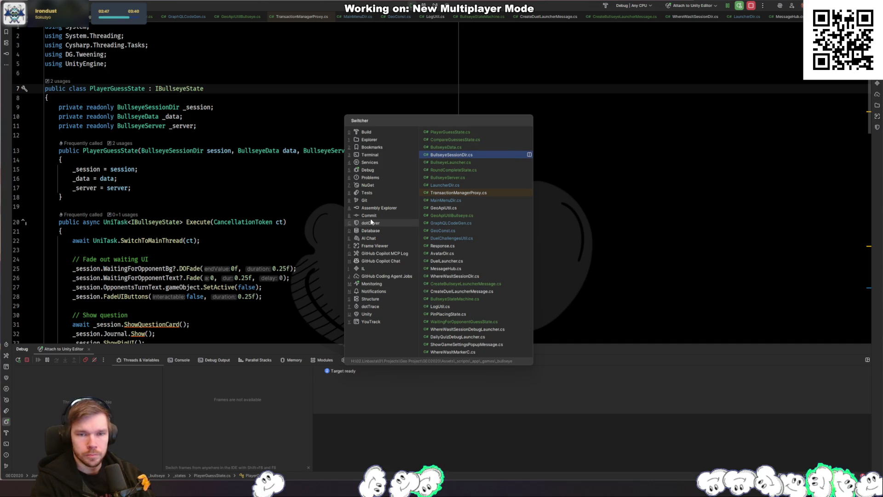
{"action": "key", "text": "ctrl+Tab"}
{"action": "key", "text": "Tab"}
{"action": "key", "text": "Tab"}
{"action": "key", "text": "Tab"}
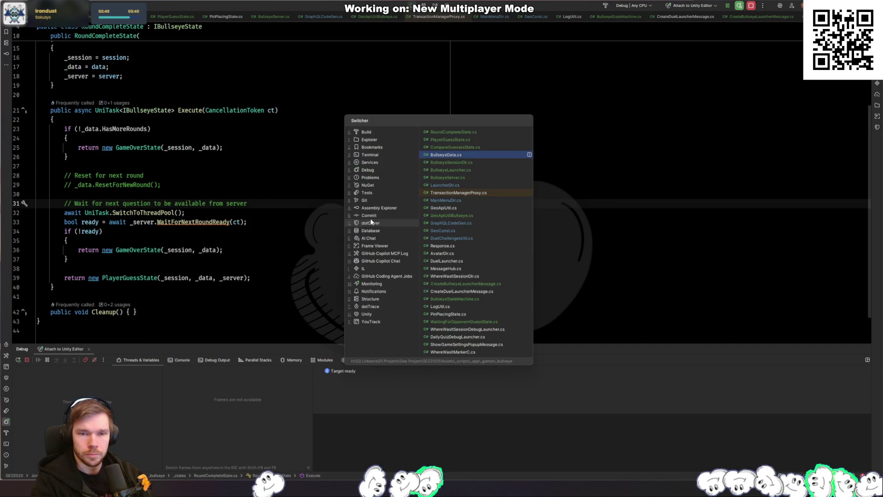
{"action": "scroll", "coordinate": [371, 219], "scroll_direction": "up", "scroll_amount": 10}
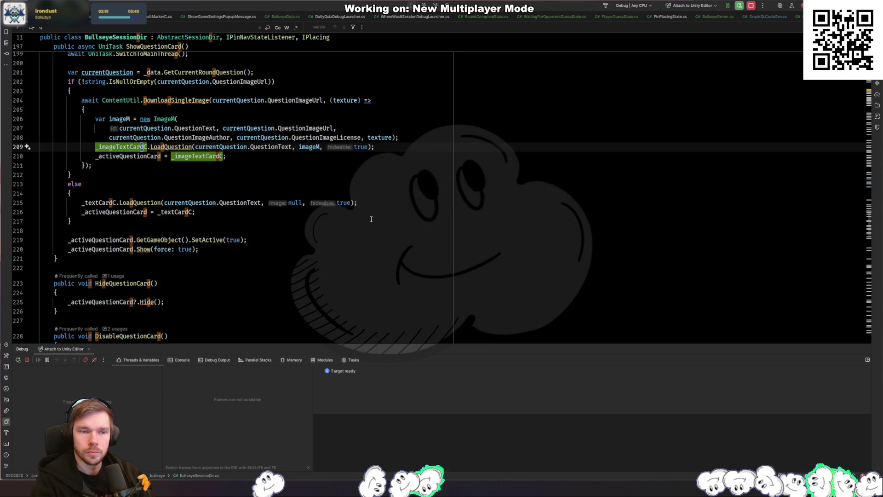
{"action": "key", "text": "Escape"}
{"action": "key", "text": "ctrl+Tab"}
{"action": "key", "text": "Tab"}
{"action": "key", "text": "Tab"}
{"action": "key", "text": "Tab"}
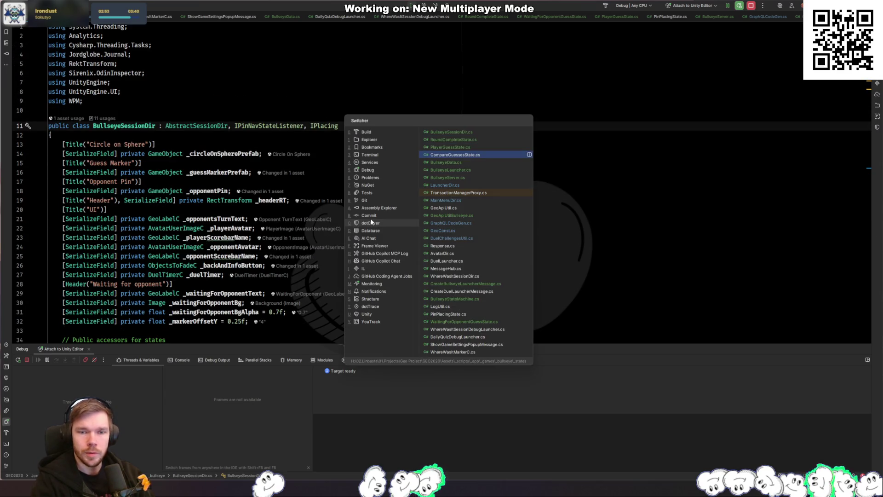
Replace GetCurrentRoundQuestion's inline Mathf.Clamp with the ClampedRoundIndex property, deleting the leftovers
{"action": "key", "text": "ctrl+f"}
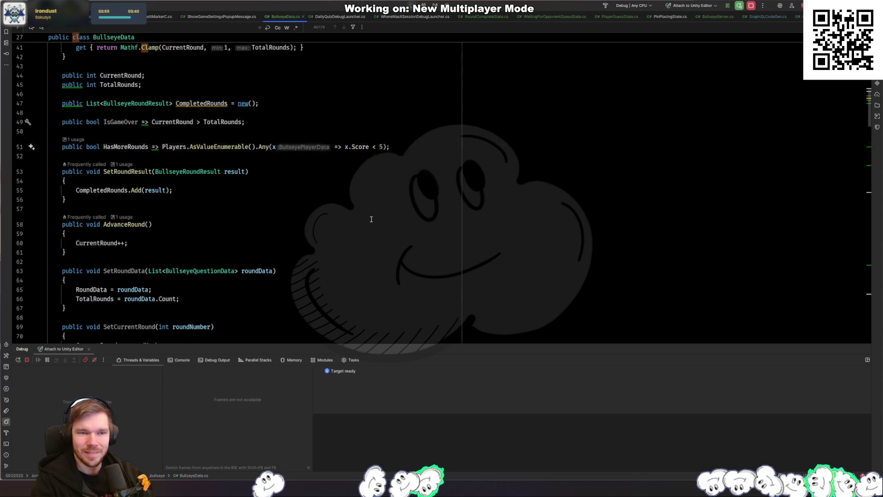
{"action": "key", "text": "Escape"}
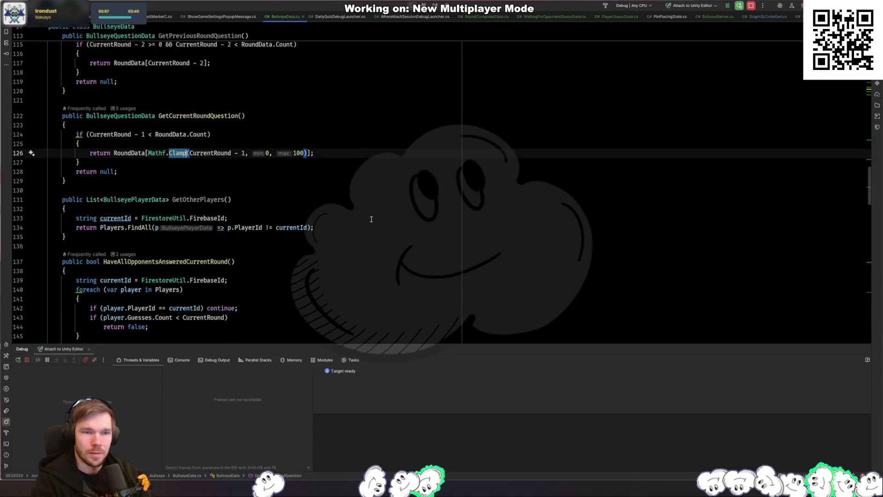
{"action": "key", "text": "ctrl+w"}
{"action": "key", "text": "ctrl+w"}
{"action": "key", "text": "ctrl+w"}
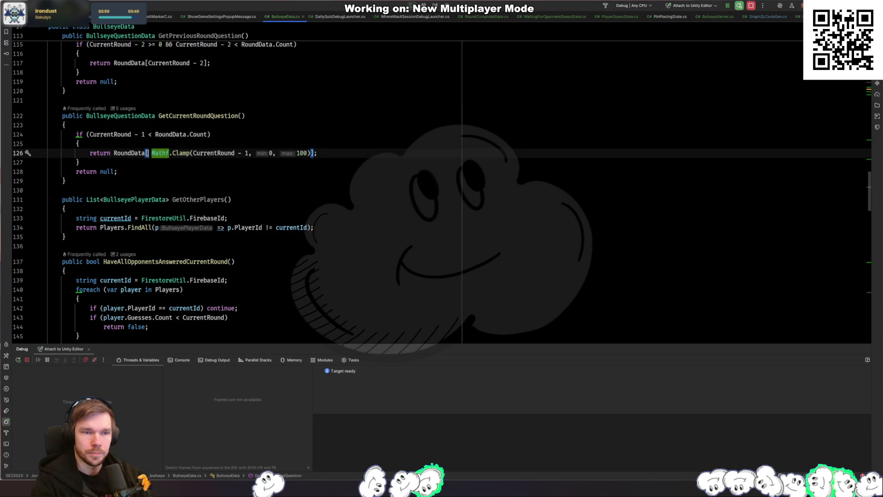
{"action": "key", "text": "ctrl+alt+v"}
{"action": "key", "text": "Return"}
{"action": "key", "text": "ctrl+shift+Right"}
{"action": "key", "text": "ctrl+shift+Right"}
{"action": "key", "text": "ctrl+shift+Right"}
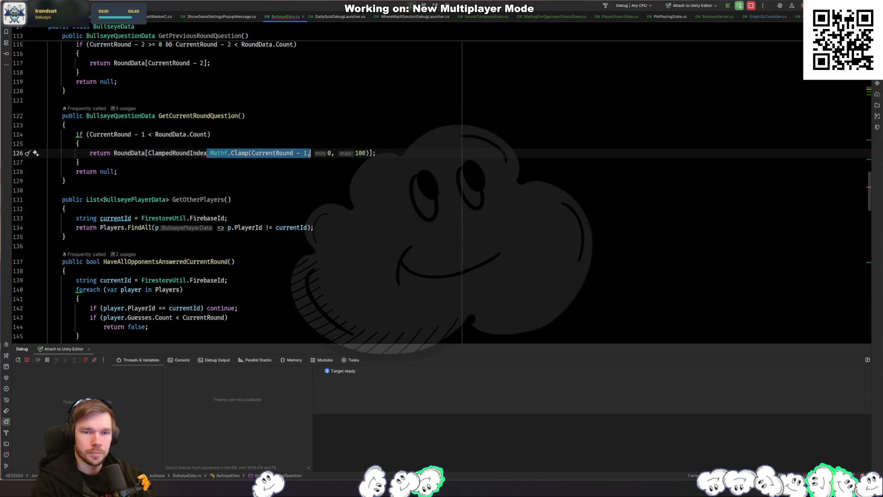
{"action": "key", "text": "Delete"}
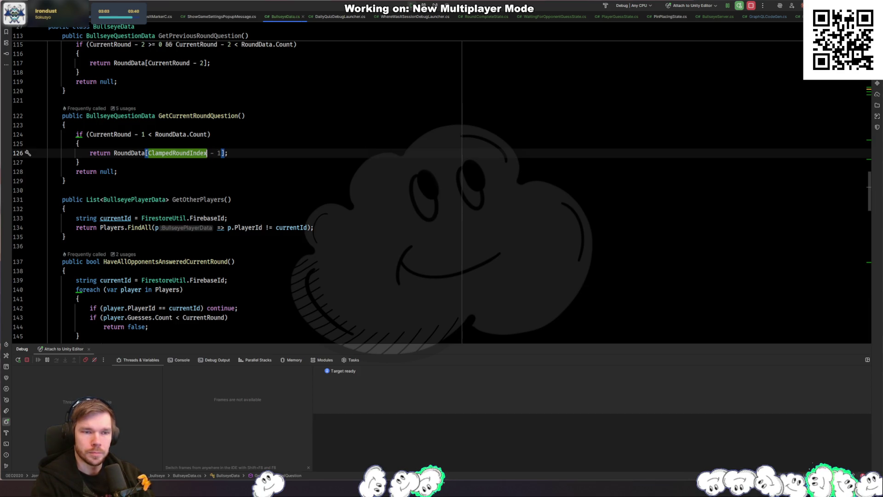
{"action": "key", "text": "Delete"}
{"action": "key", "text": "Delete"}
{"action": "key", "text": "Delete"}
{"action": "left_click", "coordinate": [335, 272]}
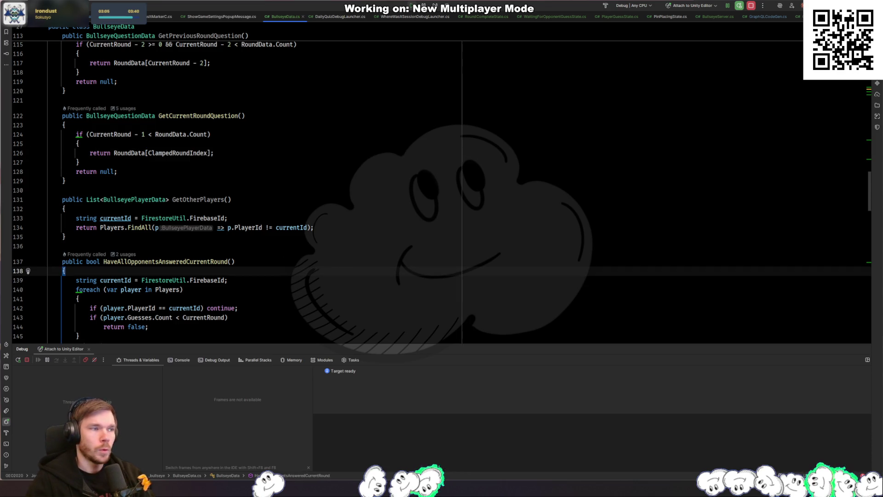
{"action": "key", "text": "alt+Tab"}
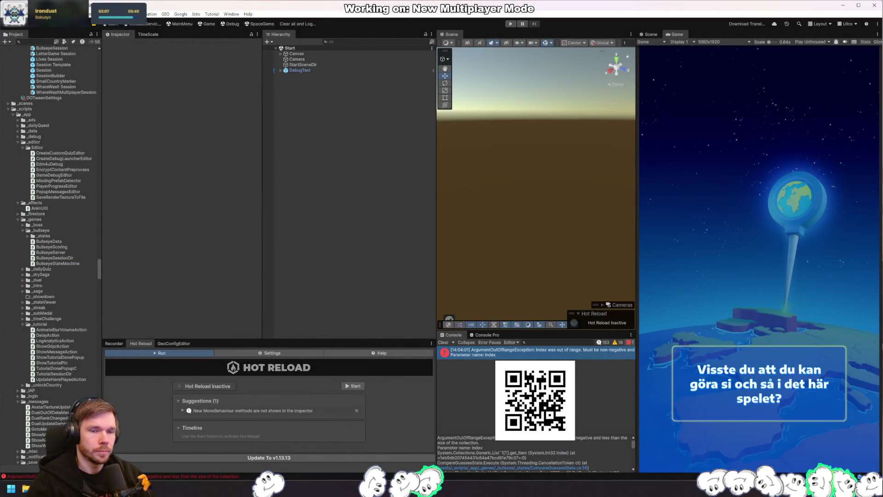
Reproduce the ArgumentOutOfRangeException and open its RoundData[ClampedRoundIndex] line in BullseyeData.cs
{"action": "key", "text": "alt+Tab"}
{"action": "key", "text": "alt+Tab"}
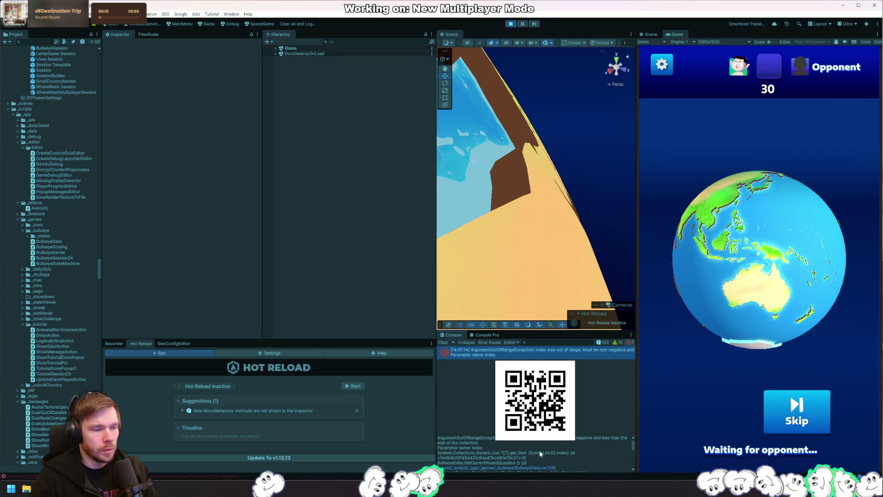
{"action": "double_click", "coordinate": [541, 454]}
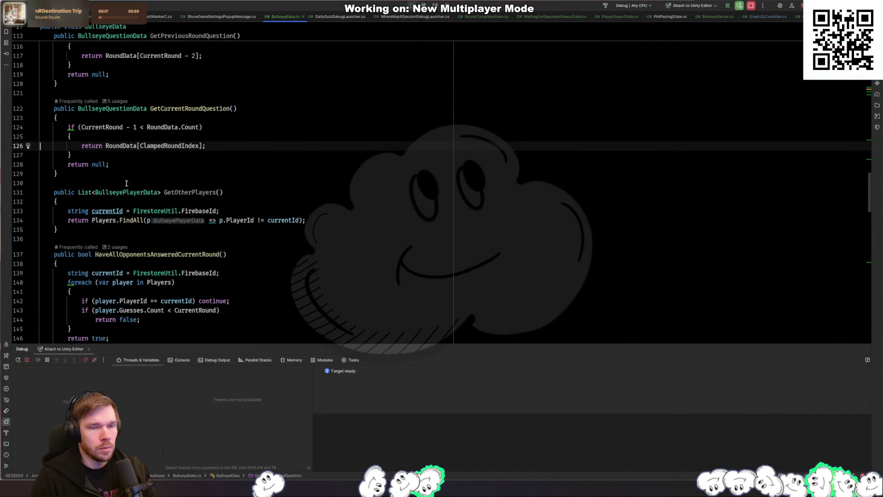
Change ClampedRoundIndex's clamp bounds from 1 and TotalRounds to 0 and 1000
{"action": "left_click", "coordinate": [140, 180]}
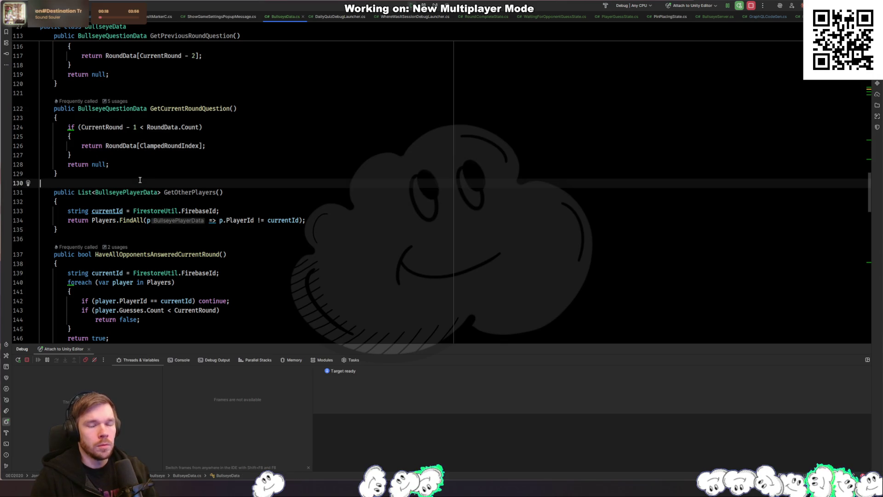
{"action": "left_click", "coordinate": [170, 146], "text": "ctrl"}
{"action": "left_click", "coordinate": [216, 170]}
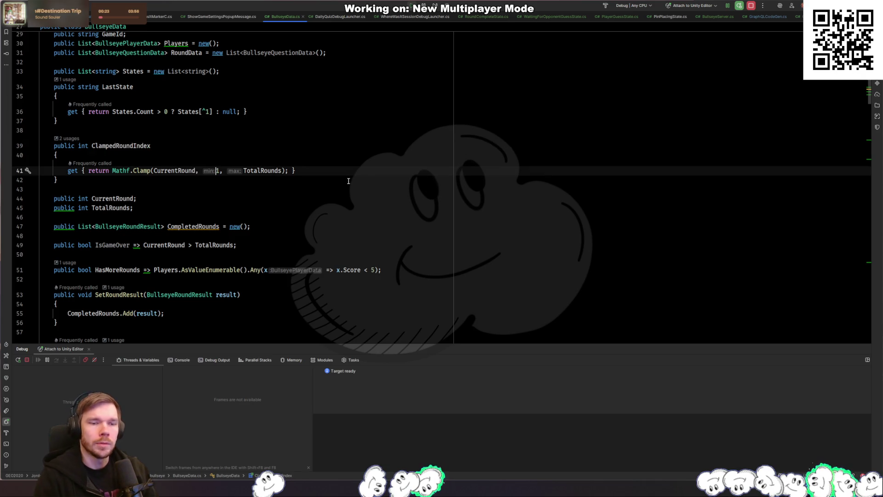
{"action": "key", "text": "Delete"}
{"action": "type", "text": "0"}
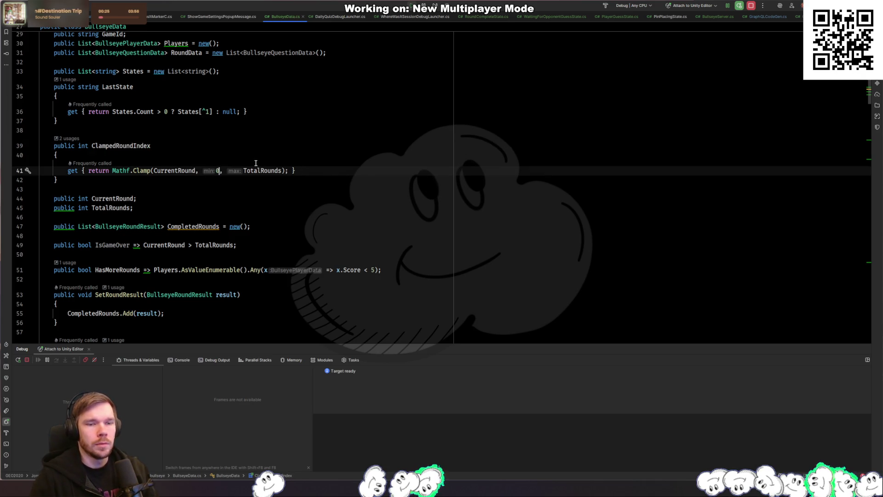
{"action": "double_click", "coordinate": [262, 171]}
{"action": "type", "text": "1000"}
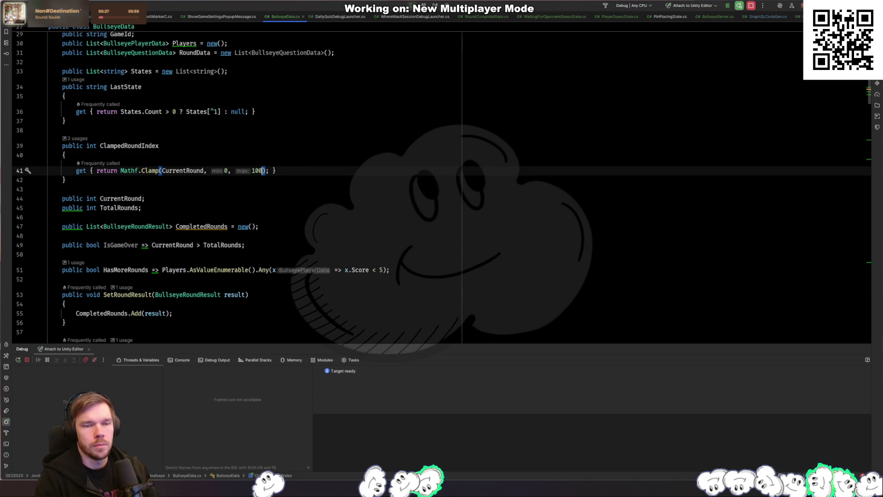
{"action": "key", "text": "alt+Tab"}
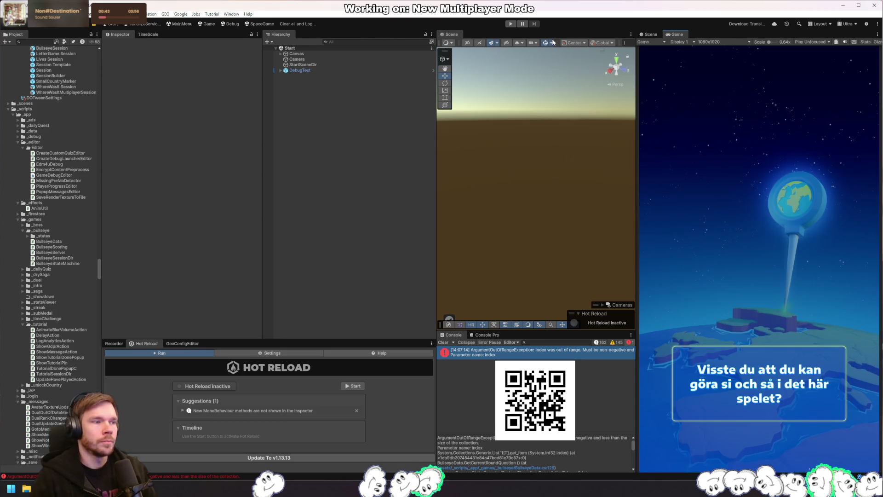
Play the quiz to 'Waiting for opponent...' and view the new index error's stack trace
{"action": "left_click", "coordinate": [511, 24]}
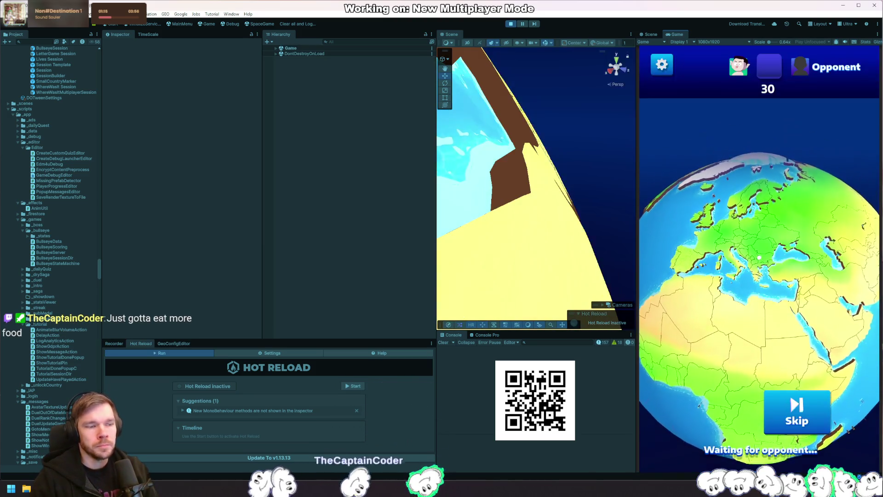
{"action": "left_click", "coordinate": [594, 353]}
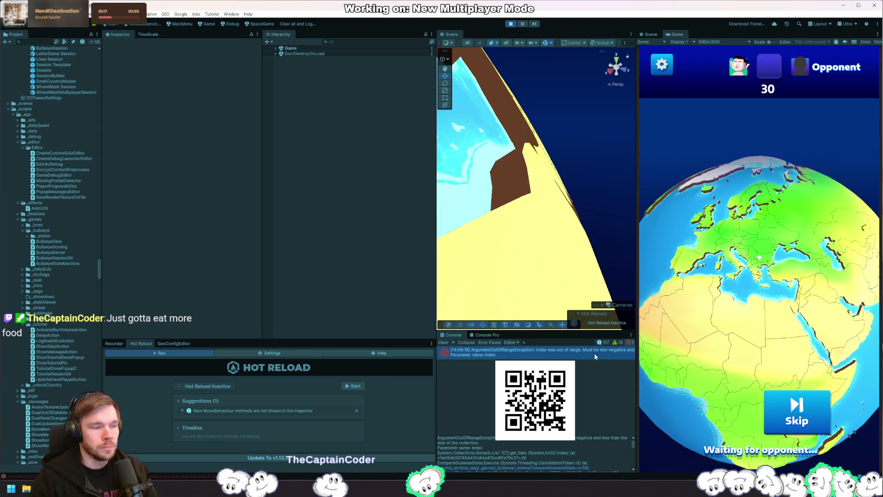
Follow the failing Guesses lookup in CompareGuessesState to its construction in BullseyeSessionDir's Launch
{"action": "left_click", "coordinate": [564, 465]}
{"action": "left_click", "coordinate": [563, 465]}
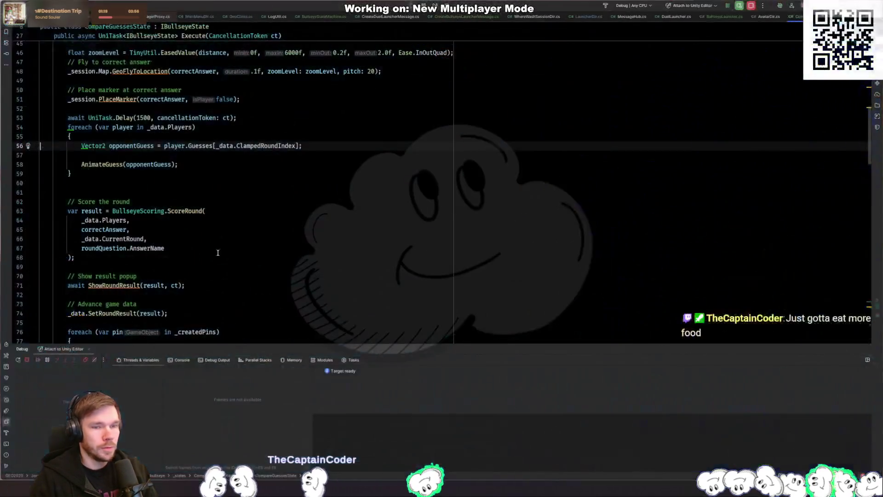
{"action": "scroll", "coordinate": [260, 152], "scroll_direction": "up", "scroll_amount": 2}
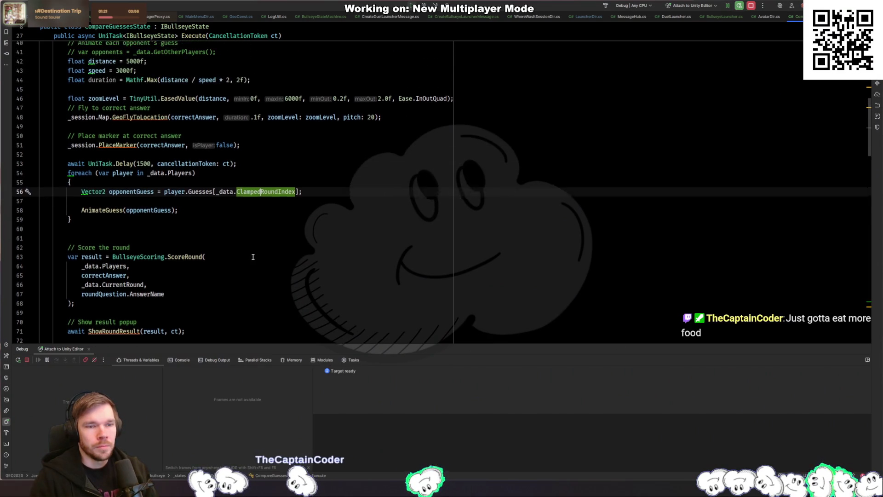
{"action": "left_click", "coordinate": [254, 230]}
{"action": "left_click", "coordinate": [124, 210]}
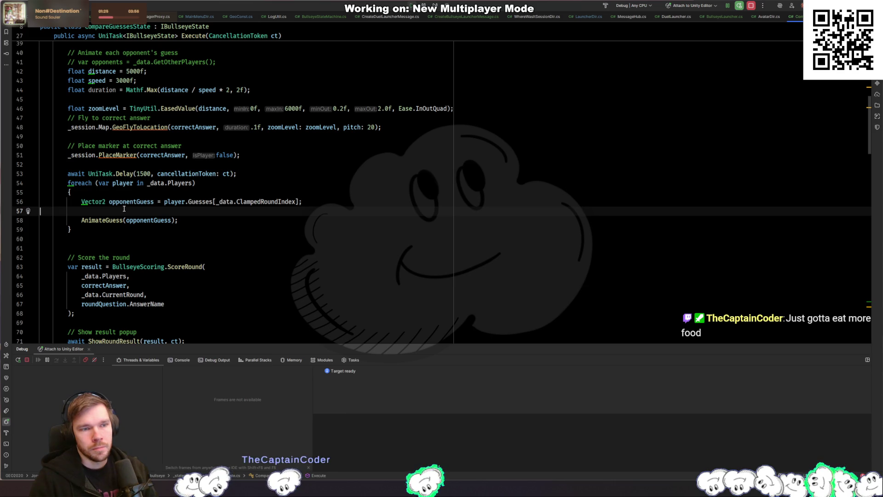
{"action": "scroll", "coordinate": [220, 248], "scroll_direction": "up", "scroll_amount": 2}
{"action": "scroll", "coordinate": [220, 248], "scroll_direction": "up", "scroll_amount": 3}
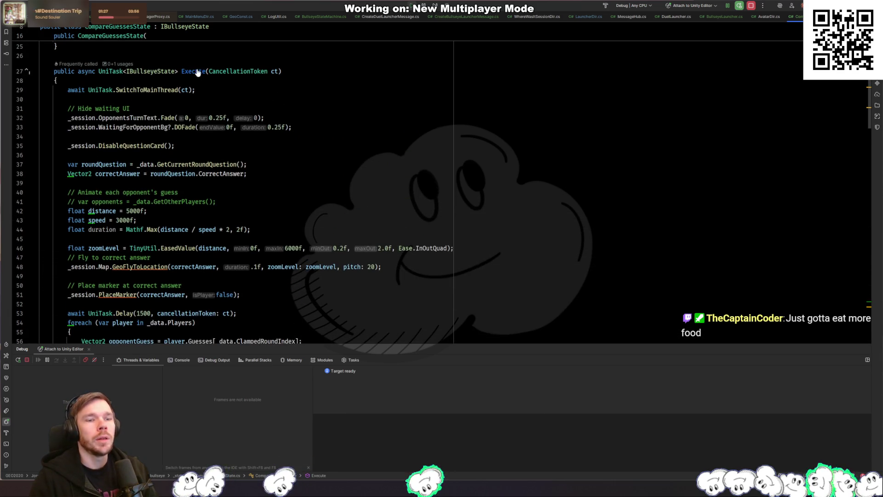
{"action": "left_click", "coordinate": [278, 100]}
{"action": "scroll", "coordinate": [278, 111], "scroll_direction": "up", "scroll_amount": 8}
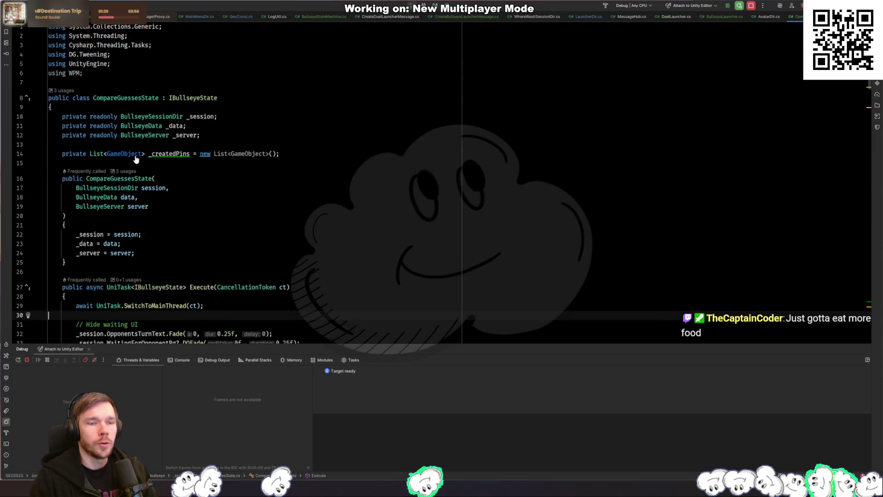
{"action": "left_click", "coordinate": [127, 179], "text": "ctrl"}
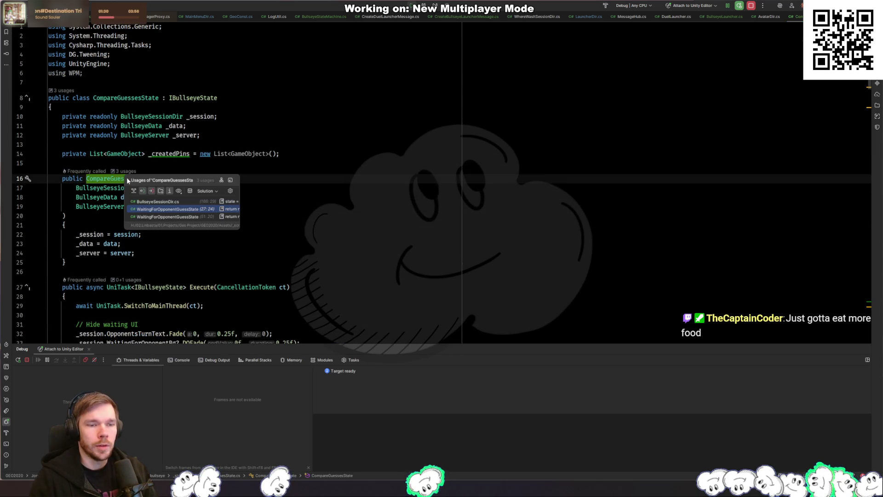
{"action": "left_click", "coordinate": [202, 201]}
{"action": "scroll", "coordinate": [243, 216], "scroll_direction": "up", "scroll_amount": 3}
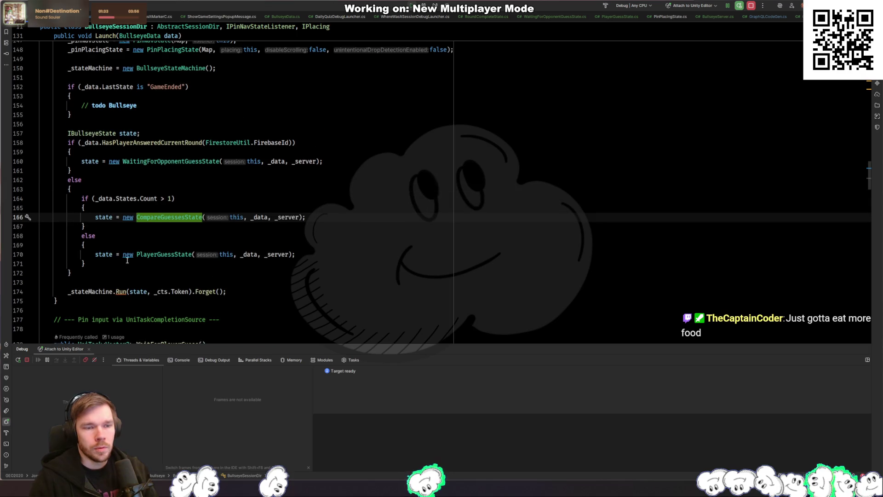
Set, then remove, a breakpoint on Launch's States.Count condition at line 164
{"action": "left_click", "coordinate": [105, 198]}
{"action": "key", "text": "F9"}
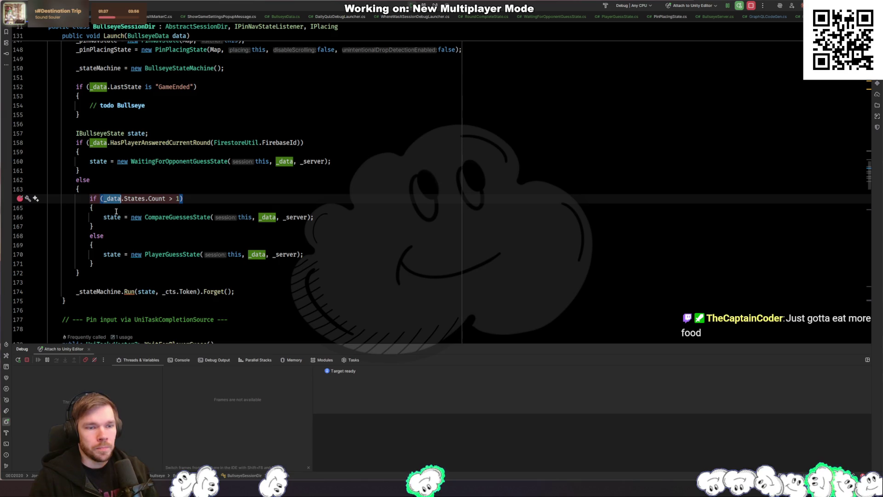
{"action": "left_click_drag", "start_coordinate": [90, 198], "coordinate": [110, 206]}
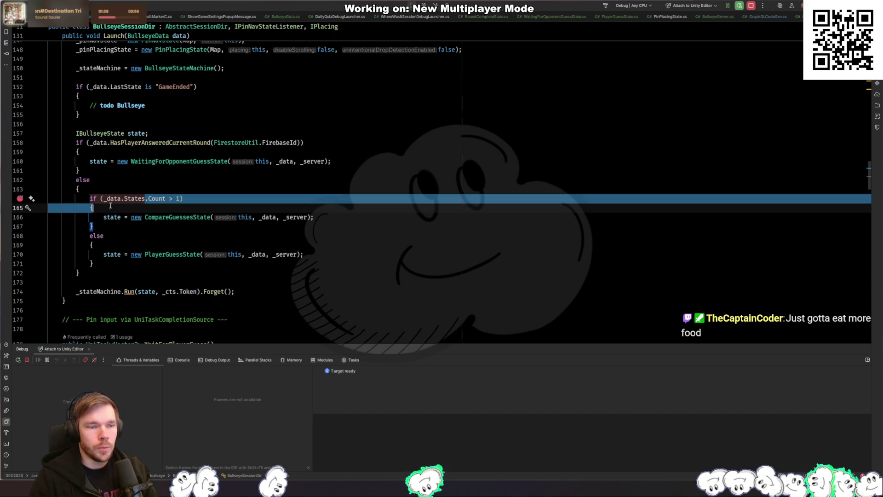
{"action": "left_click", "coordinate": [20, 199]}
Change the condition's left side to GetCurrentPlayerData().Guesses.Count
{"action": "left_click", "coordinate": [121, 199]}
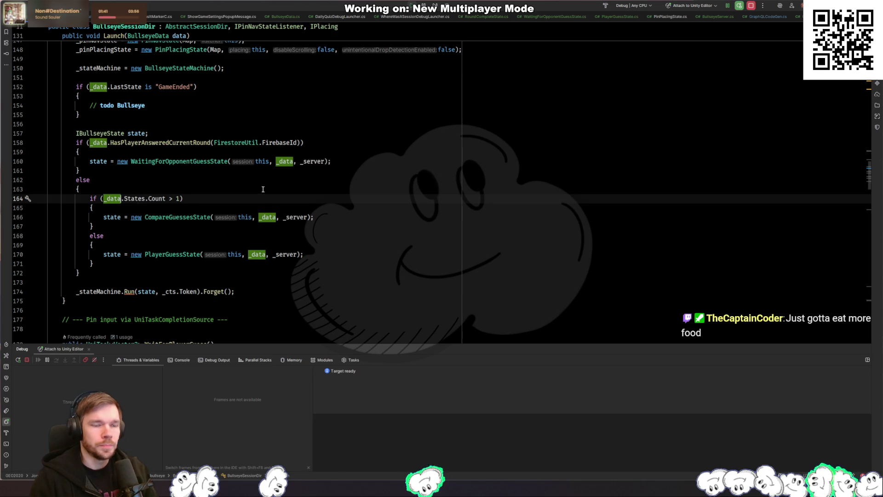
{"action": "type", "text": ".playergu"}
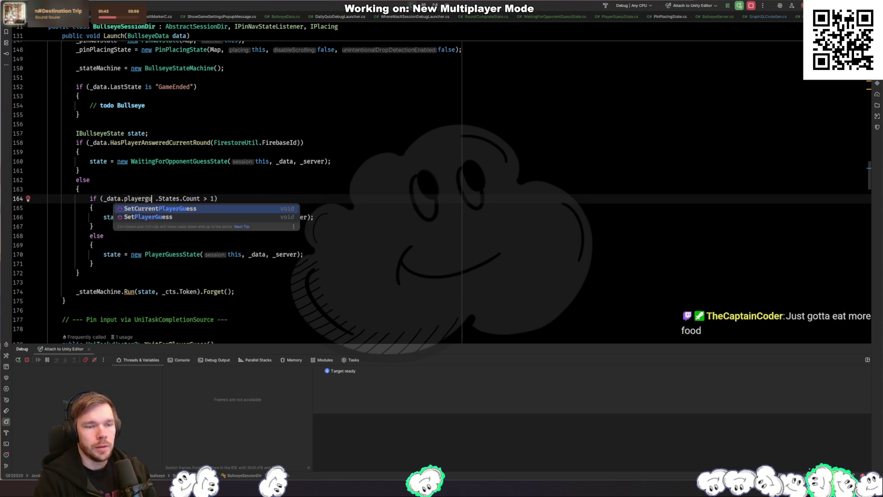
{"action": "key", "text": "BackSpace"}
{"action": "key", "text": "BackSpace"}
{"action": "key", "text": "BackSpace"}
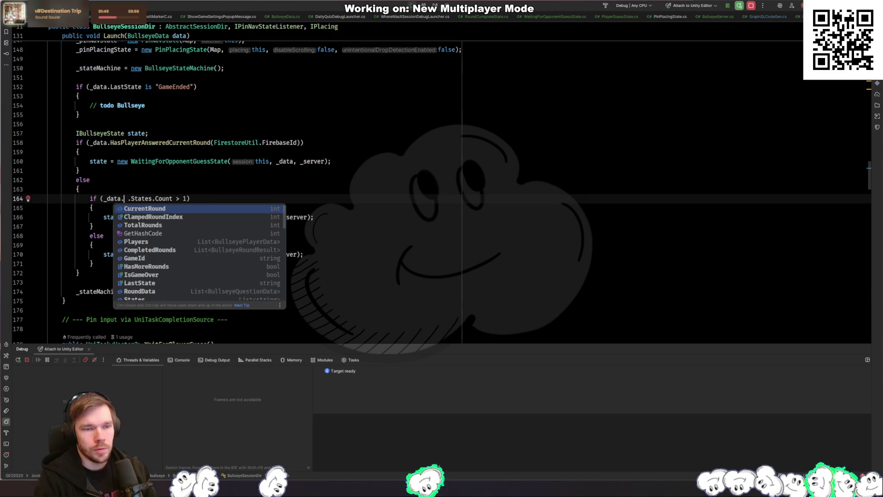
{"action": "type", "text": "Player"}
{"action": "key", "text": "Down"}
{"action": "key", "text": "Return"}
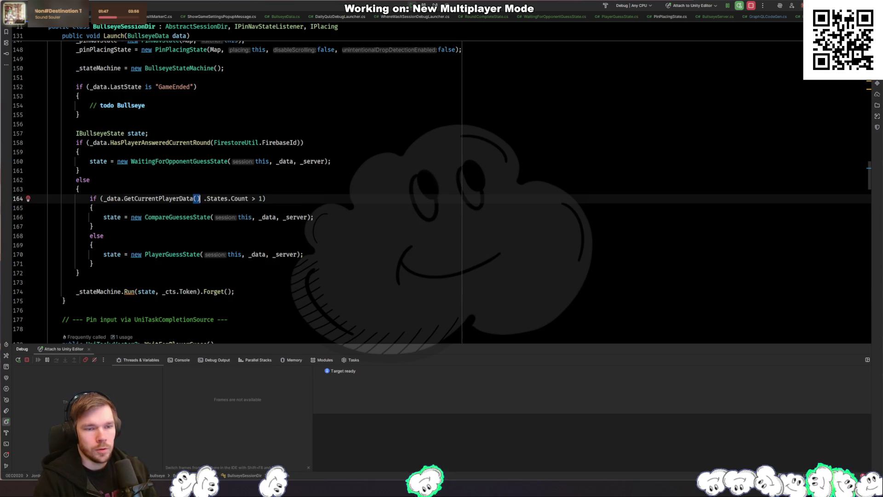
{"action": "type", "text": ".gue"}
{"action": "key", "text": "Return"}
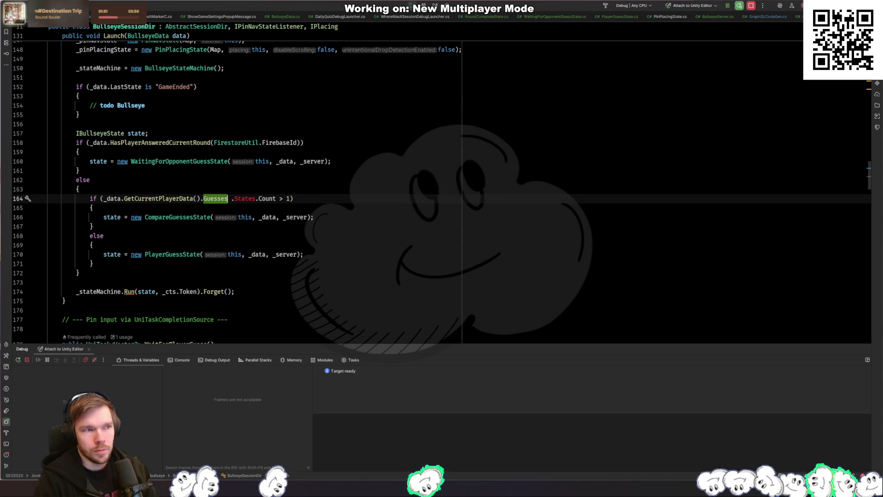
{"action": "type", "text": "."}
{"action": "key", "text": "Return"}
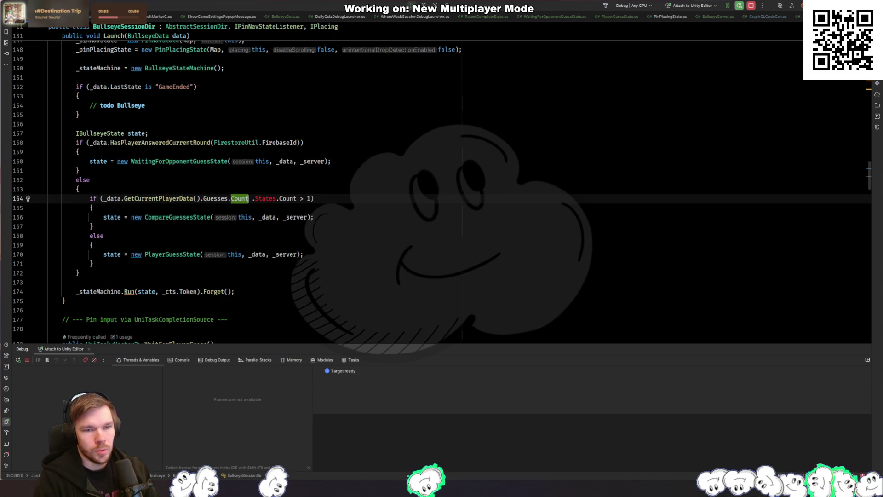
Compare it with >= _data.GetCurrentRoundQuestion() and open that method's definition
{"action": "type", "text": "> "}
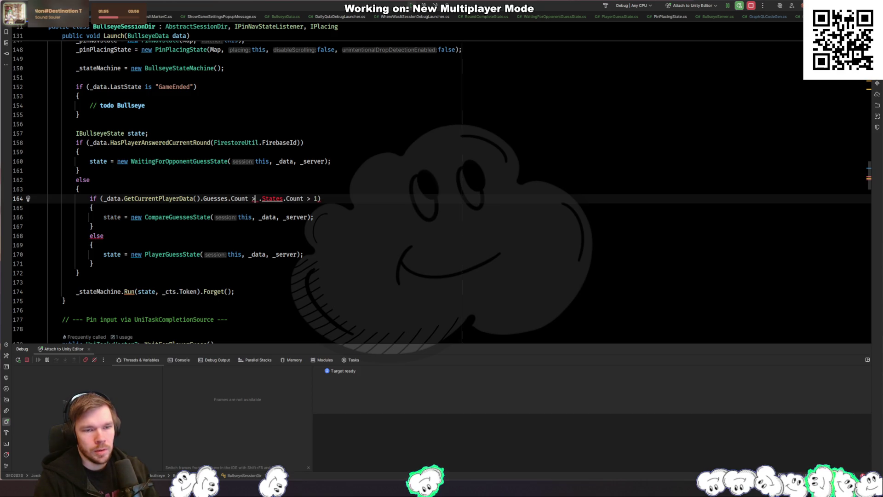
{"action": "type", "text": "= _"}
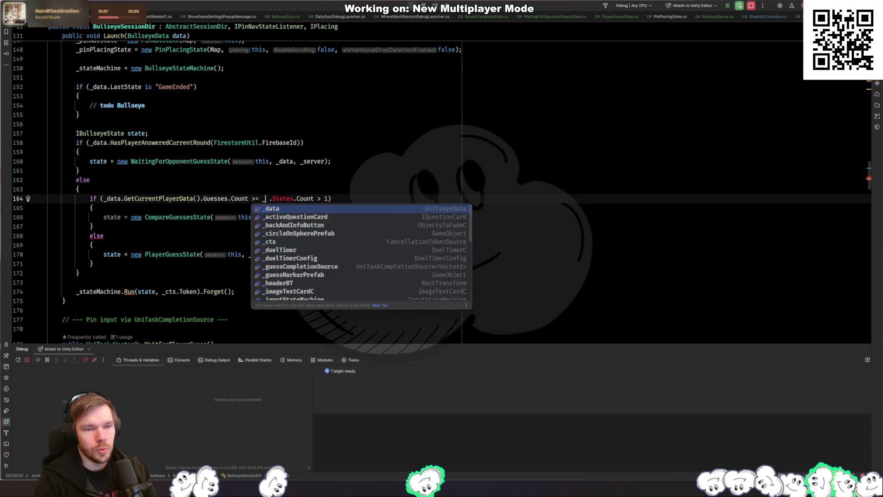
{"action": "type", "text": "data."}
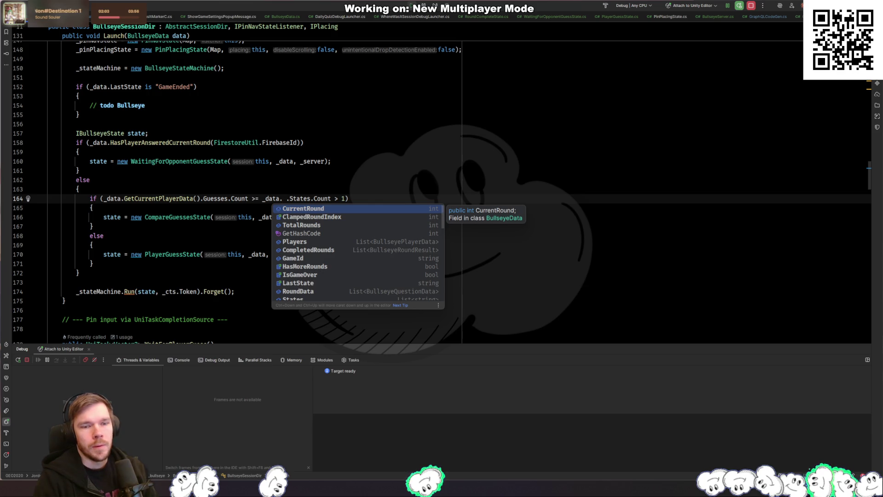
{"action": "type", "text": "S"}
{"action": "key", "text": "BackSpace"}
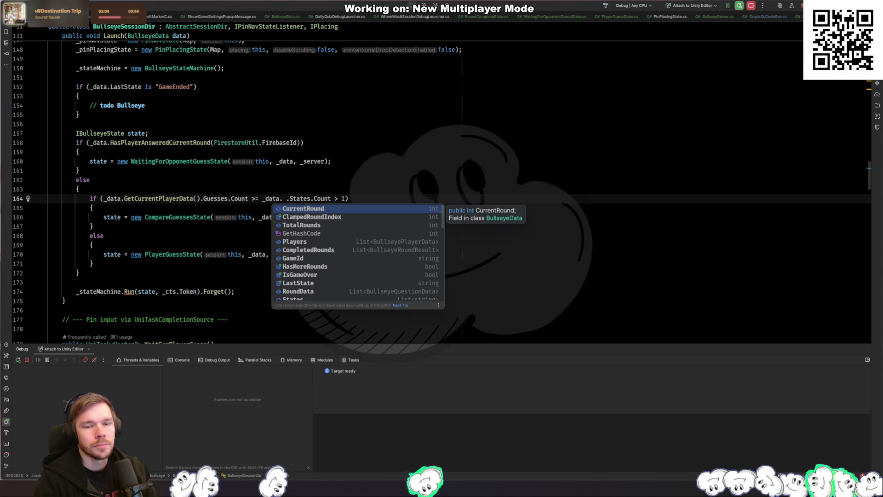
{"action": "type", "text": "quest"}
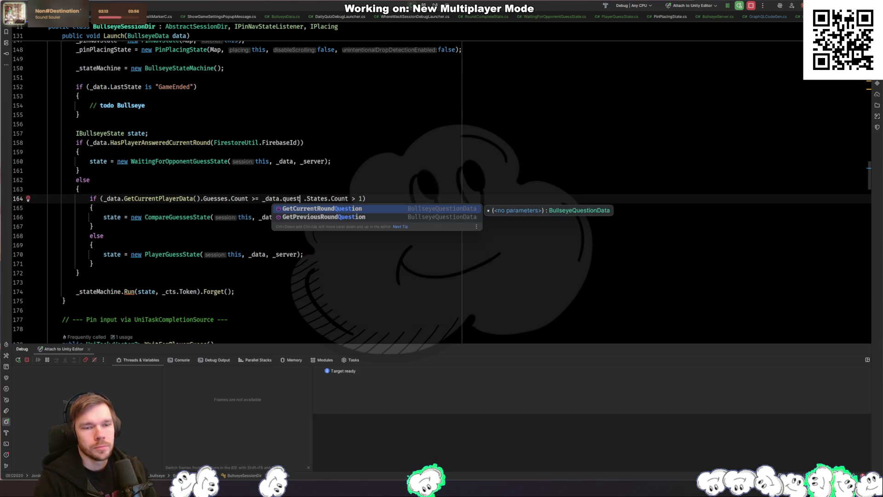
{"action": "key", "text": "Escape"}
{"action": "key", "text": "BackSpace"}
{"action": "key", "text": "BackSpace"}
{"action": "key", "text": "BackSpace"}
{"action": "key", "text": "ctrl+space"}
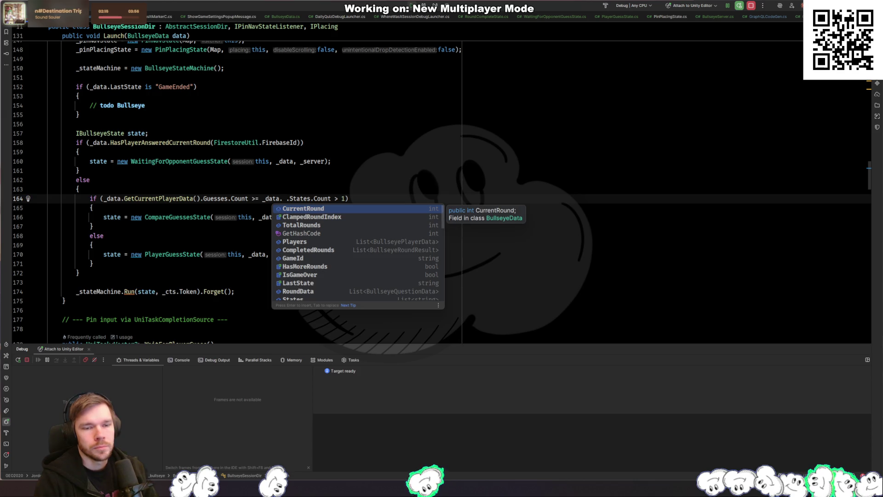
{"action": "key", "text": "Escape"}
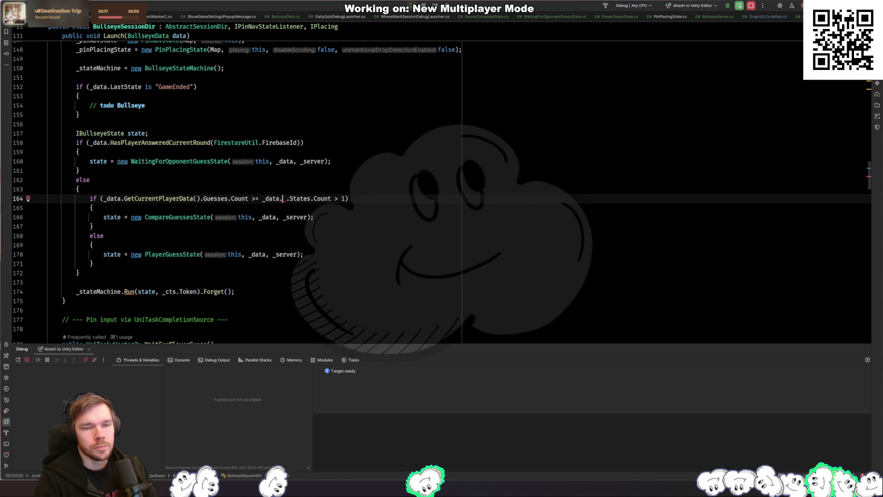
{"action": "key", "text": "ctrl+space"}
{"action": "key", "text": "Return"}
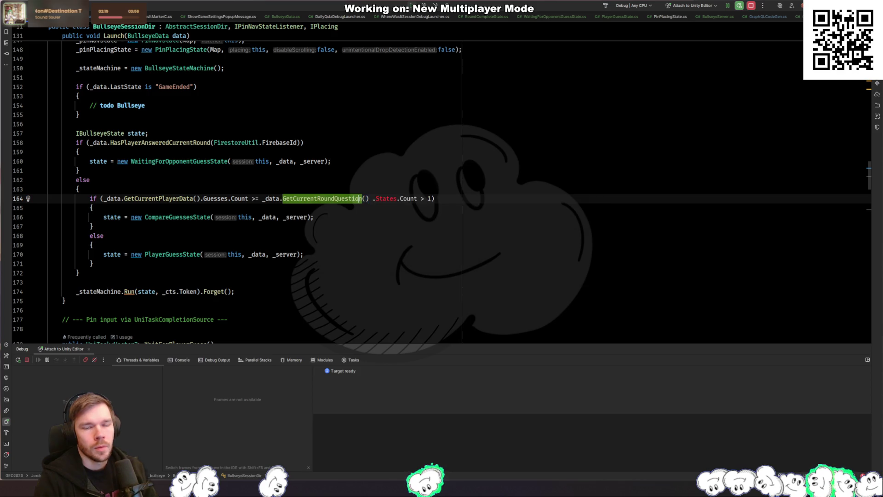
{"action": "key", "text": "F12"}
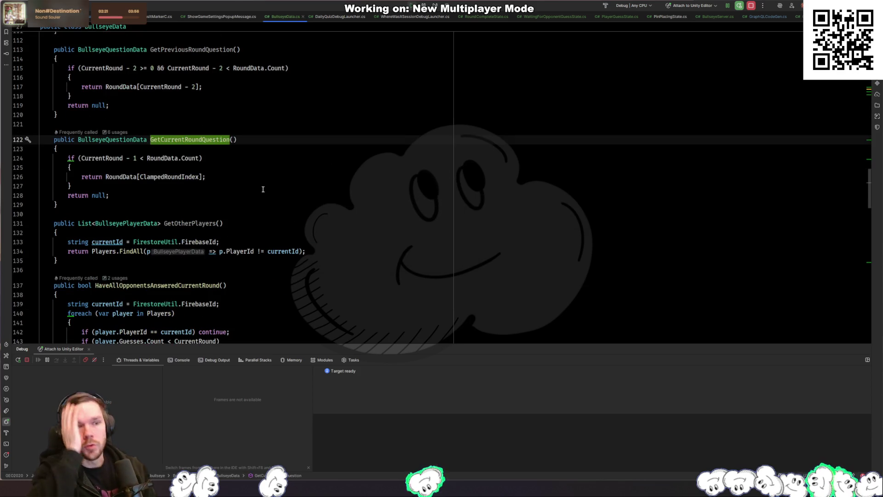
Inspect BullseyeData's BullseyeQuestionData type and the RoundData list field on line 31
{"action": "key", "text": "ctrl+Home"}
{"action": "key", "text": "ctrl+minus"}
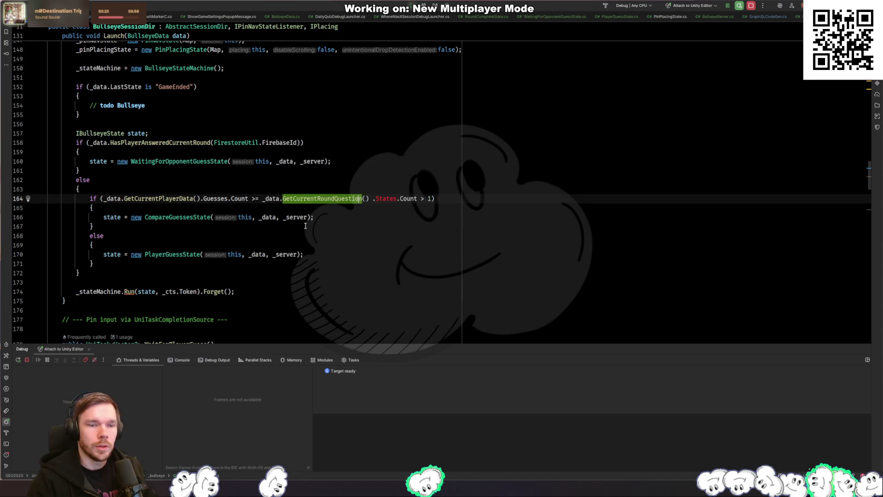
{"action": "key", "text": "ctrl+shift+minus"}
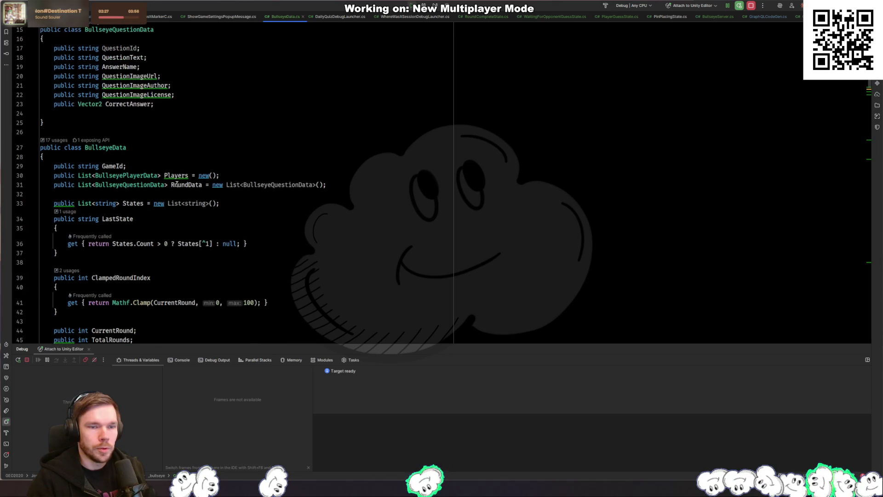
{"action": "left_click", "coordinate": [141, 184]}
{"action": "left_click", "coordinate": [185, 185]}
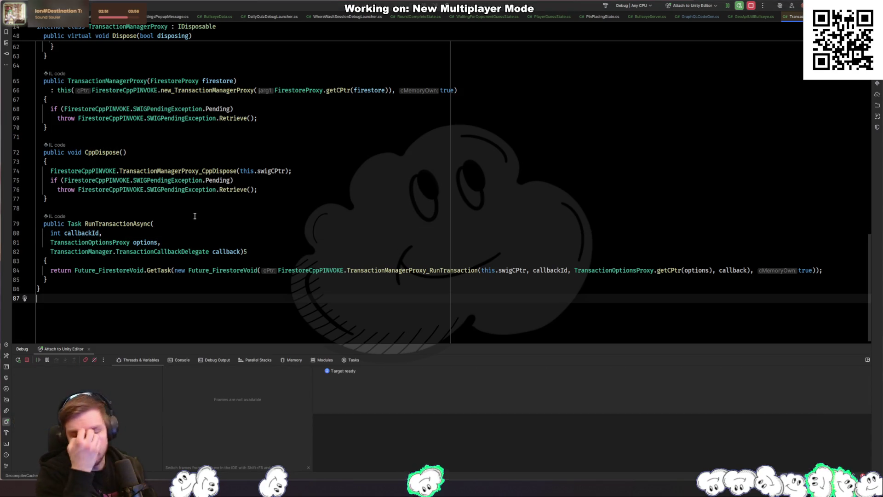
Resume Rider's paused debugger so Unity can finish its domain reload
{"action": "key", "text": "F5"}
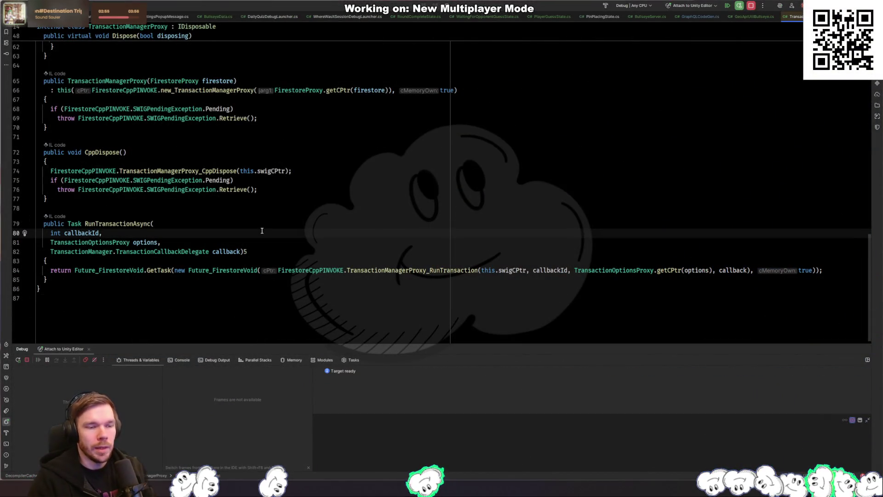
{"action": "key", "text": "F5"}
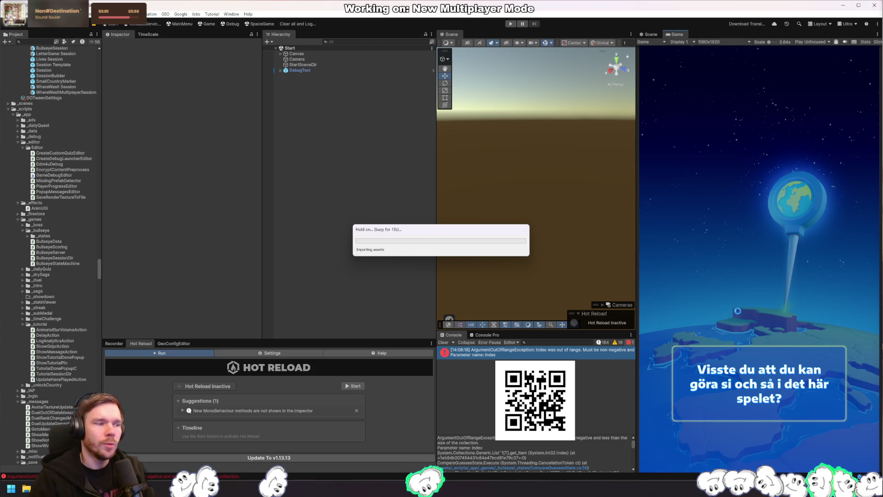
Rerun the game to 'Waiting for opponent...' and inspect the ArgumentOutOfRangeException stack trace from CompareGuessesState
{"action": "key", "text": "alt+Tab"}
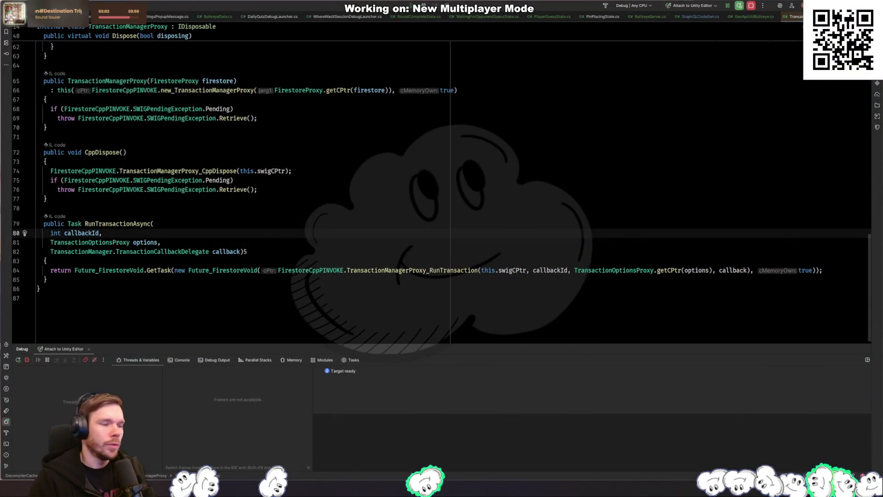
{"action": "key", "text": "alt+Tab"}
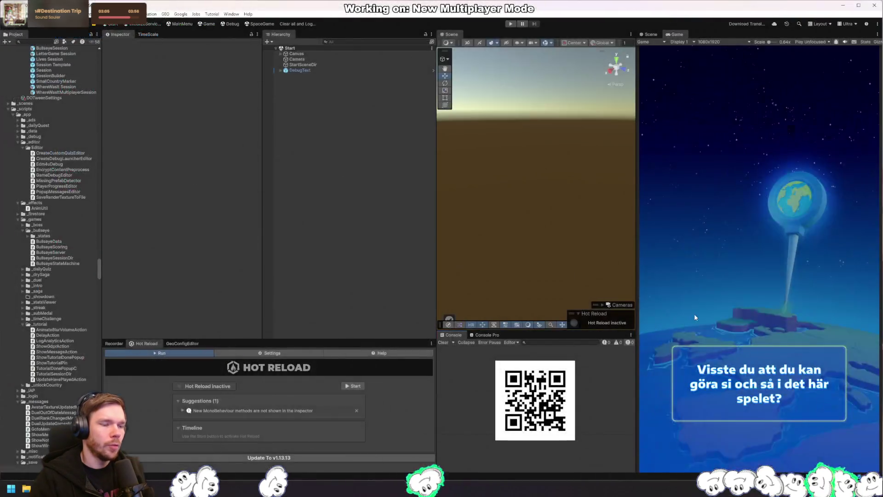
{"action": "left_click", "coordinate": [509, 25]}
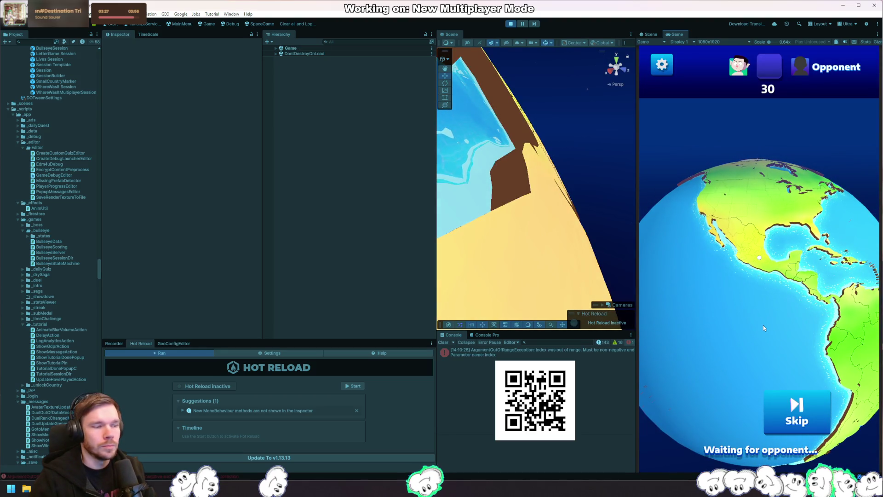
{"action": "left_click", "coordinate": [576, 353]}
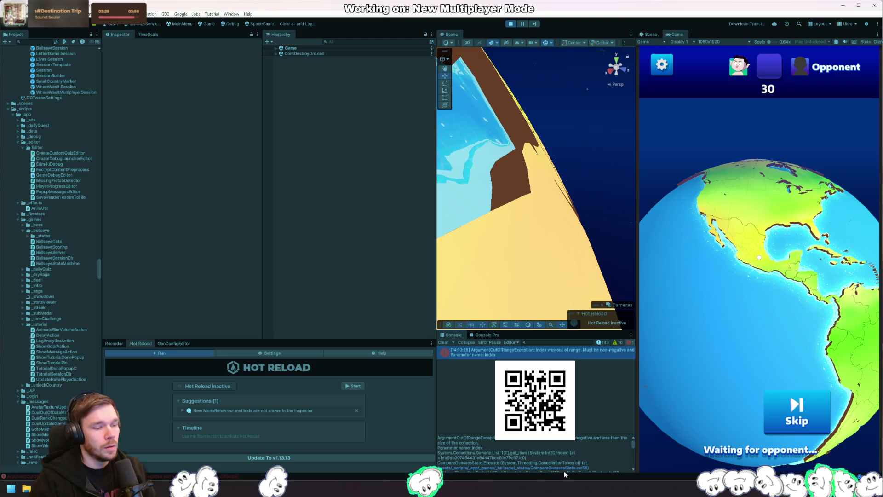
{"action": "key", "text": "alt+Tab"}
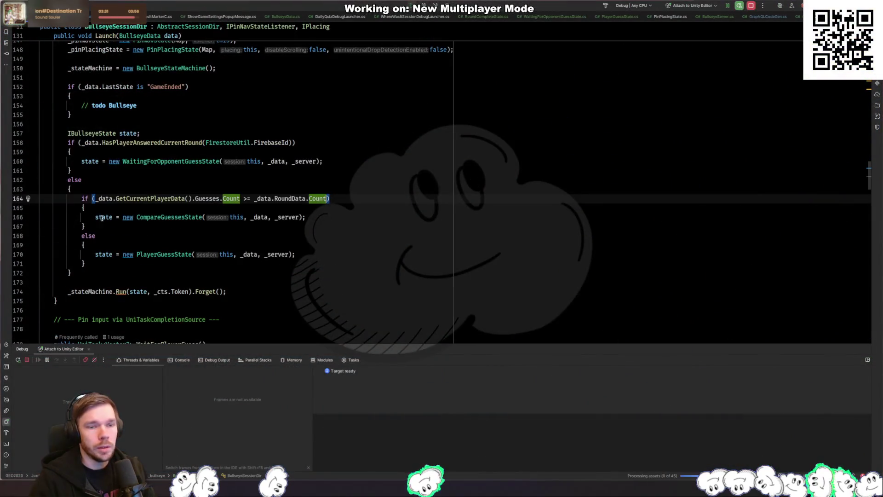
Set a breakpoint on line 164's round-answered check, rerun the game, then mark Launch's else branch
{"action": "left_click", "coordinate": [20, 199]}
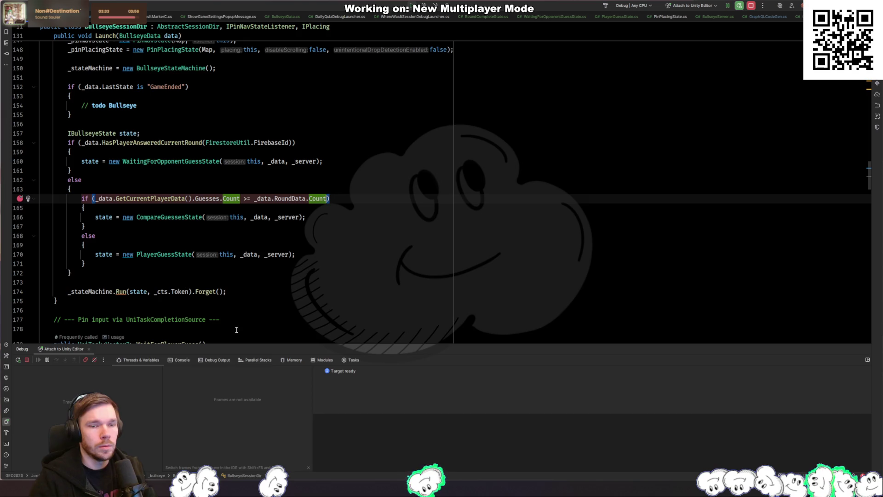
{"action": "key", "text": "alt+Tab"}
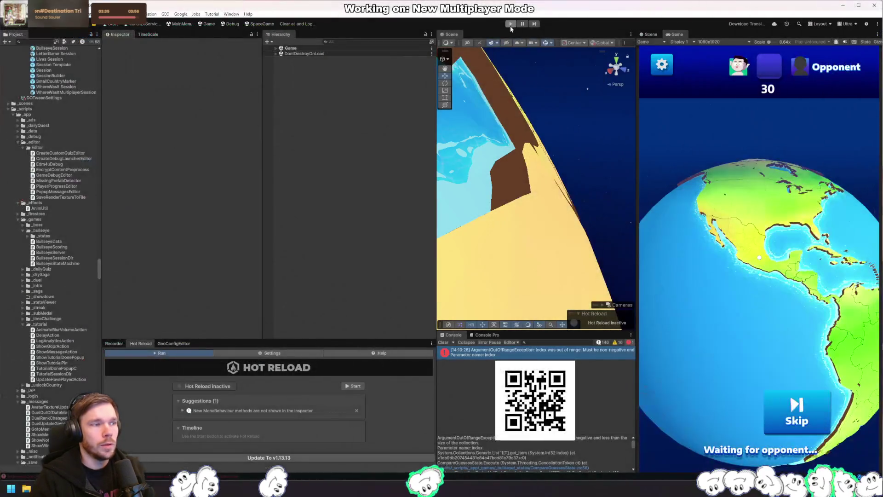
{"action": "left_click", "coordinate": [510, 24]}
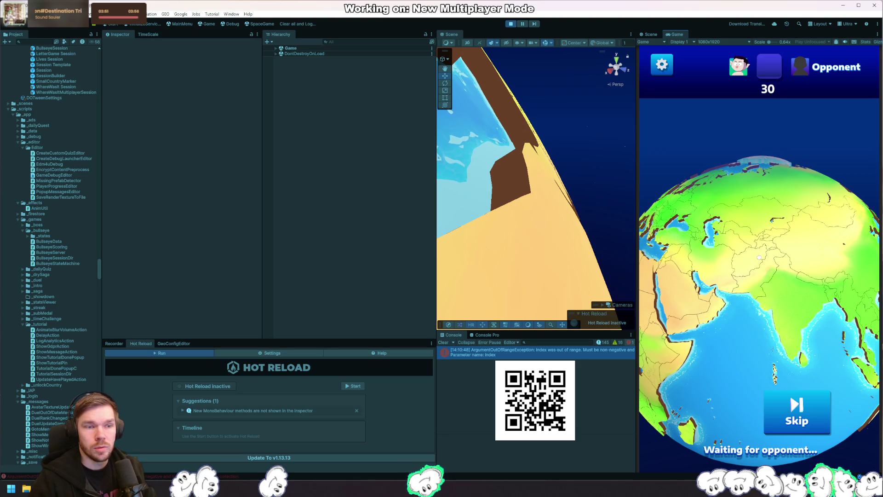
{"action": "key", "text": "alt+Tab"}
{"action": "left_click", "coordinate": [182, 183]}
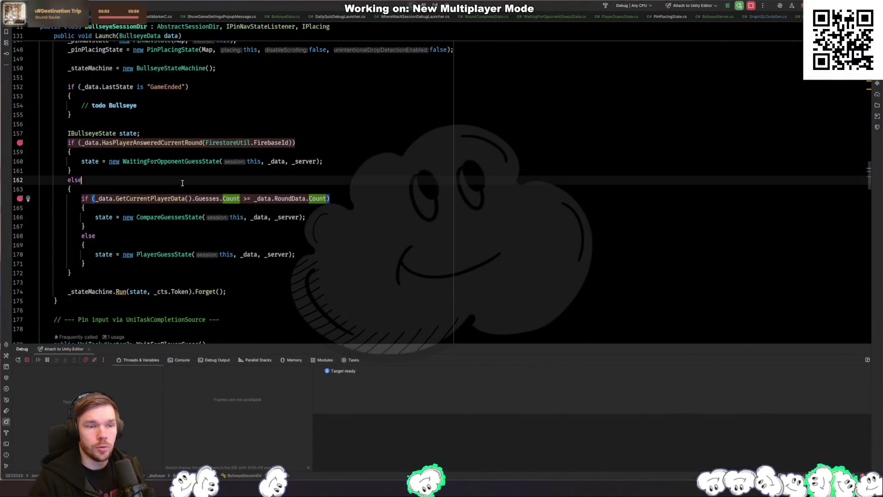
{"action": "key", "text": "alt+Tab"}
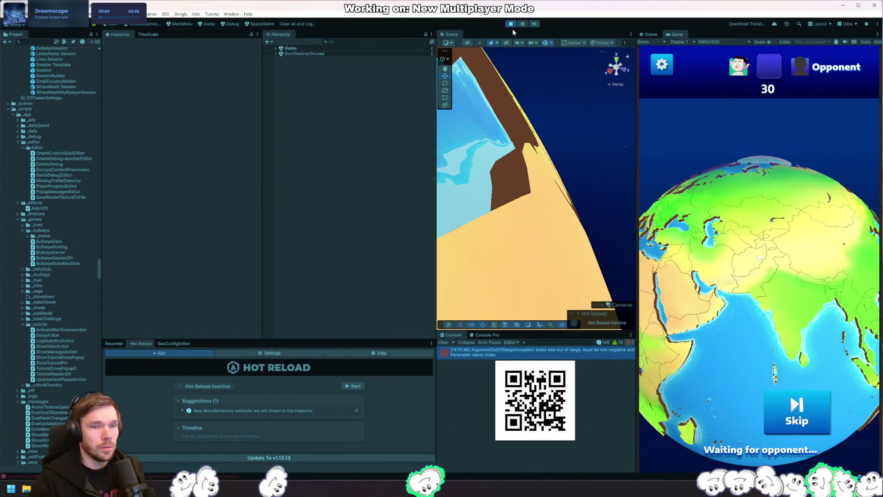
Go to HasPlayerAnsweredCurrentRound's declaration and set a breakpoint on its null-player check at line 77
{"action": "key", "text": "alt+Tab"}
{"action": "left_click", "coordinate": [180, 143]}
{"action": "left_click", "coordinate": [180, 143], "text": "ctrl"}
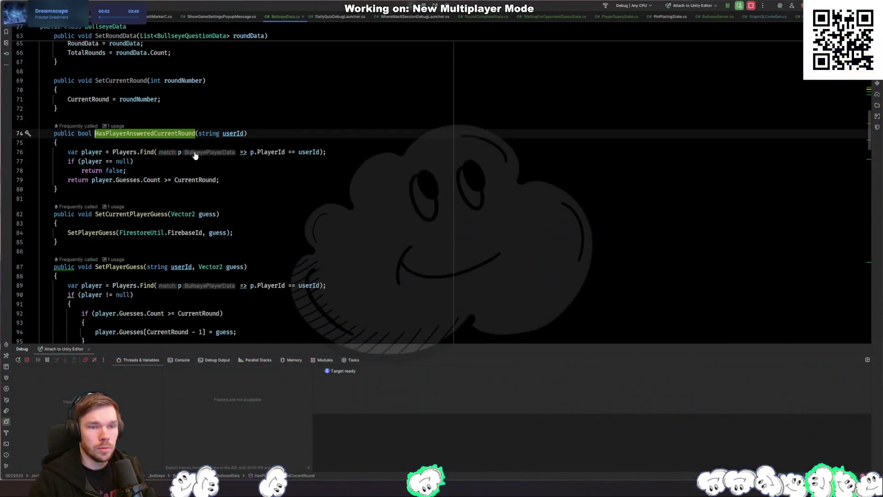
{"action": "left_click", "coordinate": [214, 165]}
{"action": "left_click", "coordinate": [151, 180]}
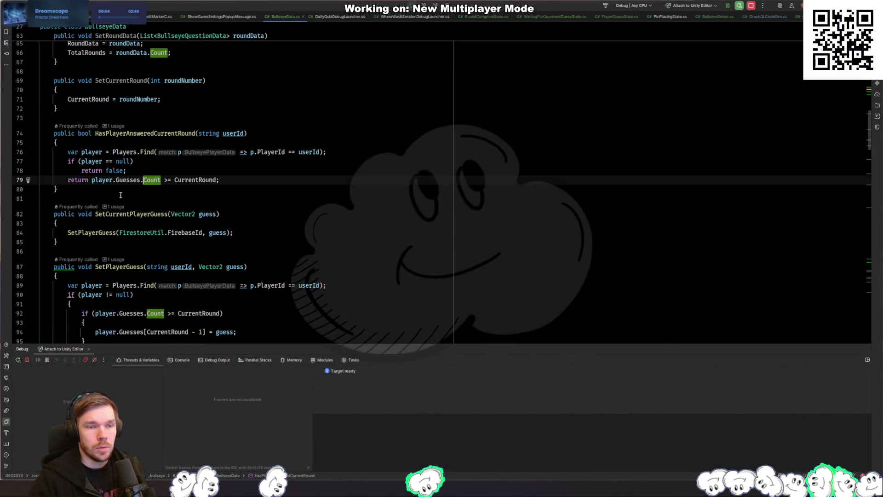
{"action": "left_click", "coordinate": [20, 163]}
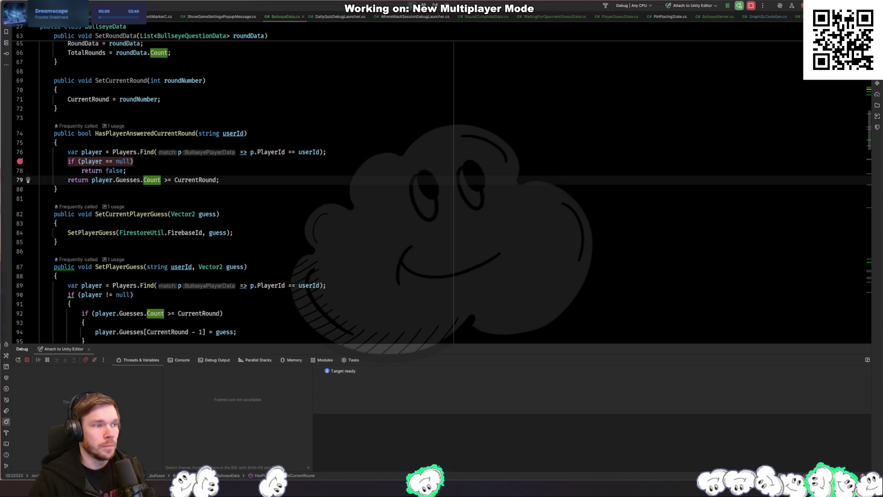
{"action": "key", "text": "alt+Tab"}
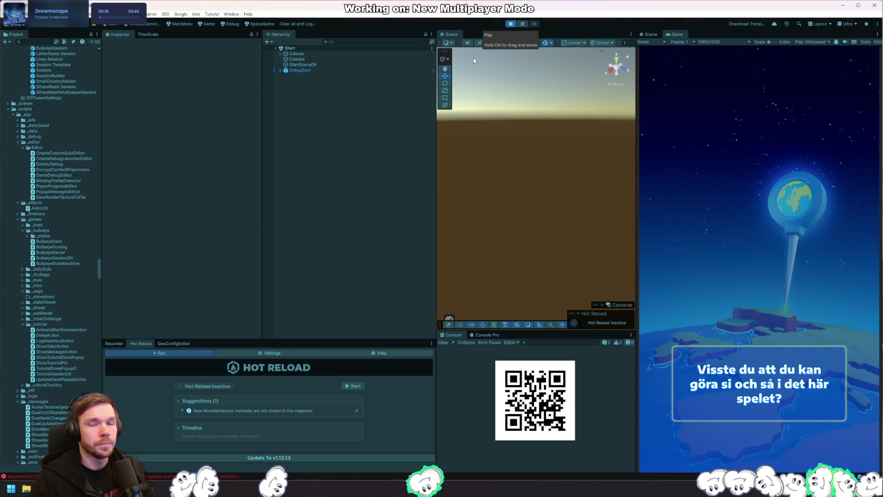
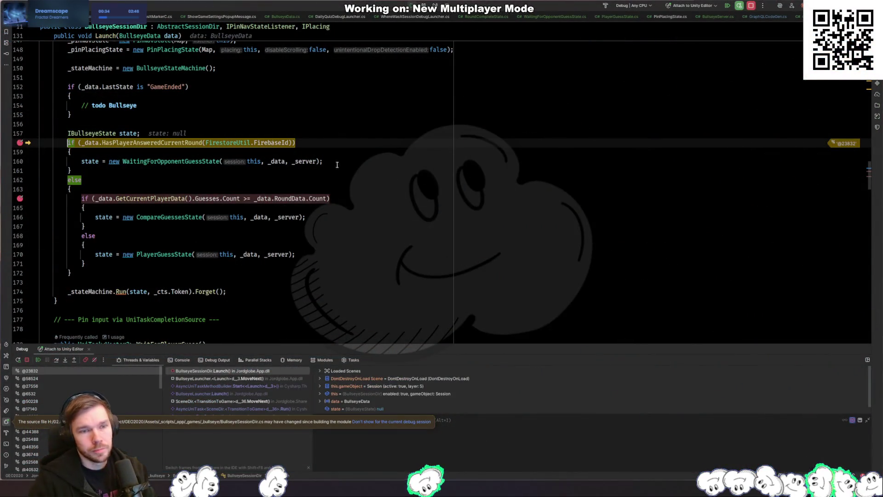
Step into HasPlayerAnsweredCurrentRound, inspect its values, and resume the game
{"action": "key", "text": "F5"}
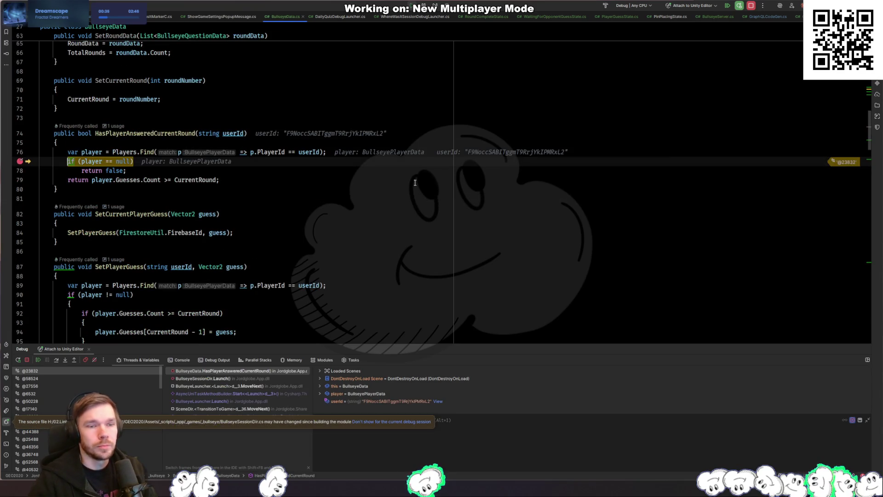
{"action": "mouse_move", "coordinate": [98, 153]}
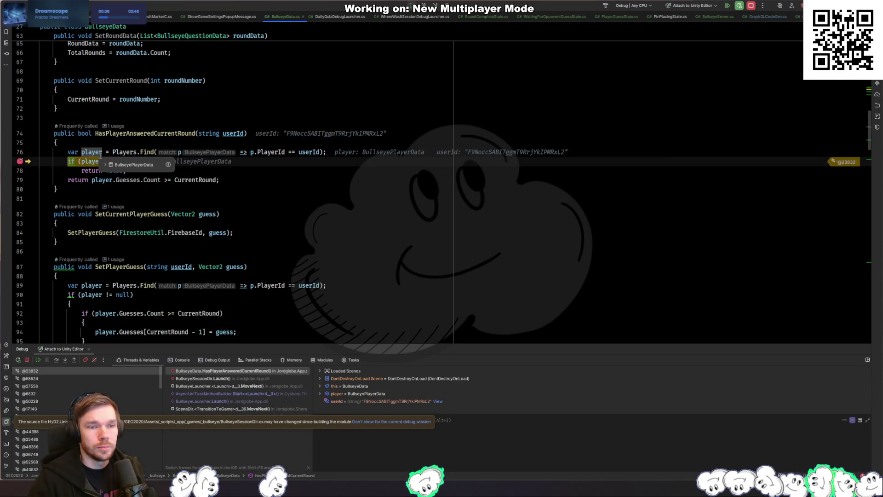
{"action": "mouse_move", "coordinate": [206, 177]}
{"action": "mouse_move", "coordinate": [152, 181]}
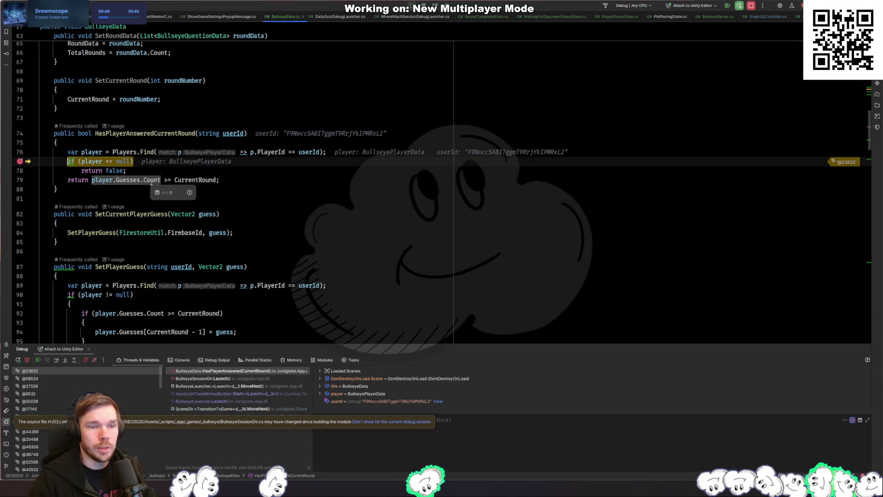
{"action": "left_click", "coordinate": [119, 199]}
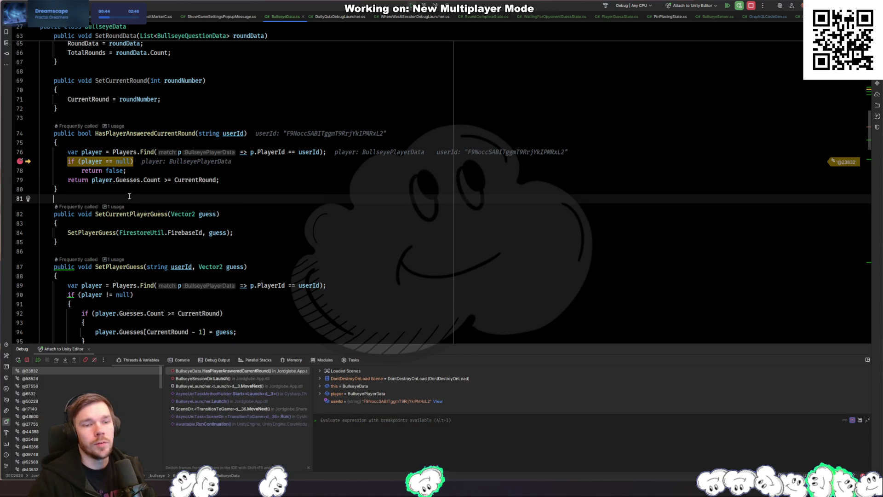
{"action": "key", "text": "F9"}
{"action": "key", "text": "alt+Tab"}
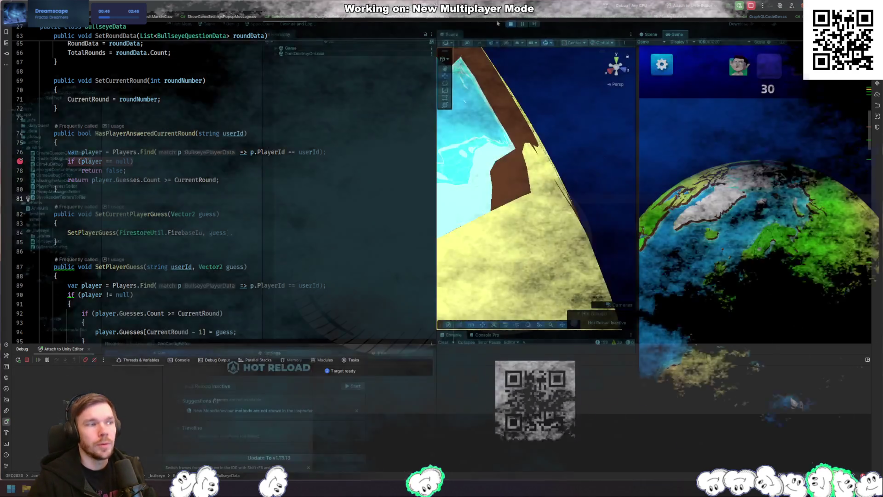
{"action": "key", "text": "alt+Tab"}
Add 'if (CurrentRound <= 0) return false;' at the top of HasPlayerAnsweredCurrentRound and let Unity reload
{"action": "left_click", "coordinate": [232, 186]}
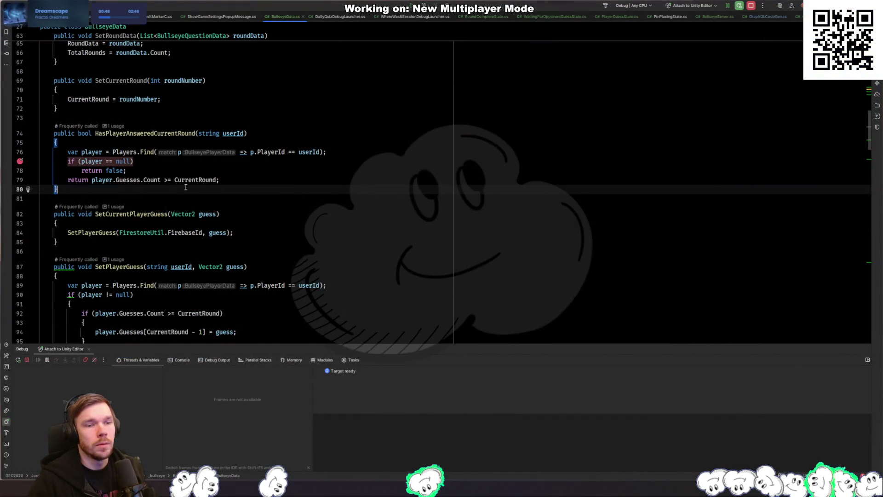
{"action": "left_click", "coordinate": [203, 143]}
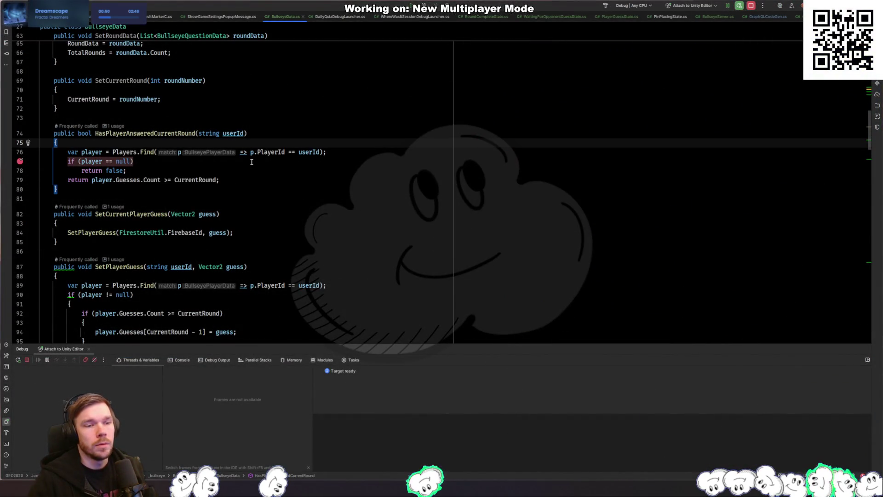
{"action": "key", "text": "Return"}
{"action": "type", "text": "i"}
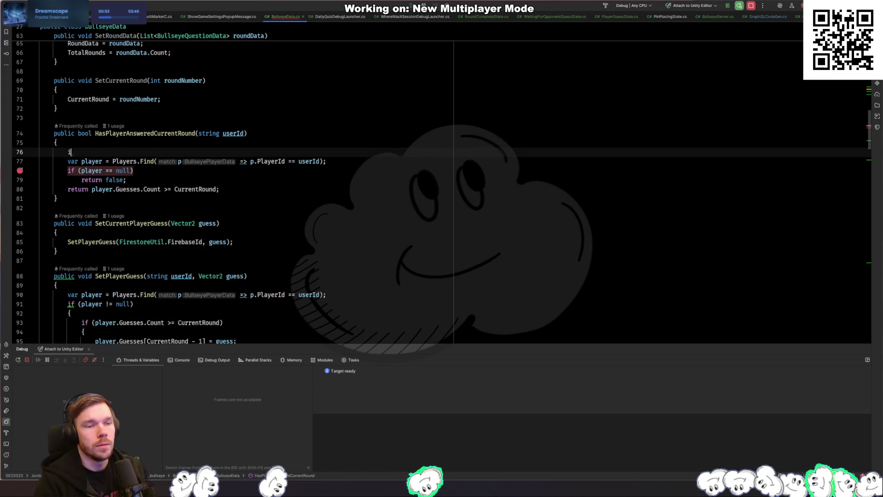
{"action": "type", "text": "kf f"}
{"action": "key", "text": "Tab"}
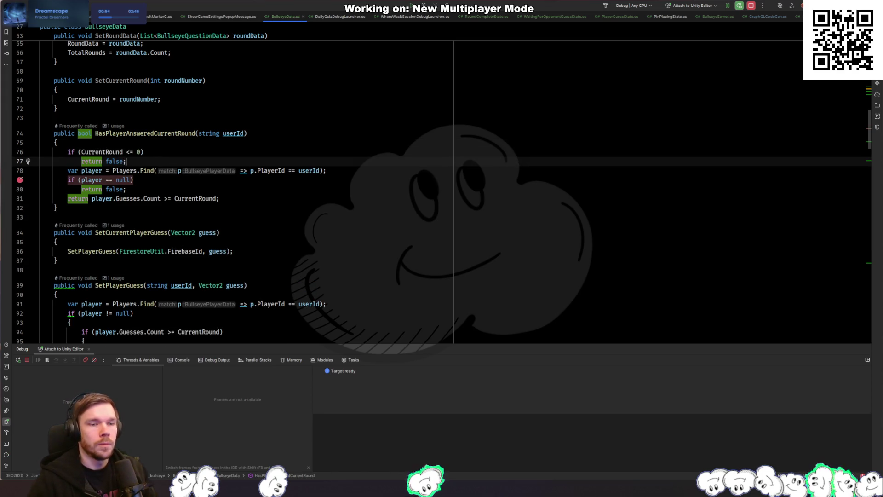
{"action": "key", "text": "alt+Tab"}
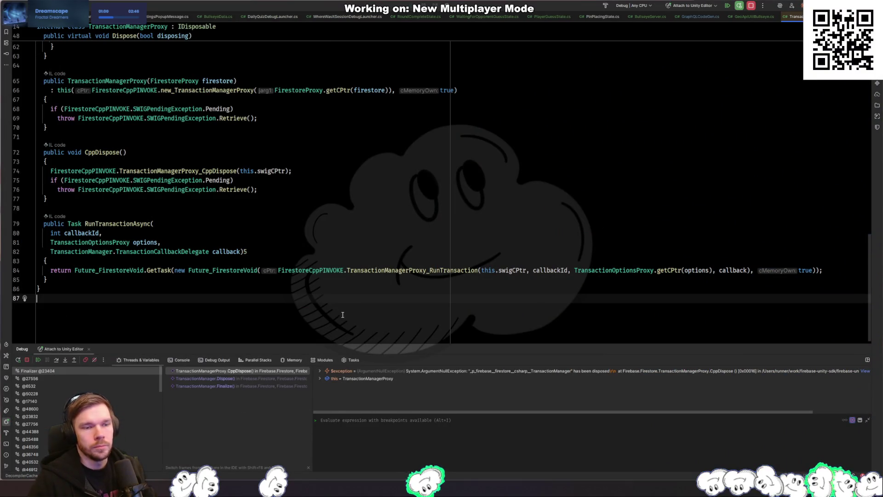
{"action": "key", "text": "F9"}
{"action": "key", "text": "alt+Tab"}
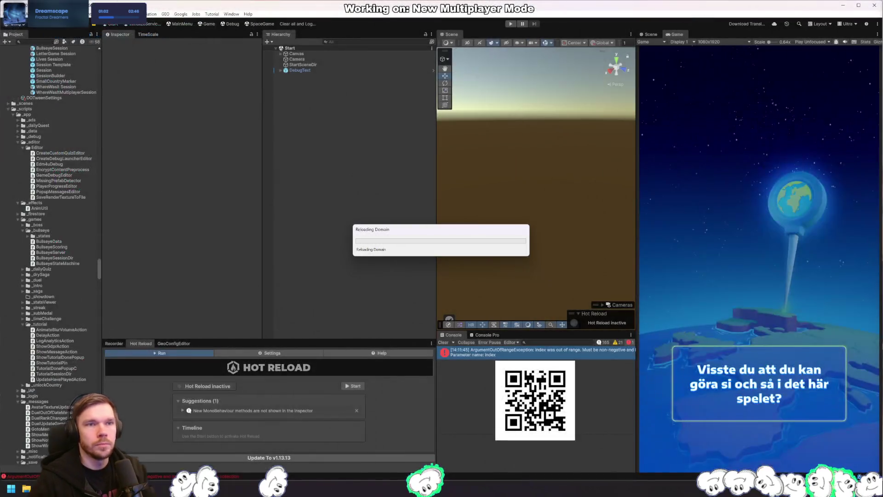
Check the new guard in BullseyeData.cs, enter Unity play mode, then return to GetCurrentPlayerData on line 164
{"action": "key", "text": "alt+Tab"}
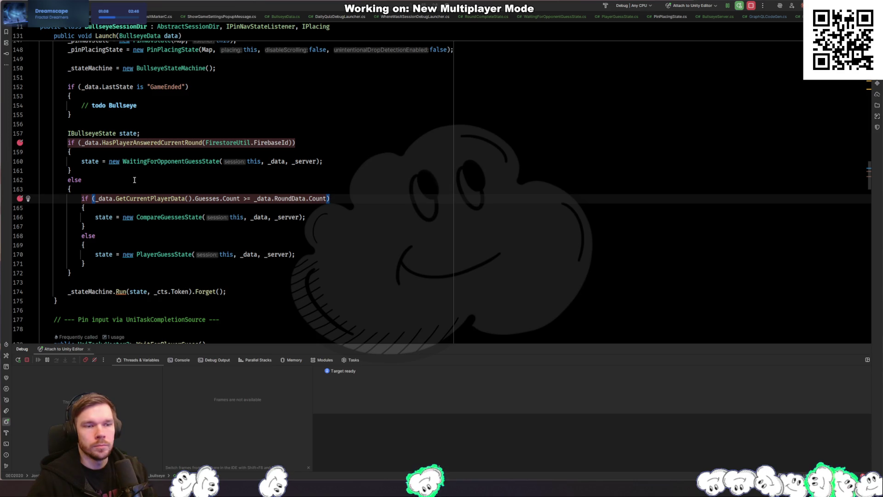
{"action": "key", "text": "ctrl+Tab"}
{"action": "key", "text": "ctrl+Tab"}
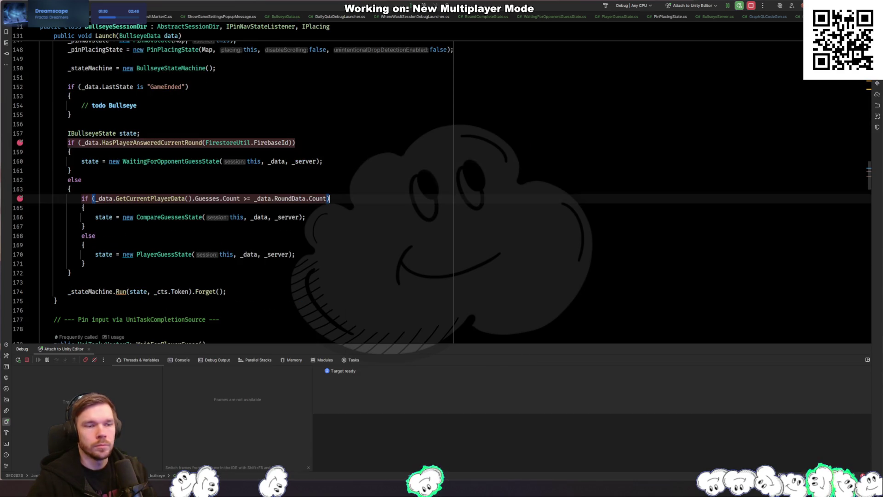
{"action": "key", "text": "alt+Tab"}
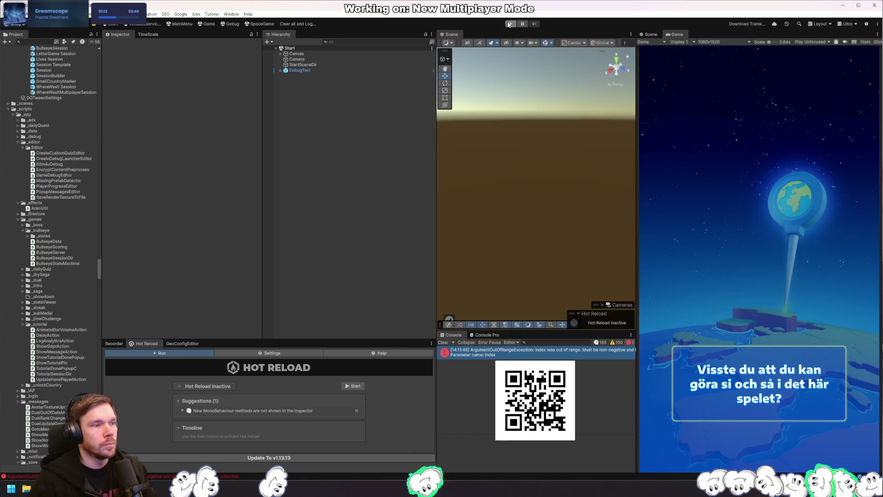
{"action": "left_click", "coordinate": [511, 25]}
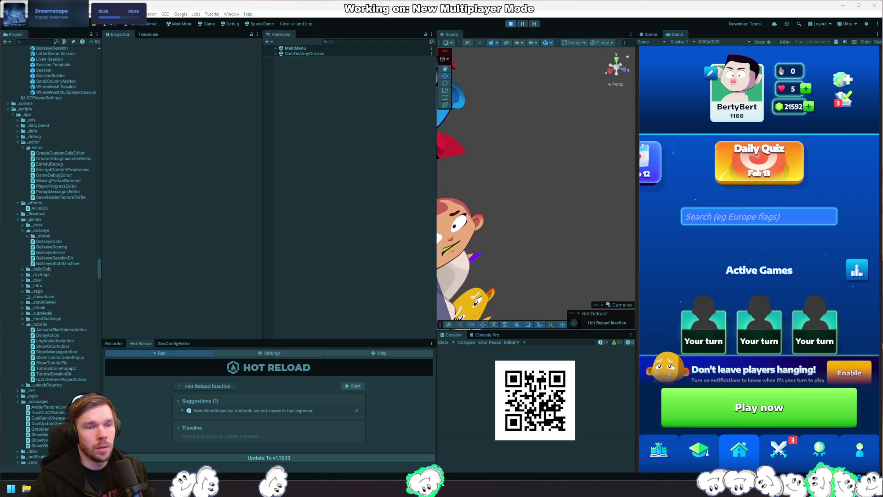
{"action": "key", "text": "alt+Tab"}
{"action": "left_click", "coordinate": [144, 199]}
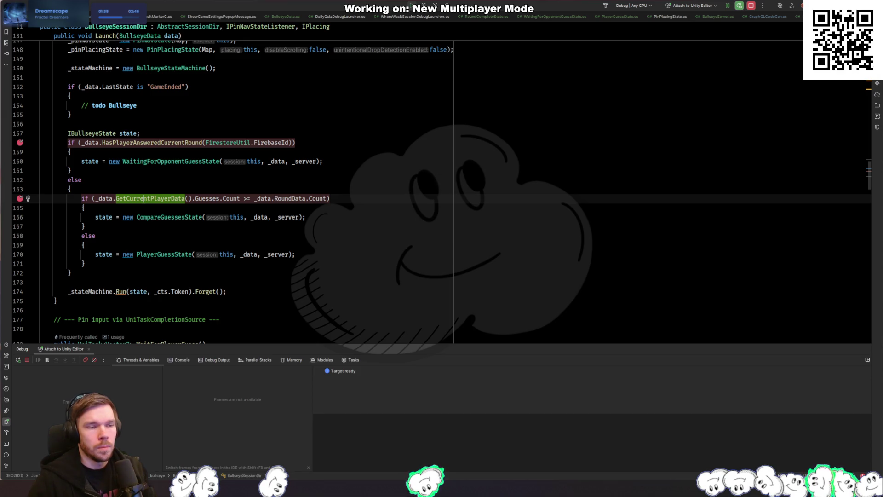
Step over the guess-count check and inspect the GetCurrentPlayerData declaration
{"action": "key", "text": "alt+Tab"}
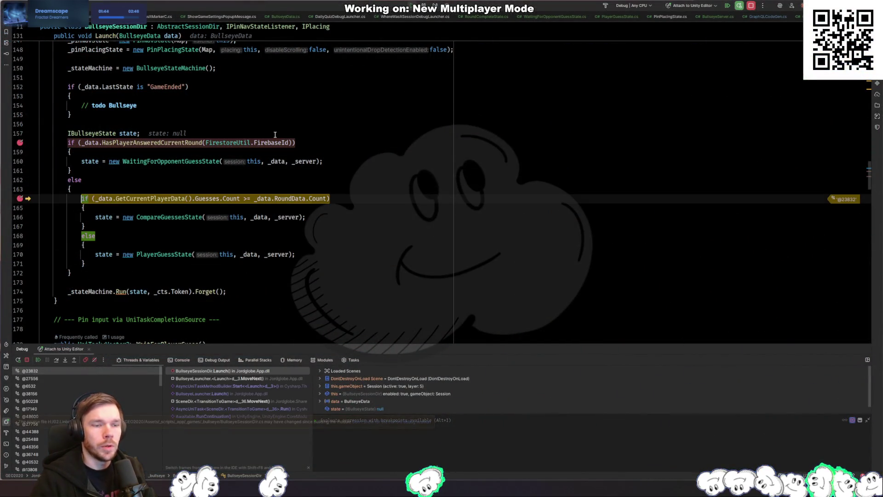
{"action": "key", "text": "F10"}
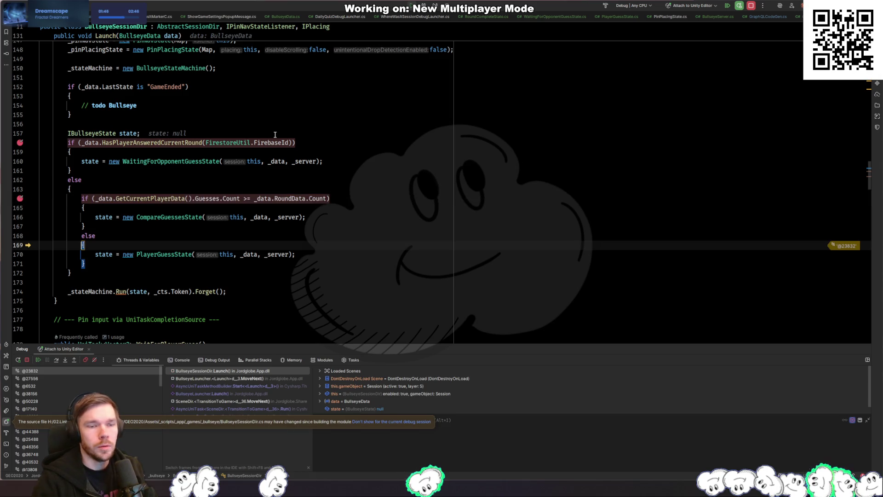
{"action": "mouse_move", "coordinate": [233, 203]}
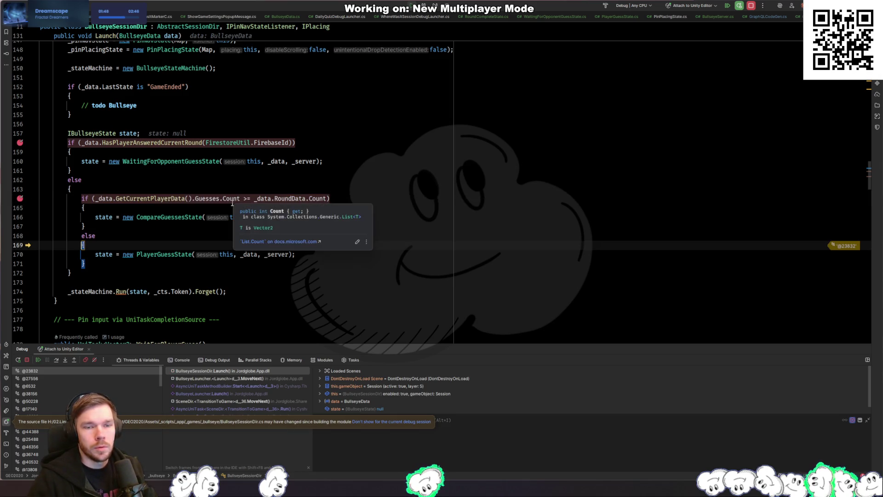
{"action": "mouse_move", "coordinate": [199, 196]}
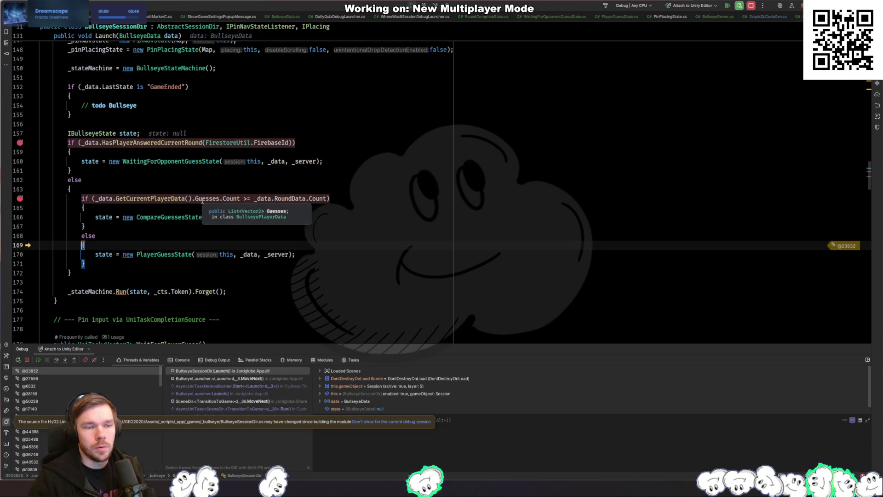
{"action": "left_click", "coordinate": [171, 199], "text": "ctrl"}
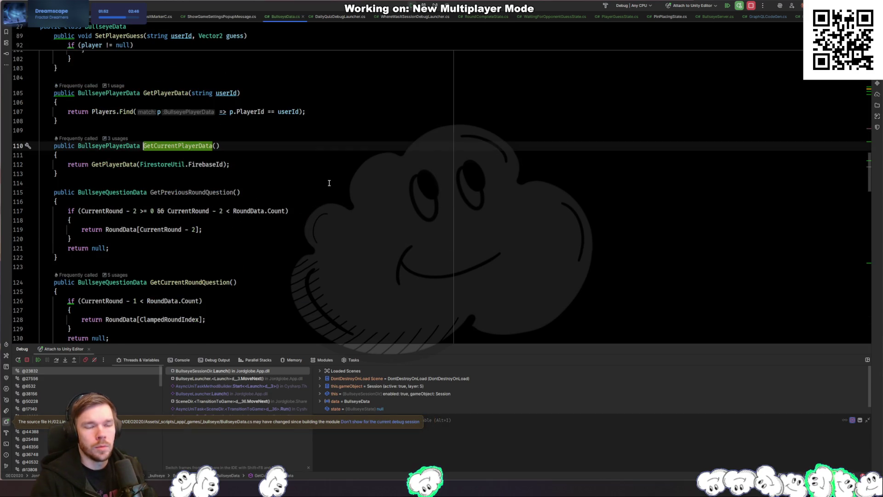
{"action": "key", "text": "ctrl+alt+Left"}
Inspect HasPlayerAnsweredCurrentRound, step to the PlayerGuessState assignment, and resume to view the game
{"action": "mouse_move", "coordinate": [280, 196]}
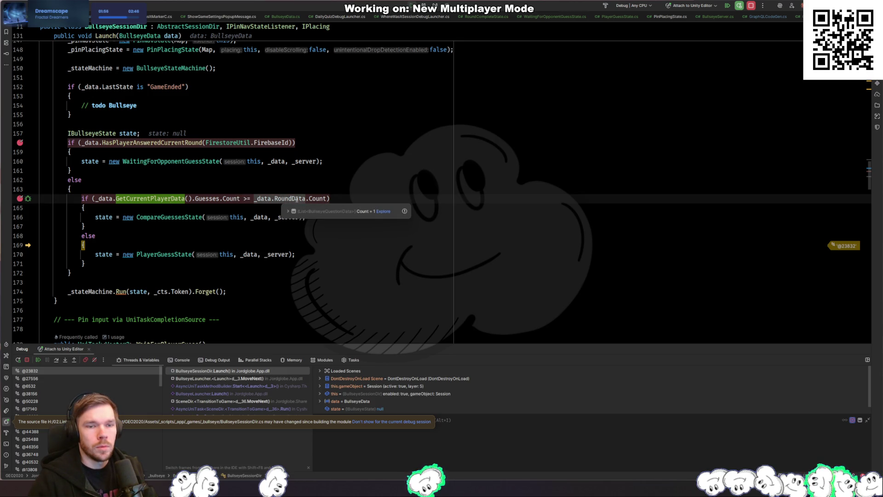
{"action": "left_click", "coordinate": [146, 143]}
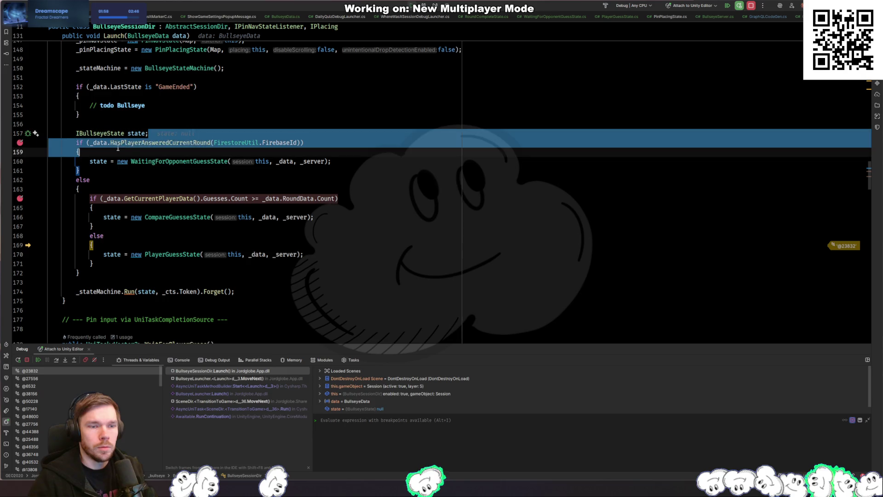
{"action": "left_click", "coordinate": [145, 146], "text": "ctrl"}
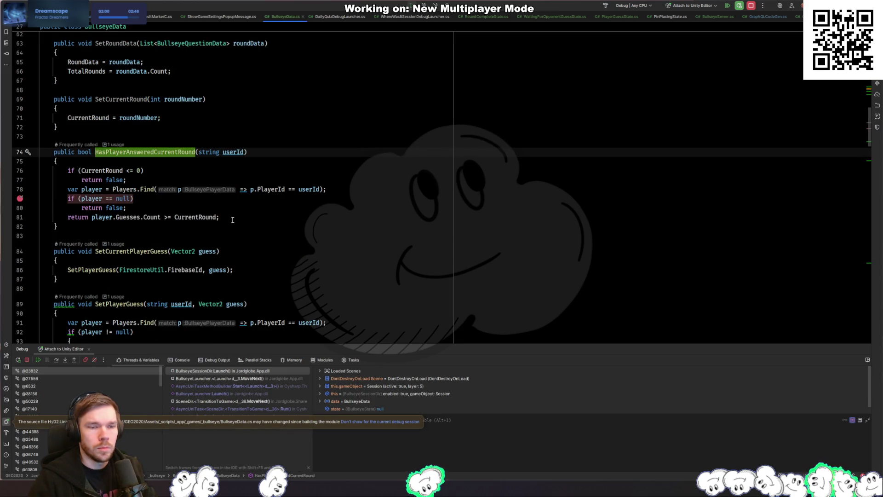
{"action": "key", "text": "ctrl+alt+Left"}
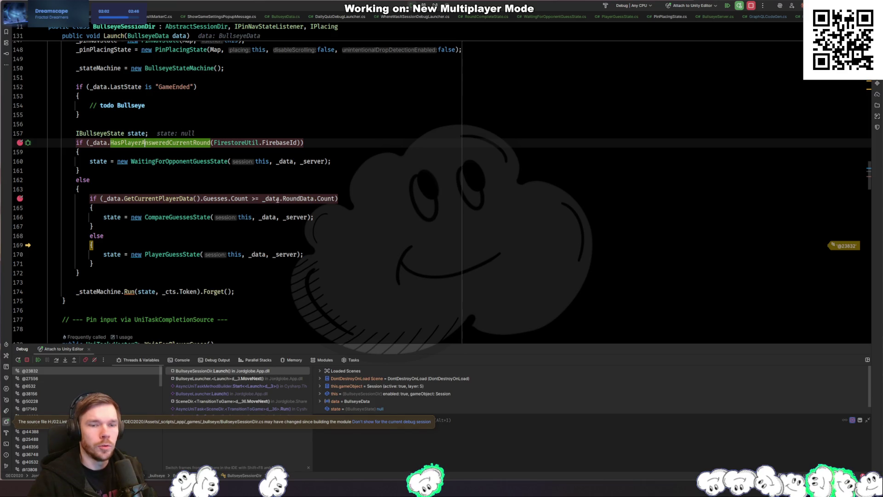
{"action": "key", "text": "F8"}
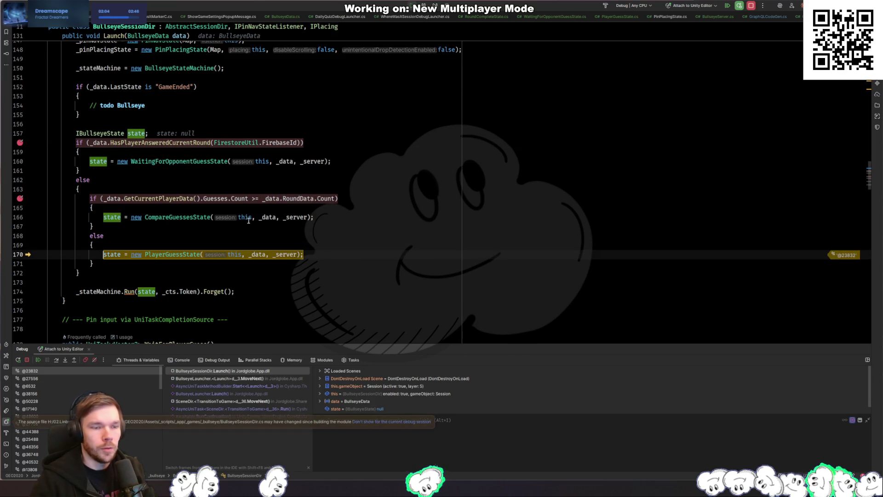
{"action": "key", "text": "F8"}
{"action": "key", "text": "alt+Tab"}
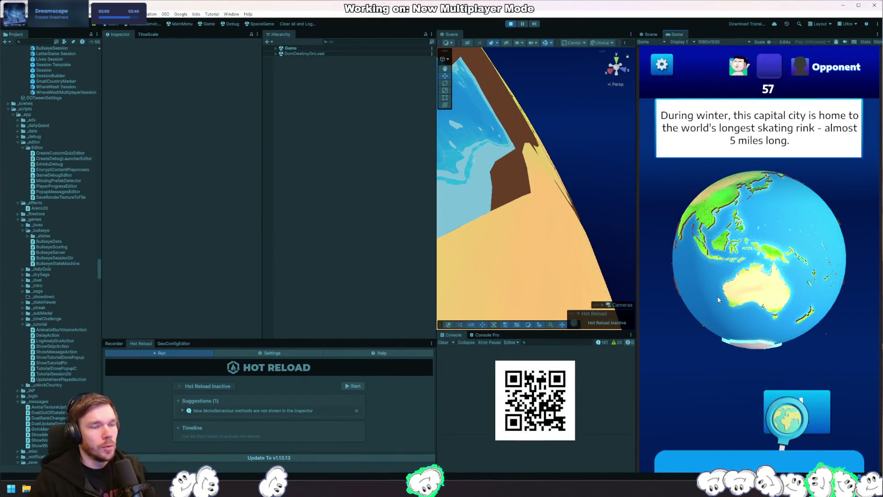
Spin the globe to Europe, guess near Moscow, and open the out-of-range error's stack trace
{"action": "left_click_drag", "start_coordinate": [708, 289], "coordinate": [834, 316]}
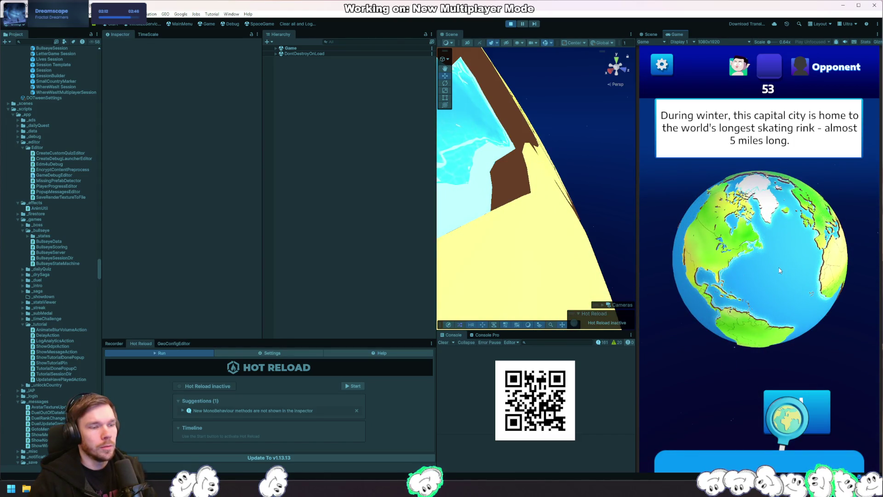
{"action": "left_click_drag", "start_coordinate": [821, 280], "coordinate": [723, 277]}
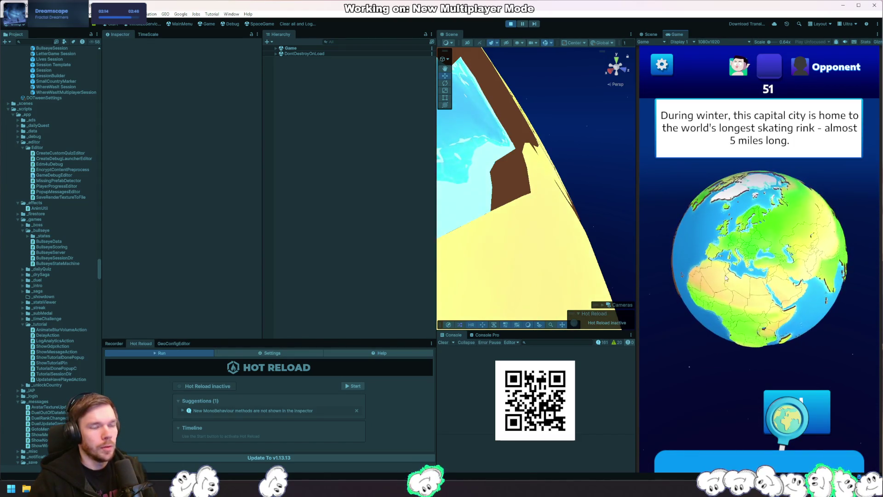
{"action": "left_click", "coordinate": [783, 233]}
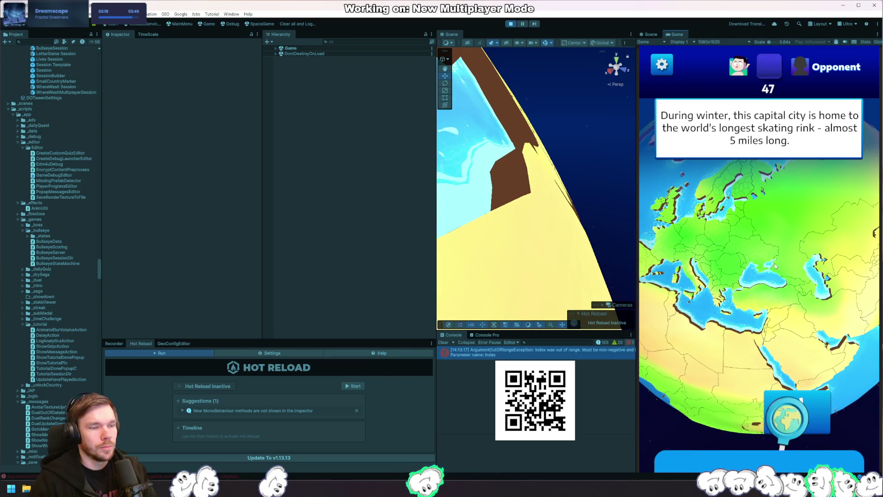
{"action": "left_click", "coordinate": [585, 359]}
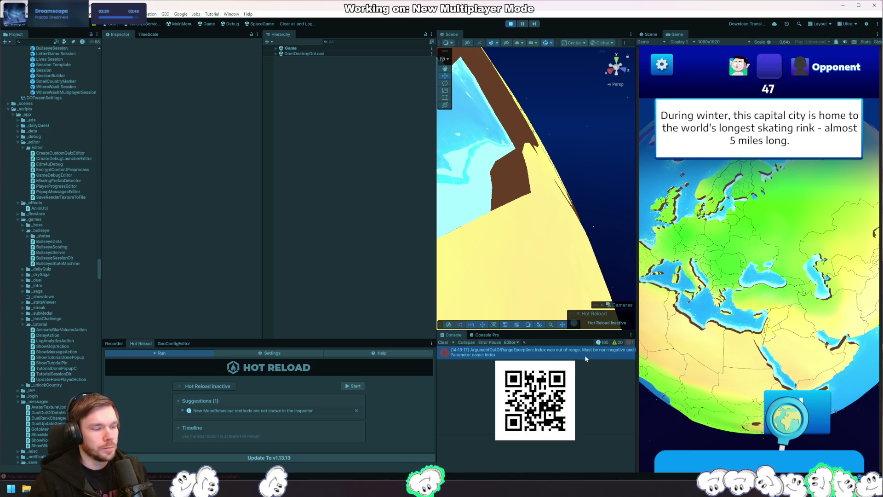
Change SetPlayerGuess's index on line 96 from CurrentRound - 1 to ClampedRoundIndex, then return to Unity
{"action": "left_click", "coordinate": [539, 467]}
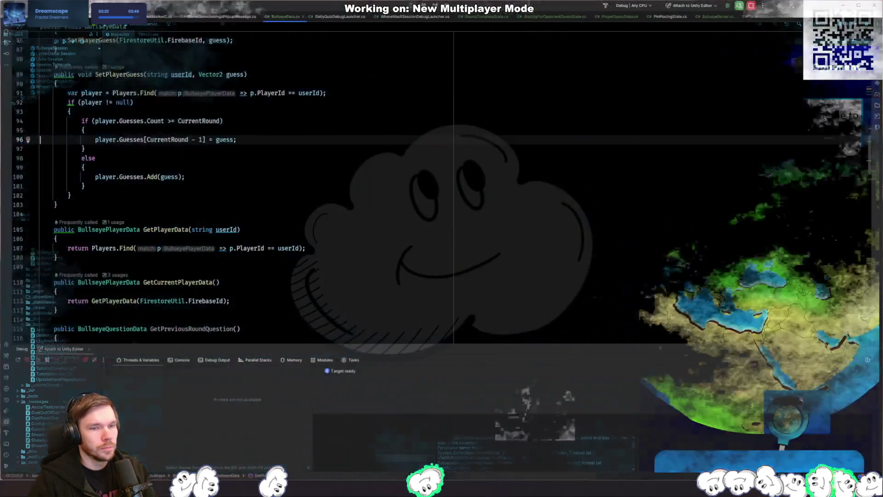
{"action": "double_click", "coordinate": [203, 140]}
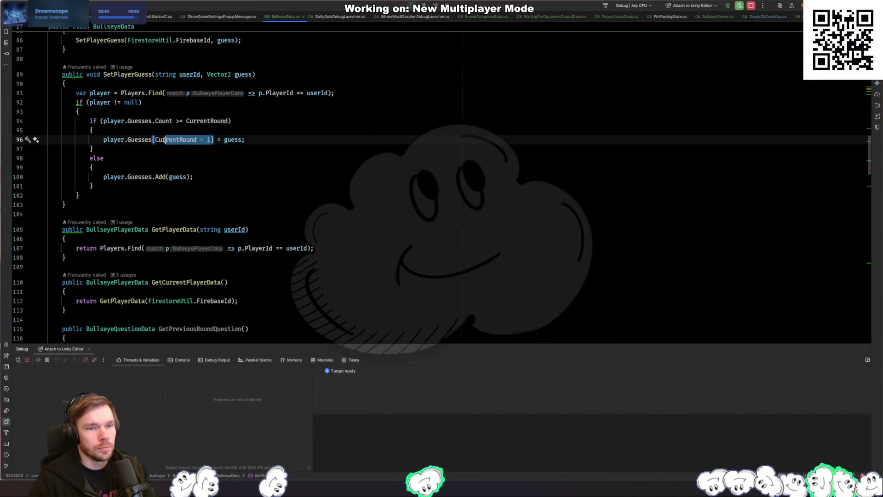
{"action": "type", "text": "Cla"}
{"action": "key", "text": "Return"}
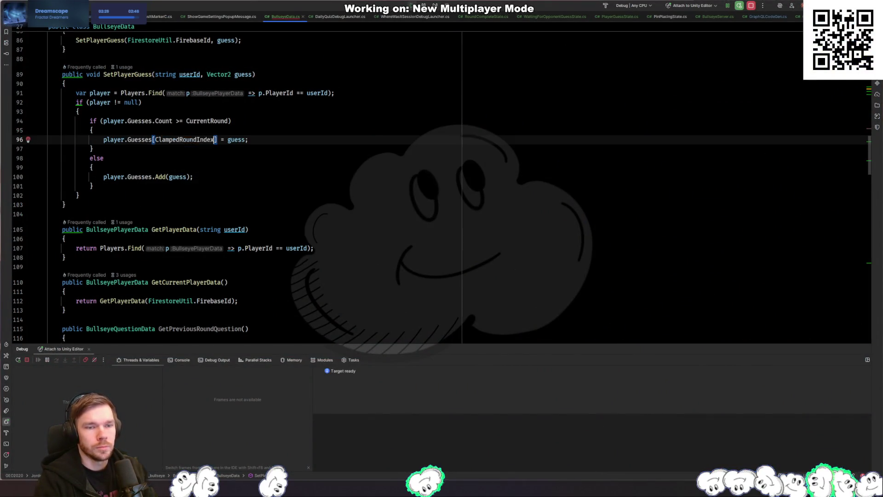
{"action": "key", "text": "alt+Tab"}
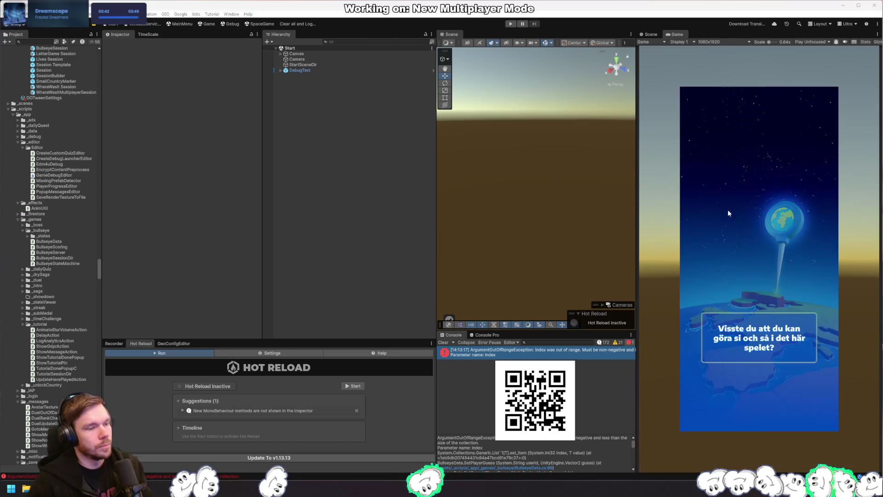
Start play mode, remove the breakpoints on lines 164 and 158, and resume the game
{"action": "left_click", "coordinate": [511, 25]}
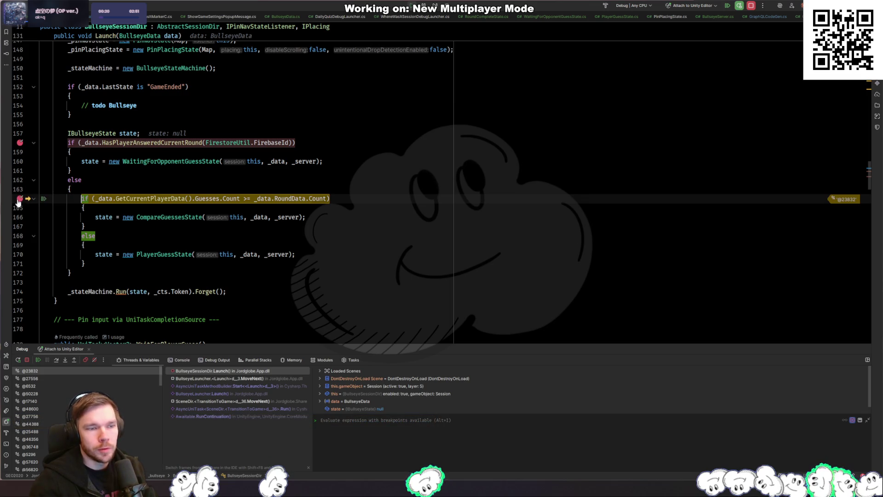
{"action": "left_click", "coordinate": [20, 198]}
{"action": "left_click", "coordinate": [20, 143]}
{"action": "key", "text": "F5"}
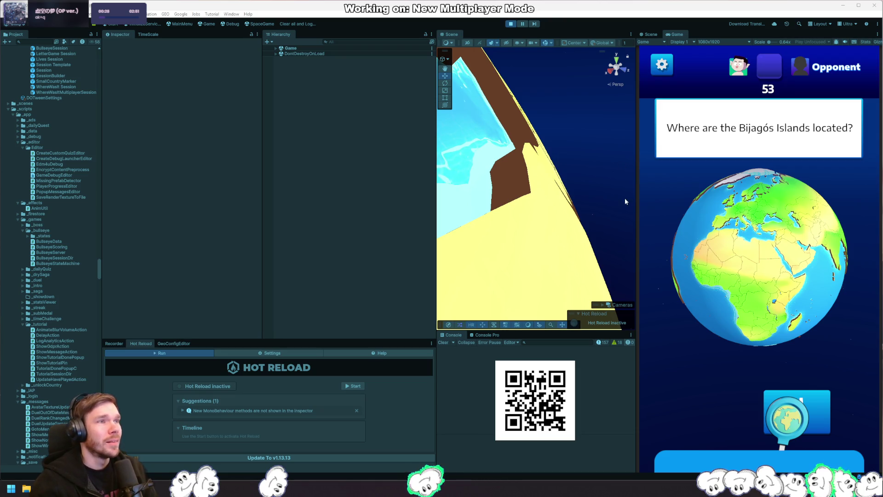
Guess off the West African coast and open line 96 of BullseyeData.cs from the error trace
{"action": "scroll", "coordinate": [727, 274], "scroll_direction": "up", "scroll_amount": 5}
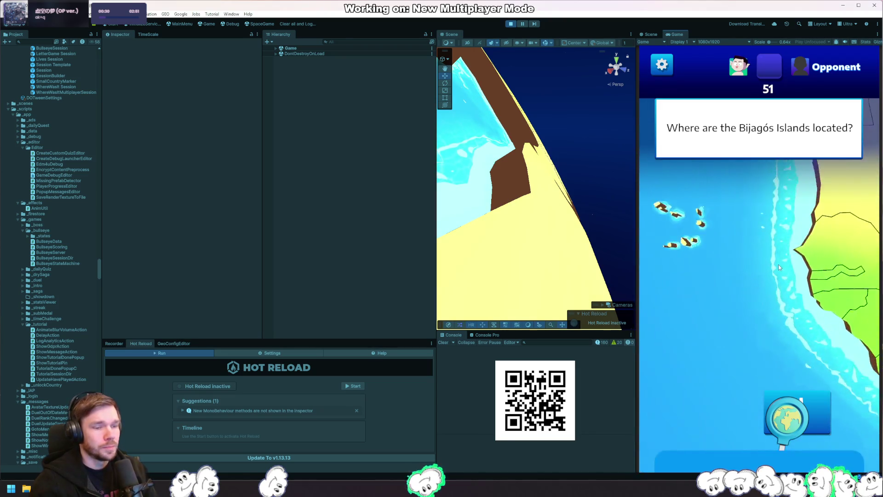
{"action": "scroll", "coordinate": [741, 234], "scroll_direction": "down", "scroll_amount": 2}
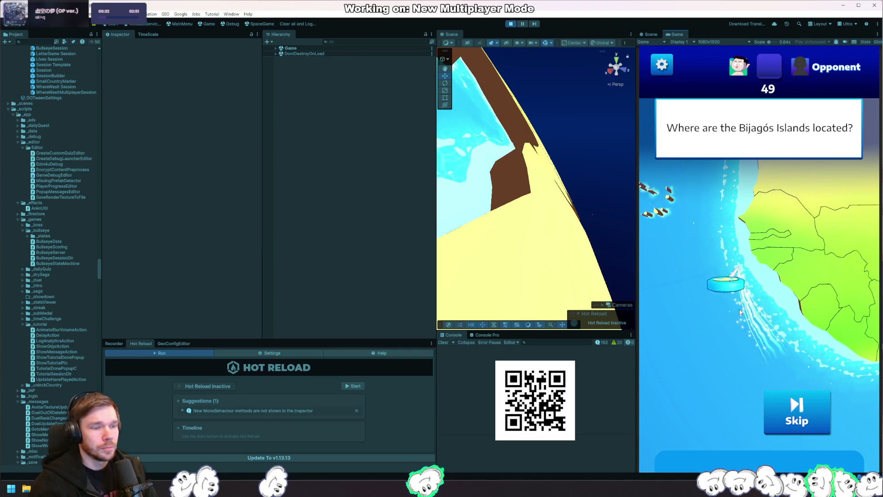
{"action": "left_click", "coordinate": [755, 311]}
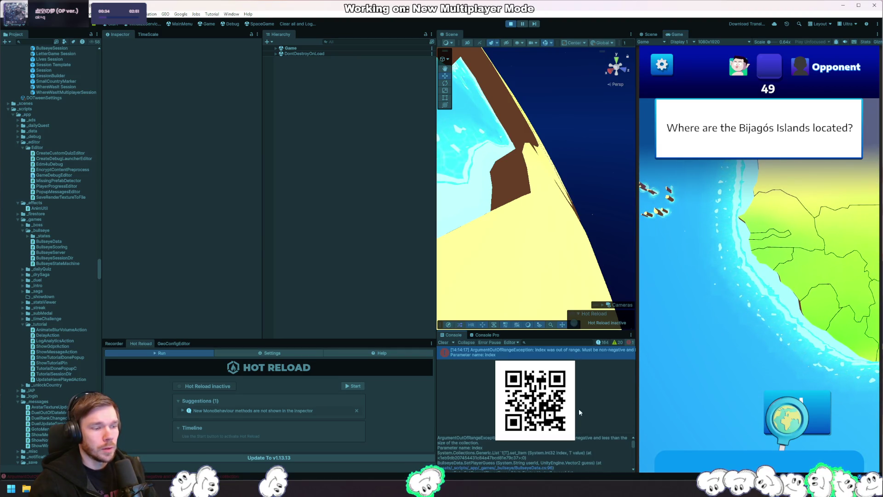
{"action": "scroll", "coordinate": [530, 473], "scroll_direction": "down", "scroll_amount": 1}
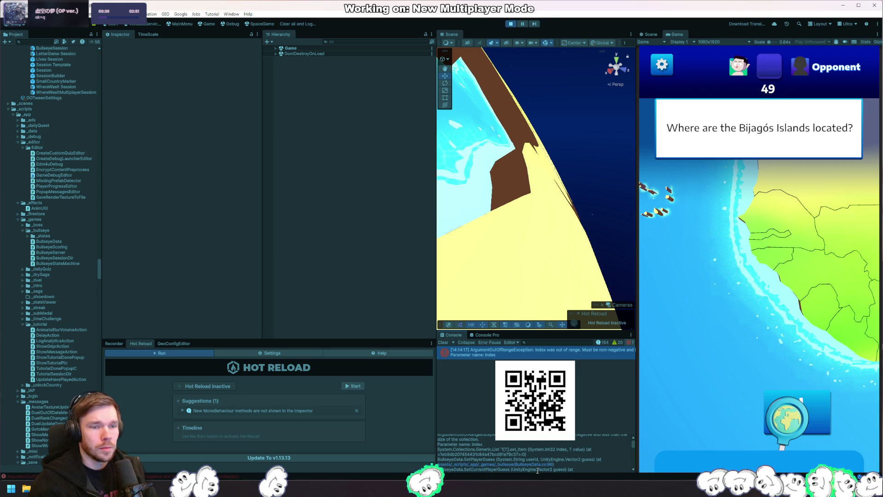
{"action": "left_click", "coordinate": [539, 466]}
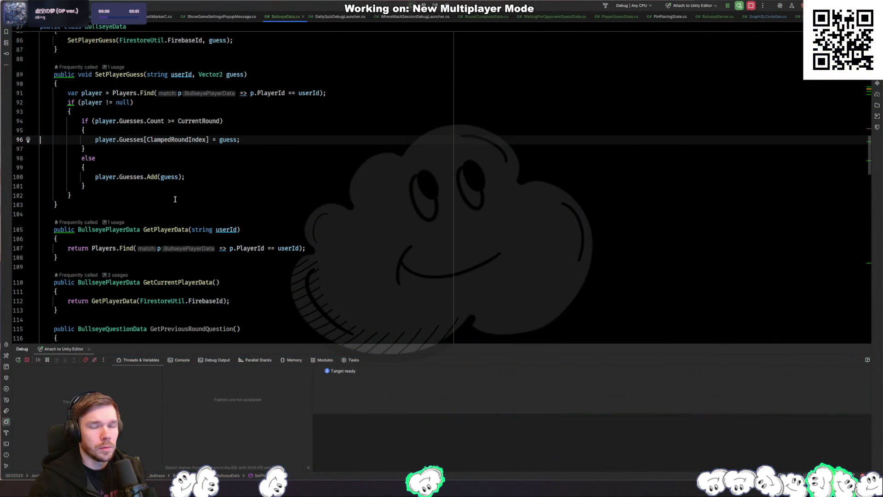
Replace CurrentRound with RoundData.Count in SetPlayerGuess's line 94 condition
{"action": "left_click", "coordinate": [137, 148]}
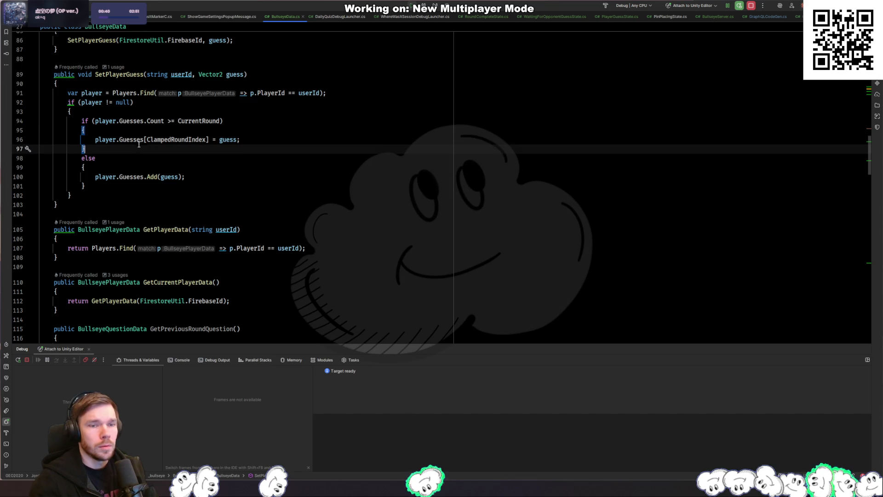
{"action": "left_click", "coordinate": [197, 121]}
{"action": "scroll", "coordinate": [196, 138], "scroll_direction": "up", "scroll_amount": 2}
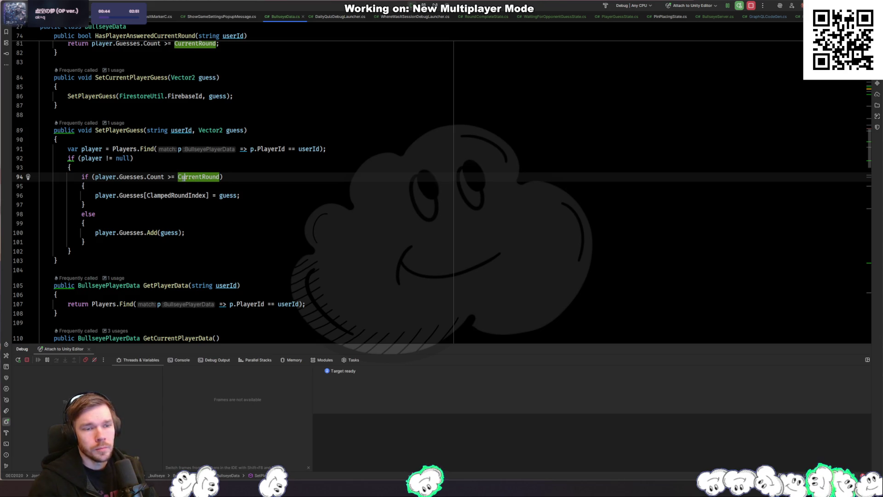
{"action": "double_click", "coordinate": [183, 178]}
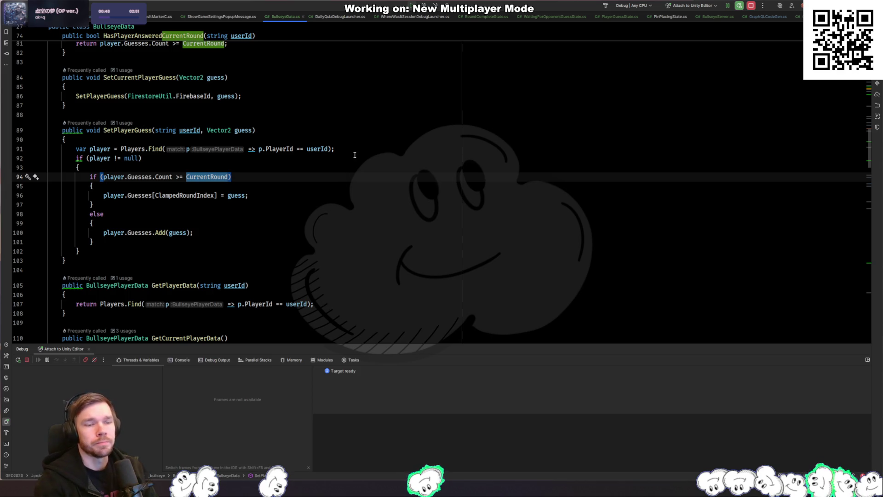
{"action": "type", "text": "player.gues"}
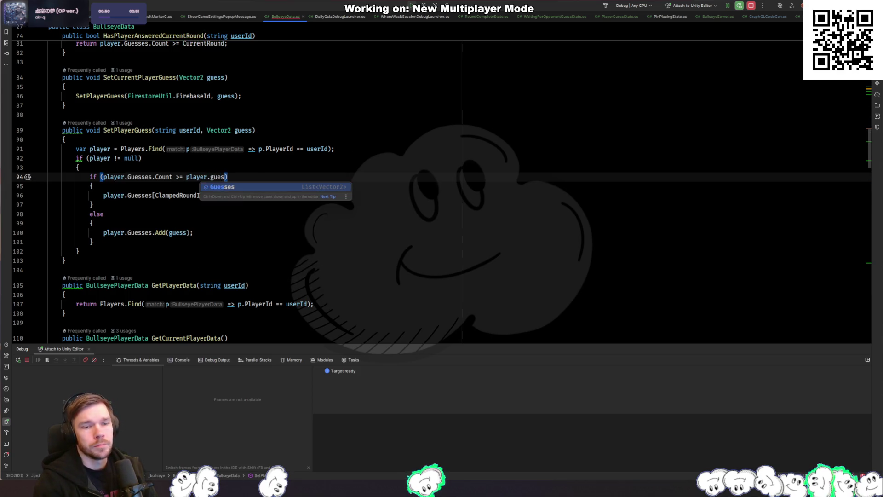
{"action": "key", "text": "BackSpace"}
{"action": "key", "text": "BackSpace"}
{"action": "key", "text": "BackSpace"}
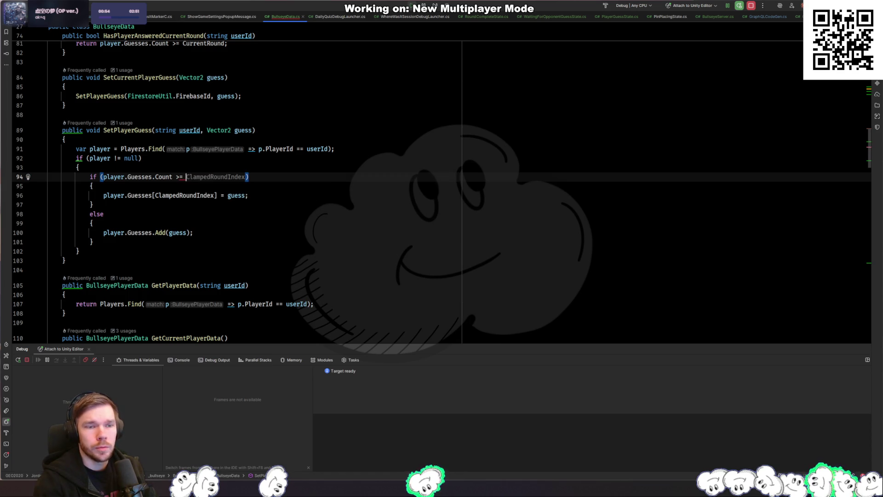
{"action": "type", "text": "Round"}
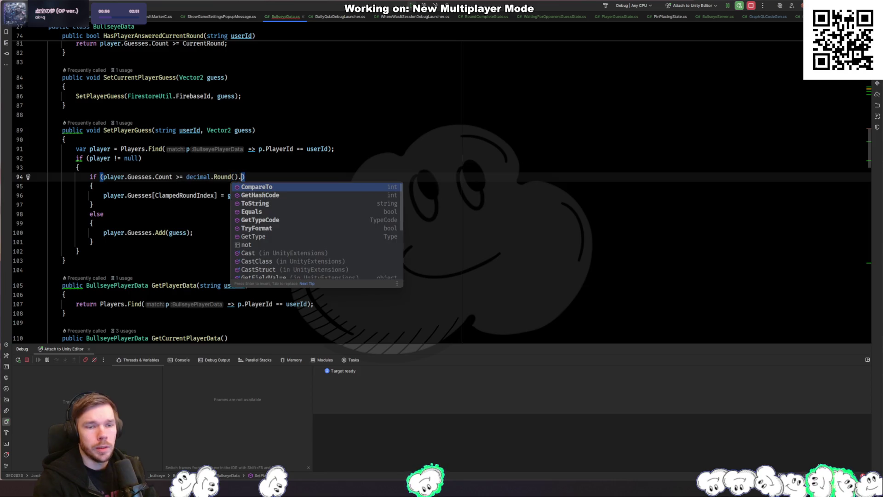
{"action": "key", "text": "Escape"}
{"action": "type", "text": "Data."}
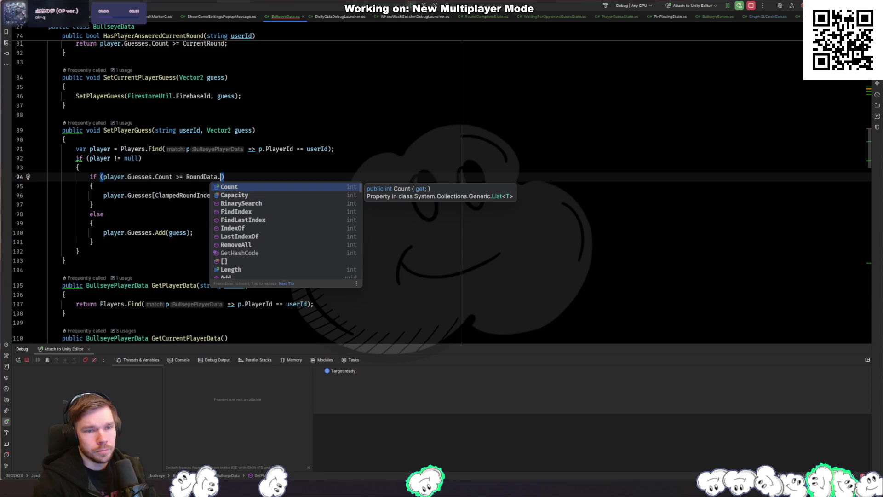
{"action": "key", "text": "Return"}
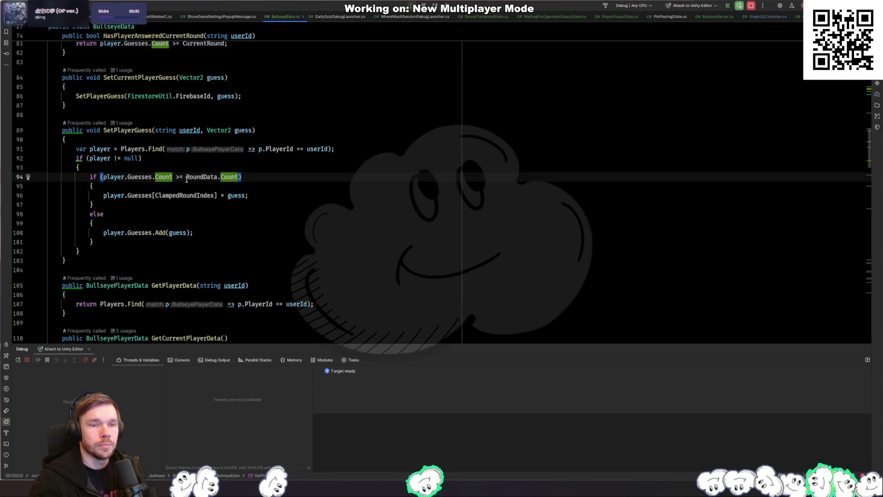
Compare the RoundData.Count condition against BullseyeSessionDir, then return to Unity to recompile
{"action": "left_click_drag", "start_coordinate": [186, 177], "coordinate": [241, 178]}
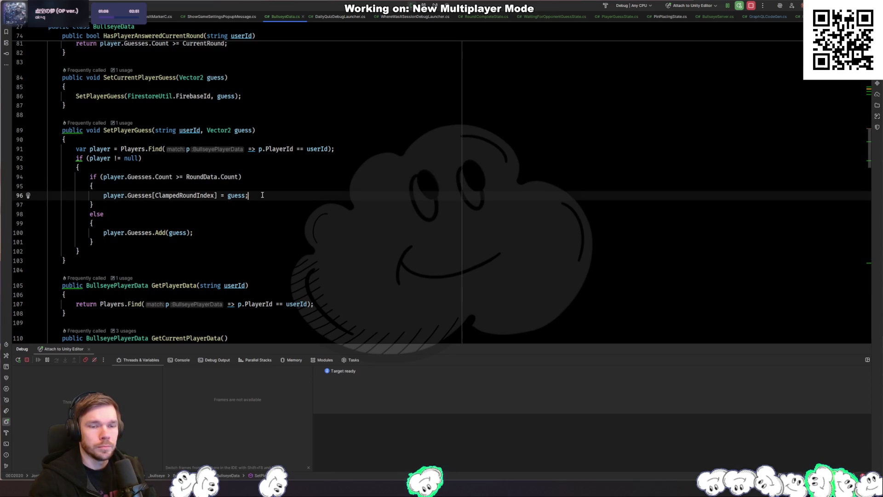
{"action": "key", "text": "ctrl+Tab"}
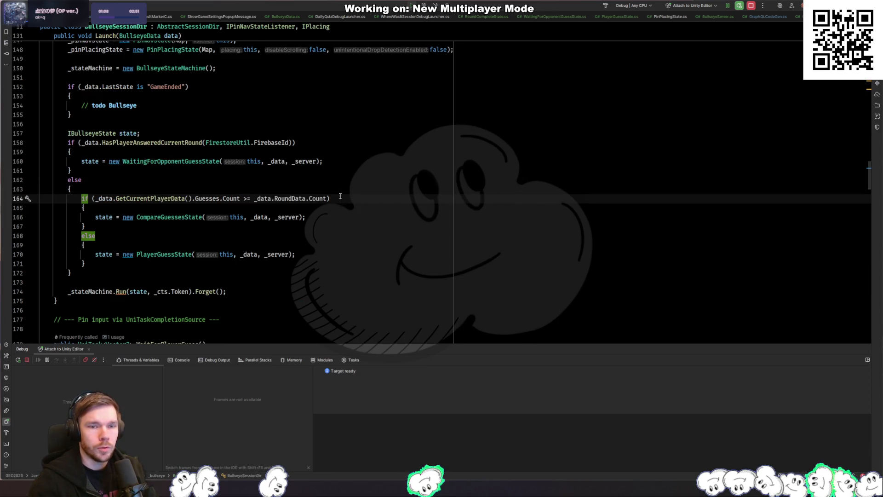
{"action": "key", "text": "ctrl+Tab"}
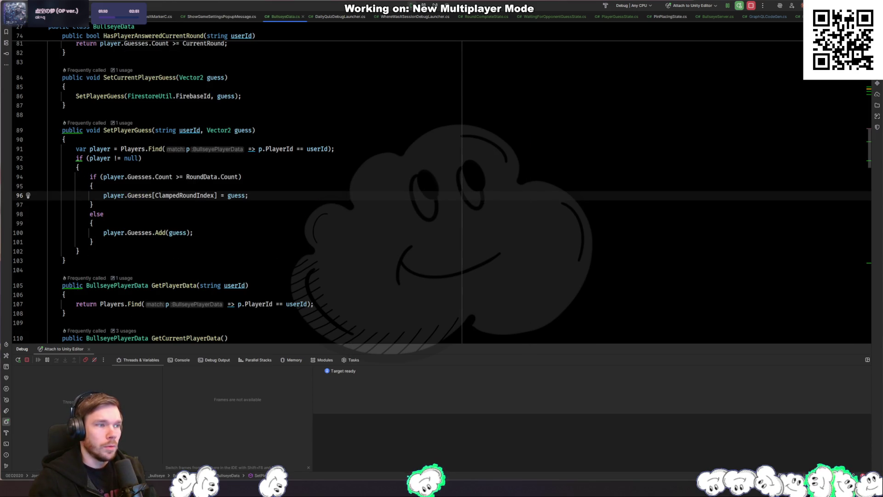
{"action": "key", "text": "alt+Tab"}
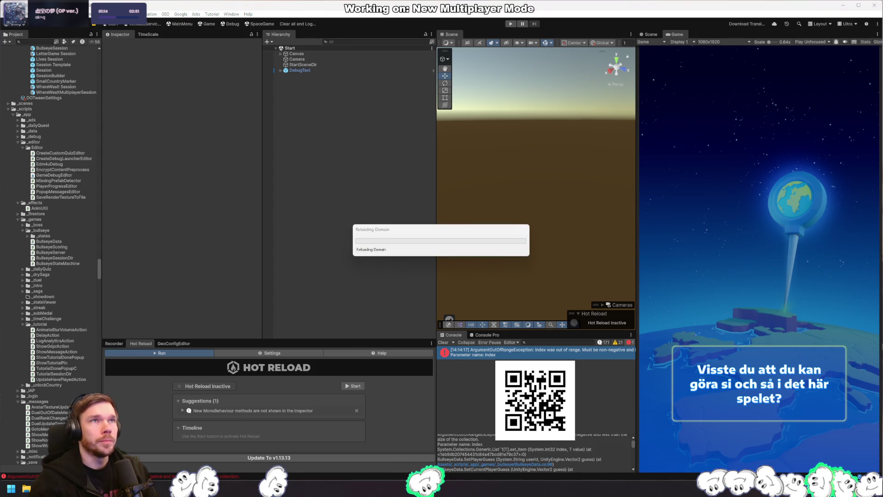
Spin the globe to Europe and Africa and place a guess pin on Europe
{"action": "key", "text": "alt+Tab"}
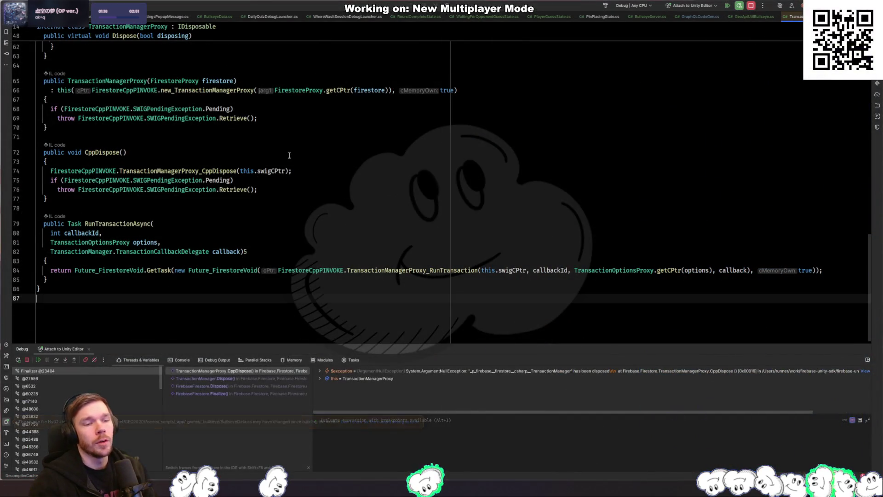
{"action": "key", "text": "alt+Tab"}
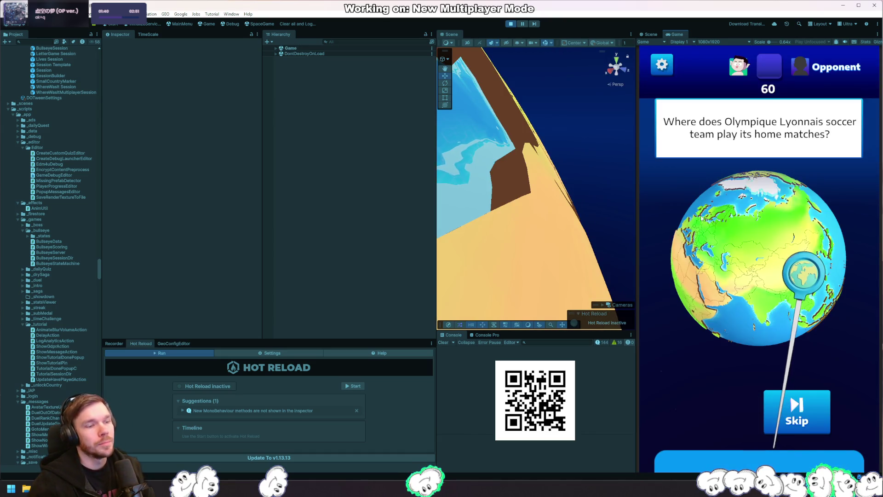
{"action": "left_click_drag", "start_coordinate": [734, 288], "coordinate": [797, 265]}
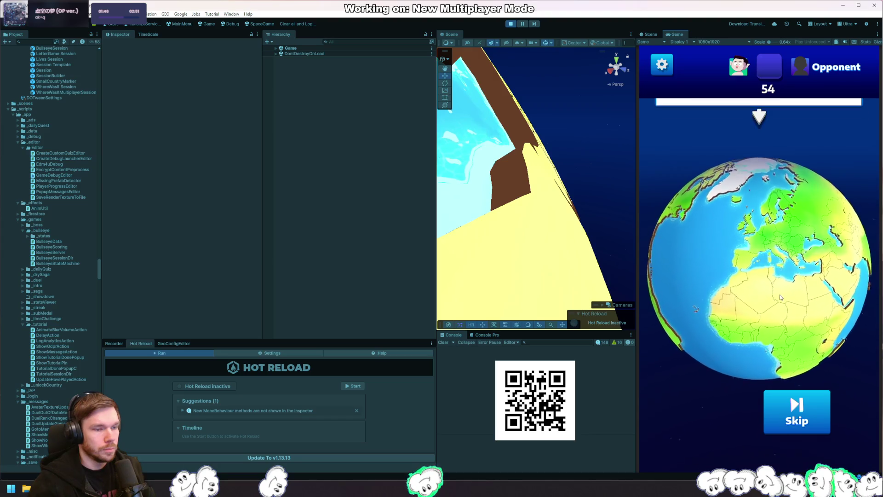
{"action": "left_click", "coordinate": [759, 250]}
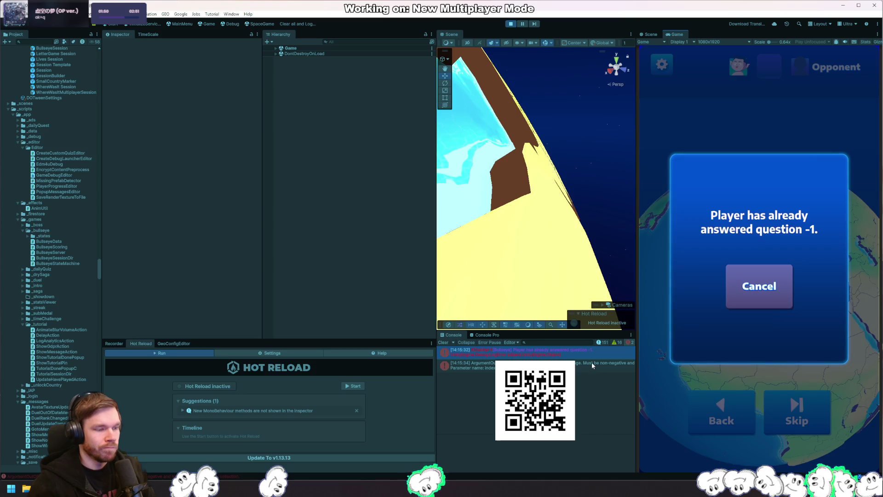
Read the stack traces of both out-of-range errors and open CompareGuessesState in Rider
{"action": "left_click", "coordinate": [592, 365]}
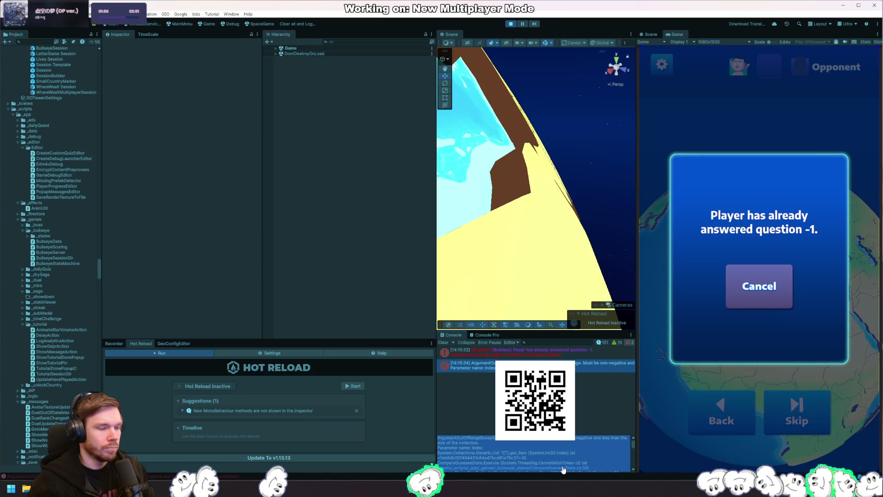
{"action": "key", "text": "Up"}
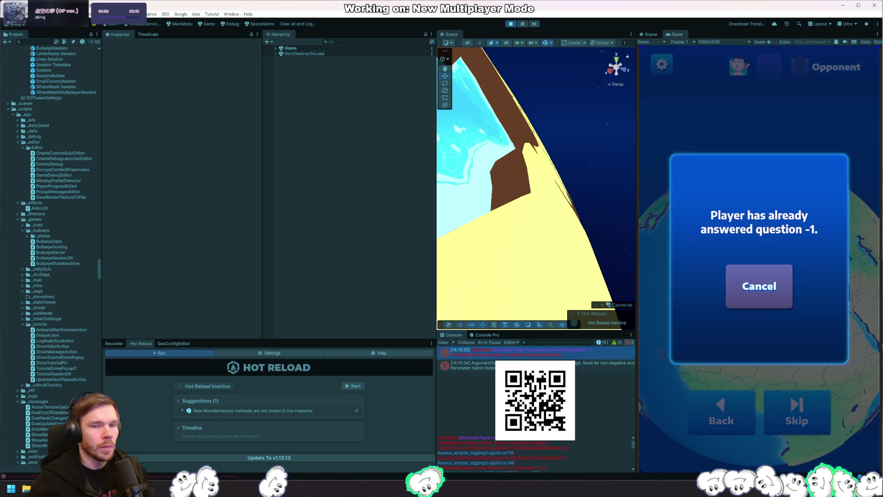
{"action": "scroll", "coordinate": [539, 455], "scroll_direction": "down", "scroll_amount": 1}
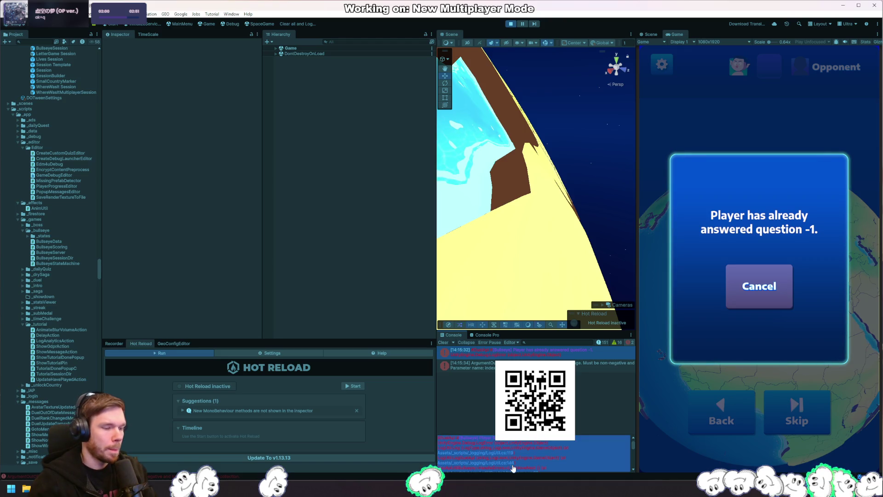
{"action": "left_click", "coordinate": [510, 462]}
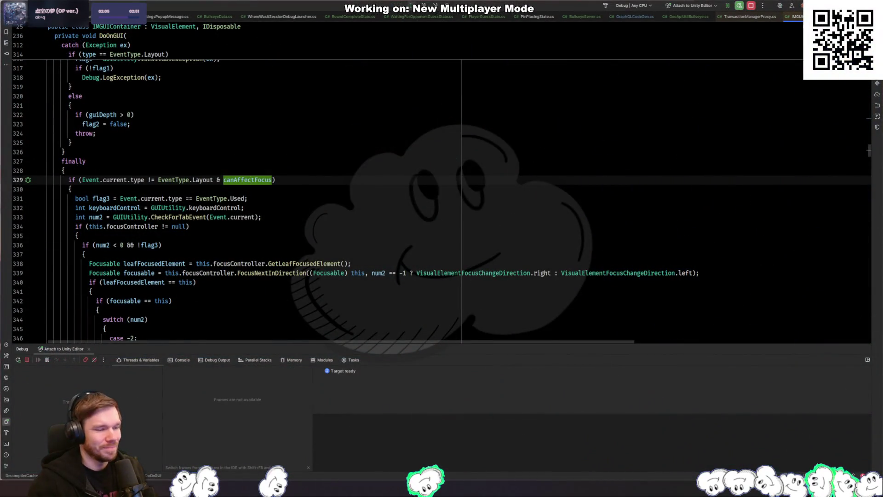
{"action": "key", "text": "alt+Tab"}
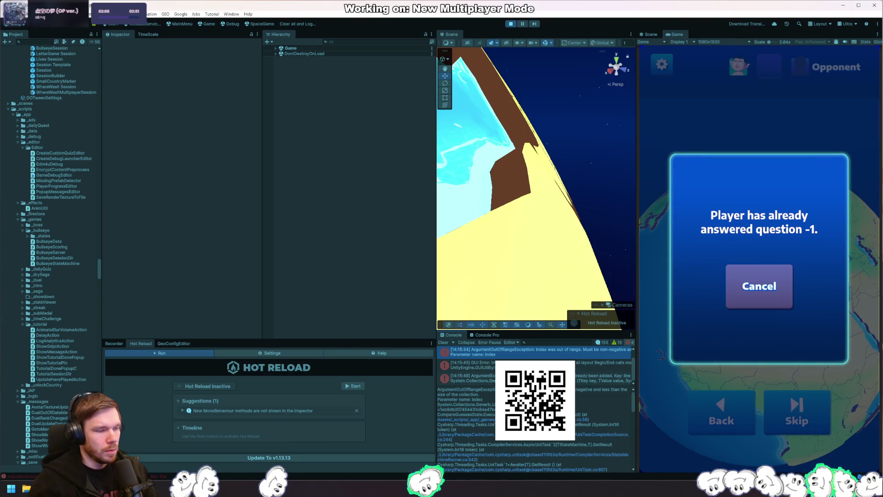
{"action": "scroll", "coordinate": [533, 363], "scroll_direction": "up", "scroll_amount": 1}
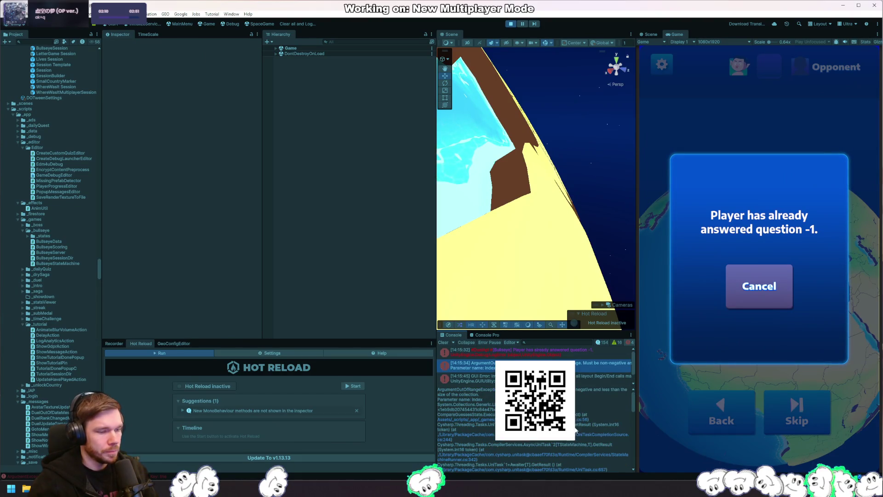
{"action": "key", "text": "alt+Tab"}
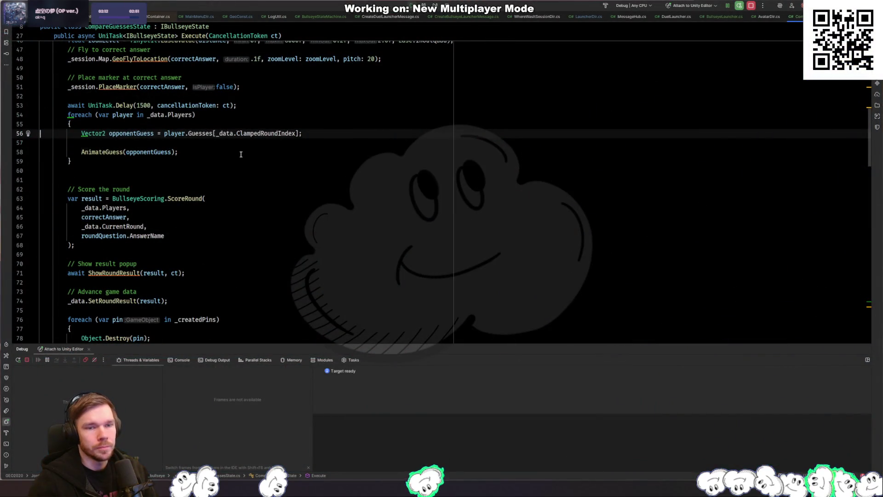
Review the AnimateGuess code around line 53 in CompareGuessesState
{"action": "left_click", "coordinate": [240, 155]}
{"action": "scroll", "coordinate": [247, 158], "scroll_direction": "up", "scroll_amount": 2}
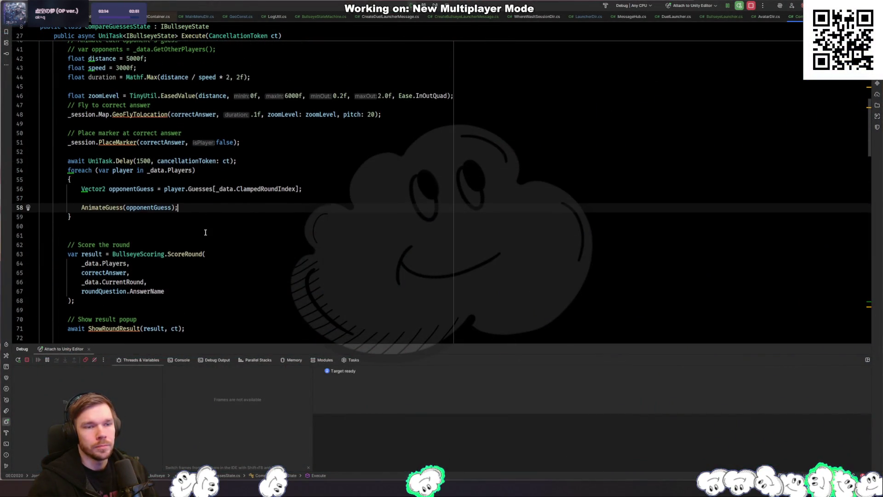
{"action": "left_click", "coordinate": [236, 161]}
{"action": "key", "text": "alt+Tab"}
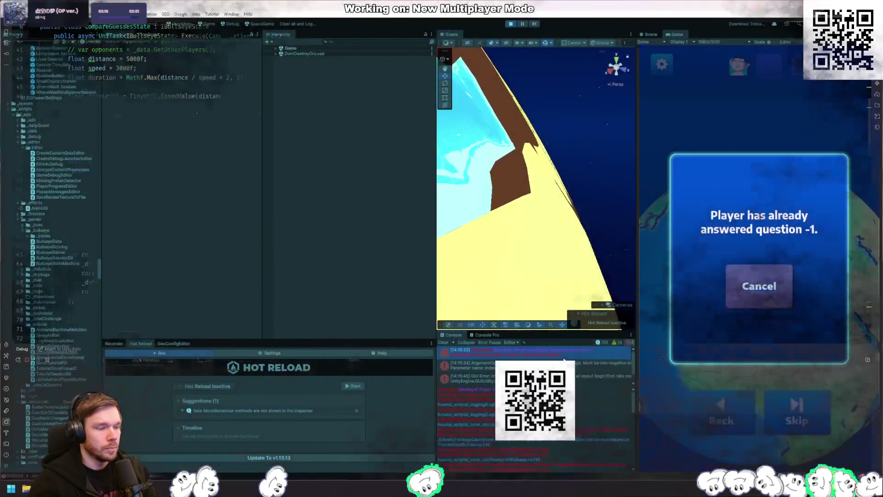
{"action": "key", "text": "alt+Tab"}
{"action": "scroll", "coordinate": [283, 199], "scroll_direction": "up", "scroll_amount": 4}
{"action": "scroll", "coordinate": [284, 199], "scroll_direction": "up", "scroll_amount": 3}
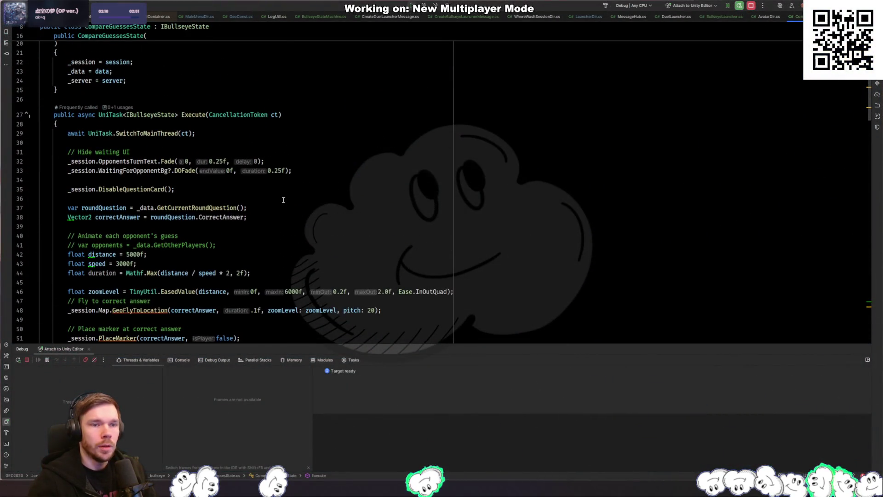
{"action": "scroll", "coordinate": [203, 110], "scroll_direction": "up", "scroll_amount": 4}
Move through recently opened files and close the tabs after WhereWasItSessionDir.cs
{"action": "key", "text": "ctrl+Tab"}
{"action": "key", "text": "ctrl+Tab"}
{"action": "key", "text": "ctrl+Tab"}
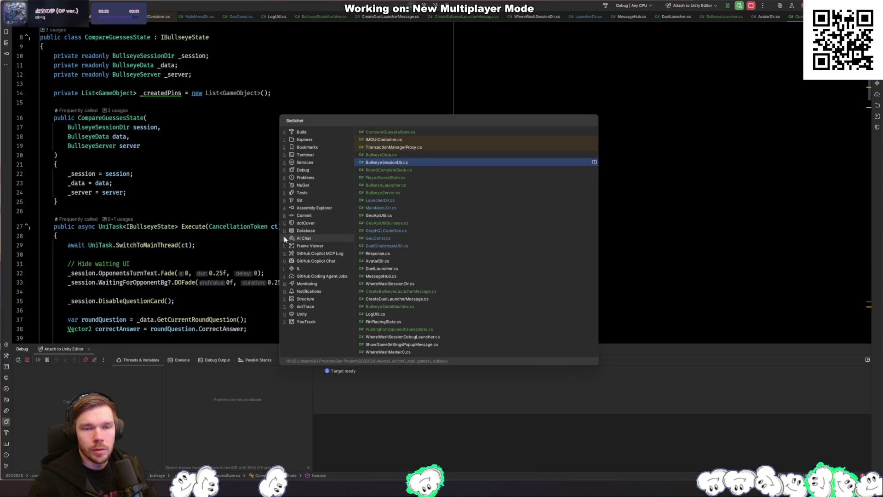
{"action": "key", "text": "ctrl+Tab"}
{"action": "key", "text": "ctrl+Tab"}
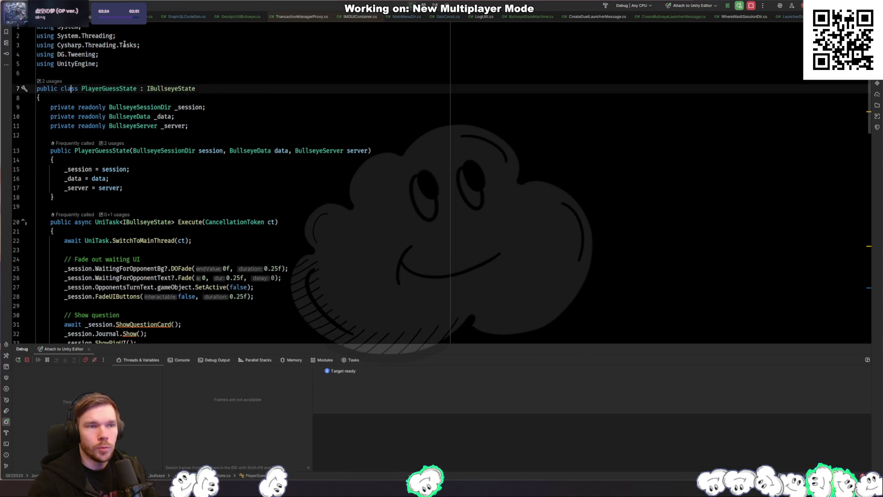
{"action": "key", "text": "alt+Left"}
{"action": "key", "text": "alt+Left"}
{"action": "key", "text": "alt+Left"}
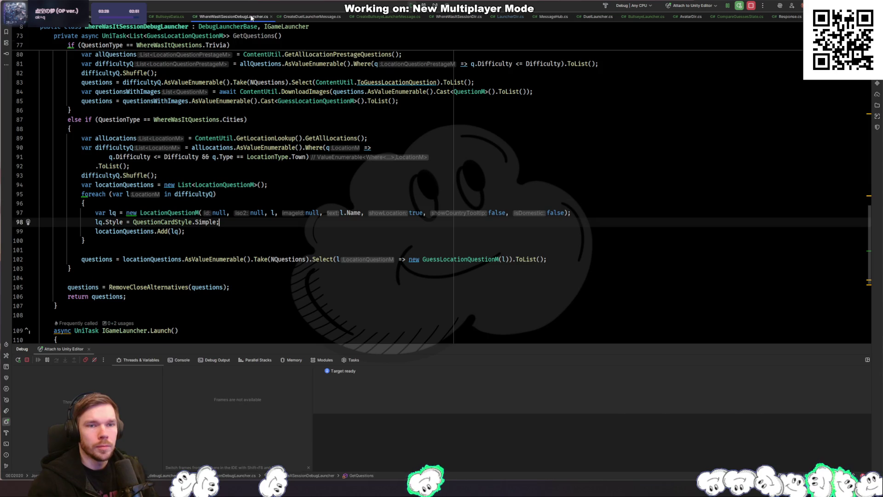
{"action": "key", "text": "alt+Left"}
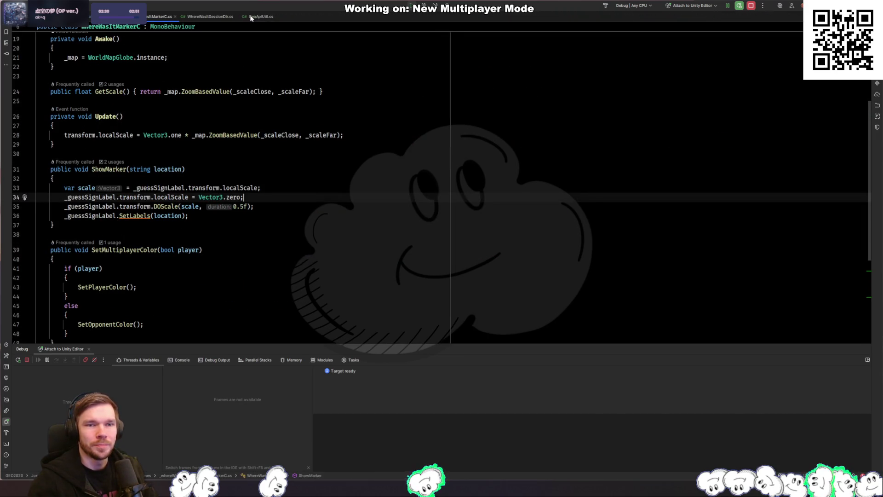
{"action": "key", "text": "ctrl+Tab"}
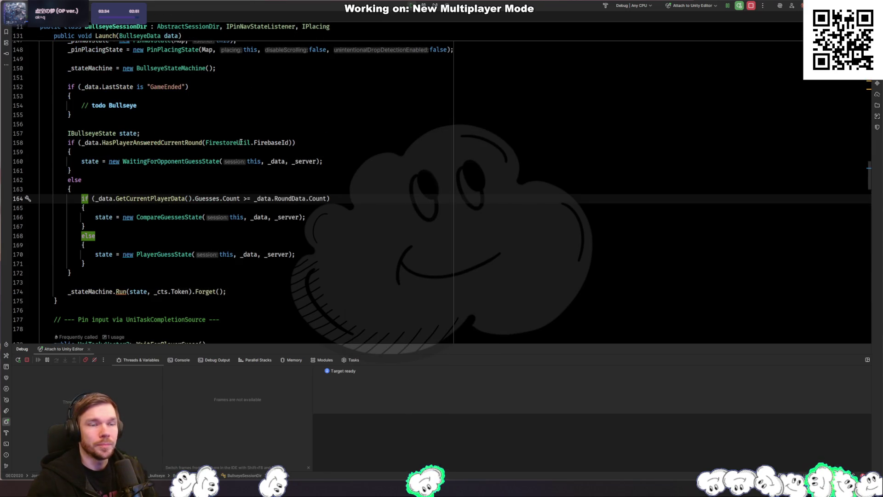
Search for and open PlayerGuessState.cs, then CompareGuessesState.cs
{"action": "key", "text": "ctrl+t"}
{"action": "type", "text": "PlayerGuessState"}
{"action": "key", "text": "Return"}
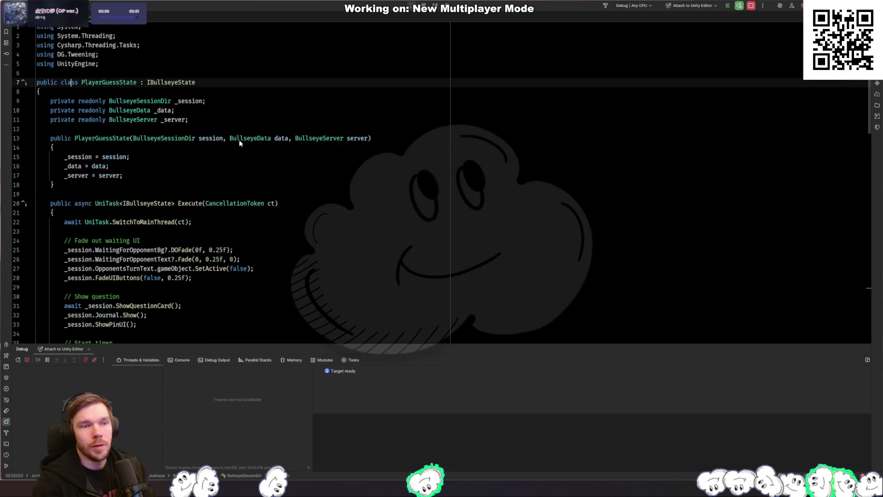
{"action": "key", "text": "ctrl+t"}
{"action": "key", "text": "Escape"}
{"action": "key", "text": "ctrl+shift+t"}
{"action": "type", "text": "playercom"}
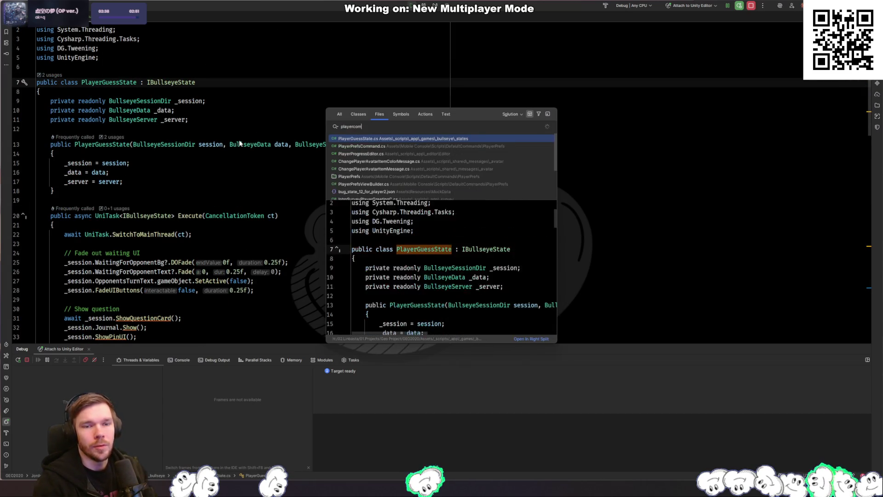
{"action": "type", "text": "m"}
{"action": "key", "text": "ctrl+a"}
{"action": "key", "text": "BackSpace"}
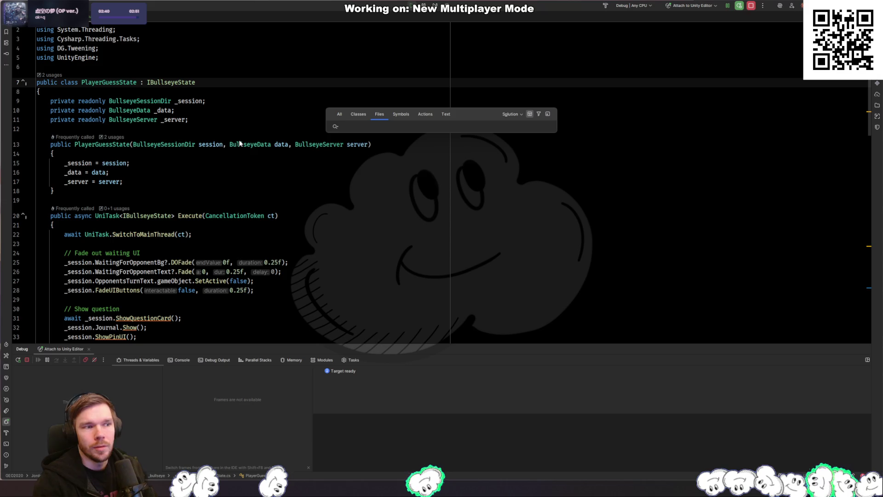
{"action": "type", "text": "comparequ"}
{"action": "key", "text": "Return"}
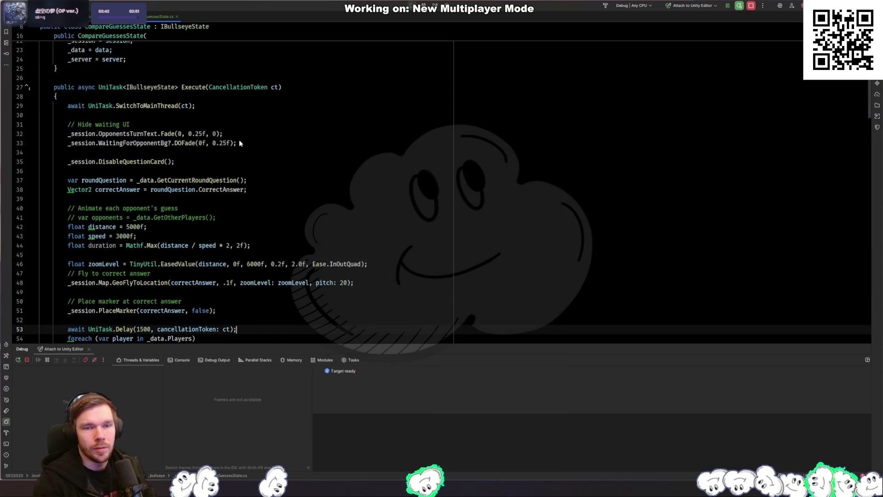
Open BullseyeData.cs via file search, then return through CompareGuessesState to PlayerGuessState.cs
{"action": "scroll", "coordinate": [269, 171], "scroll_direction": "down", "scroll_amount": 2}
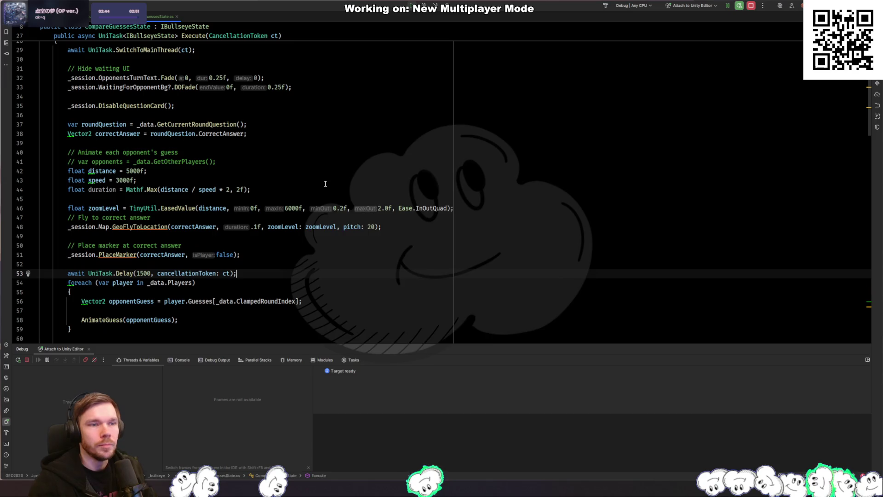
{"action": "key", "text": "ctrl+shift+n"}
{"action": "type", "text": "playergata"}
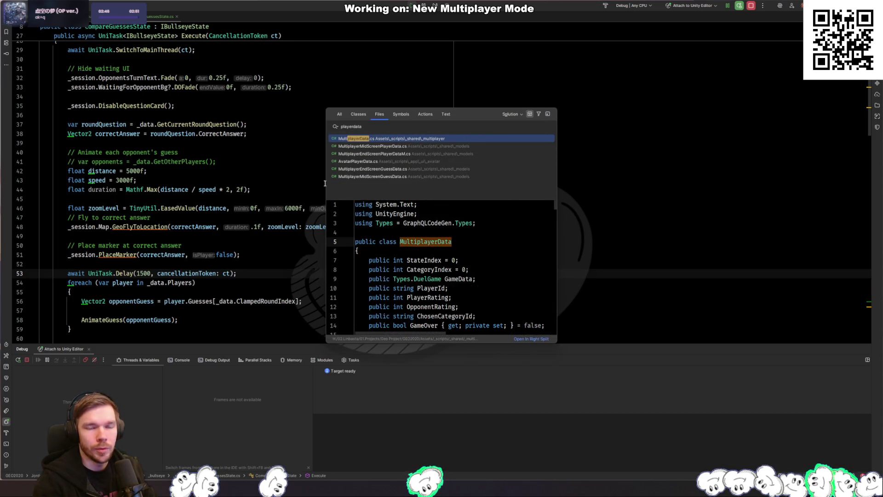
{"action": "key", "text": "Escape"}
{"action": "key", "text": "ctrl+shift+n"}
{"action": "type", "text": "t"}
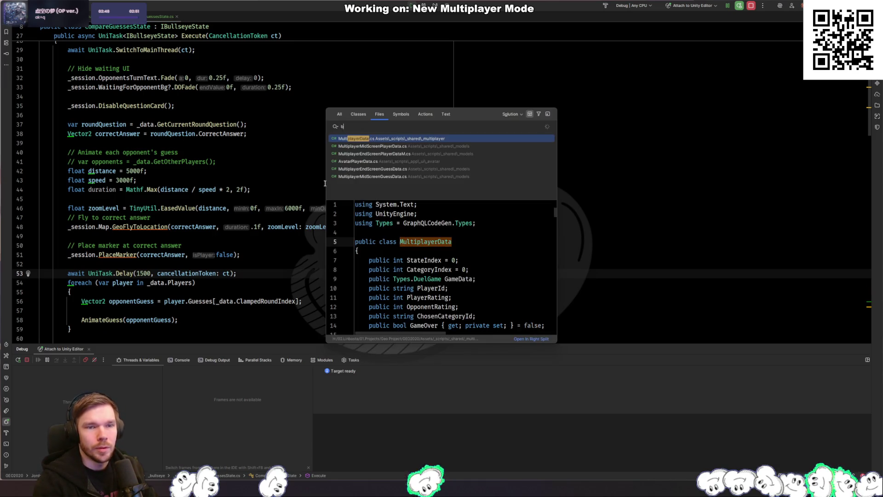
{"action": "key", "text": "Return"}
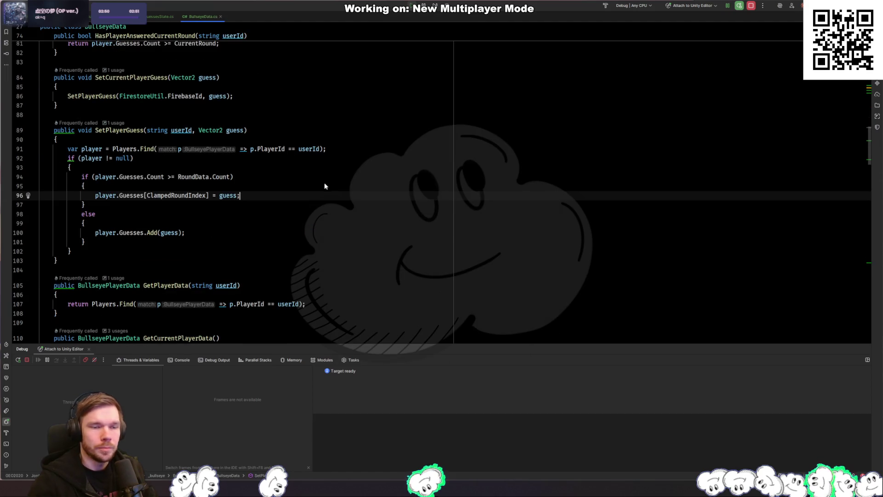
{"action": "key", "text": "ctrl+Tab"}
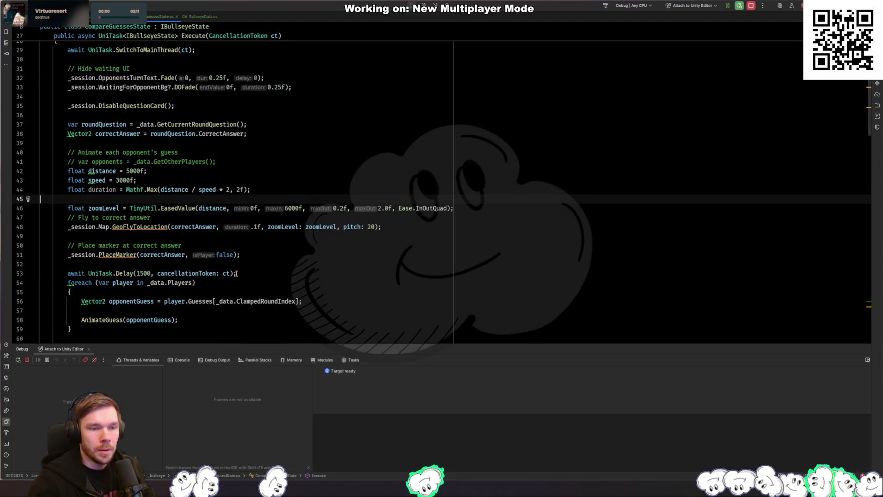
{"action": "left_click", "coordinate": [236, 273]}
{"action": "scroll", "coordinate": [254, 279], "scroll_direction": "up", "scroll_amount": 5}
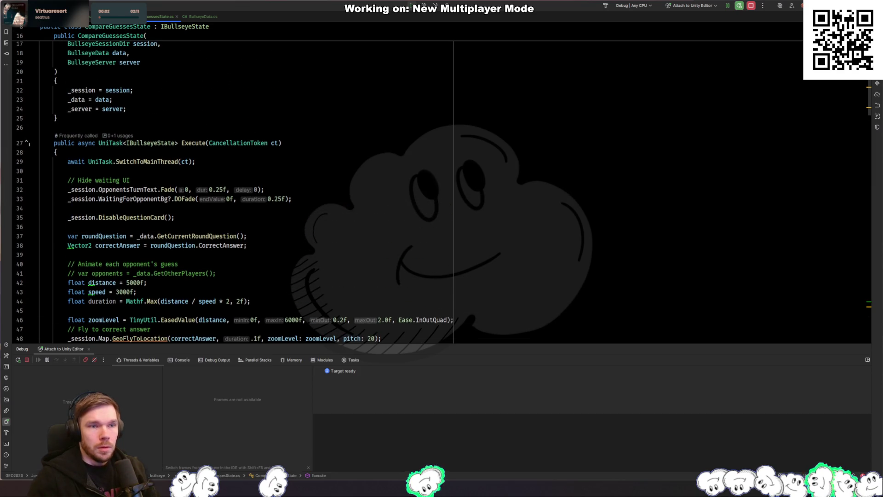
{"action": "key", "text": "ctrl+Tab"}
Read PlayerGuessState's try block around the guess wait, its AttachExternalCancellation call and timer pause
{"action": "scroll", "coordinate": [253, 185], "scroll_direction": "down", "scroll_amount": 10}
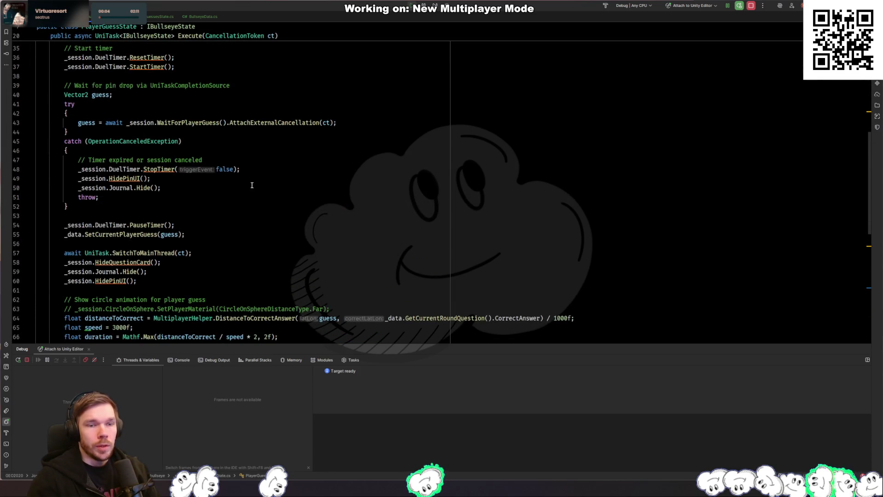
{"action": "scroll", "coordinate": [239, 179], "scroll_direction": "down", "scroll_amount": 7}
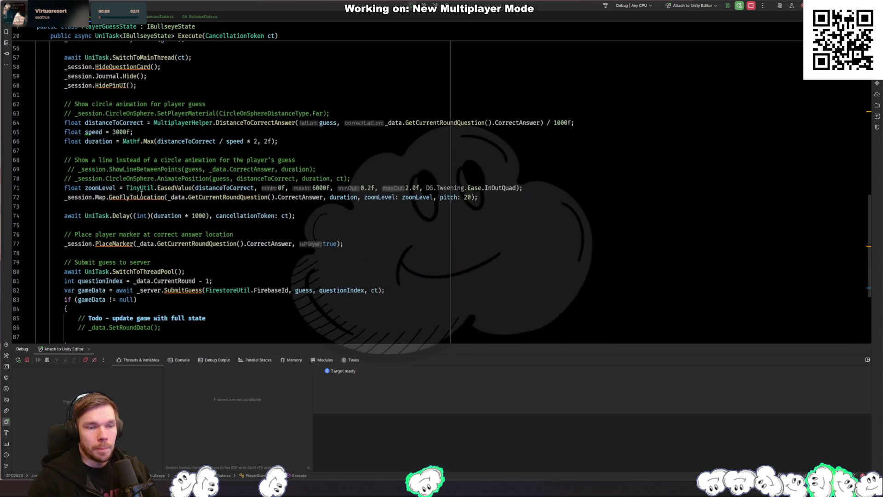
{"action": "scroll", "coordinate": [141, 193], "scroll_direction": "down", "scroll_amount": 3}
{"action": "scroll", "coordinate": [141, 193], "scroll_direction": "up", "scroll_amount": 13}
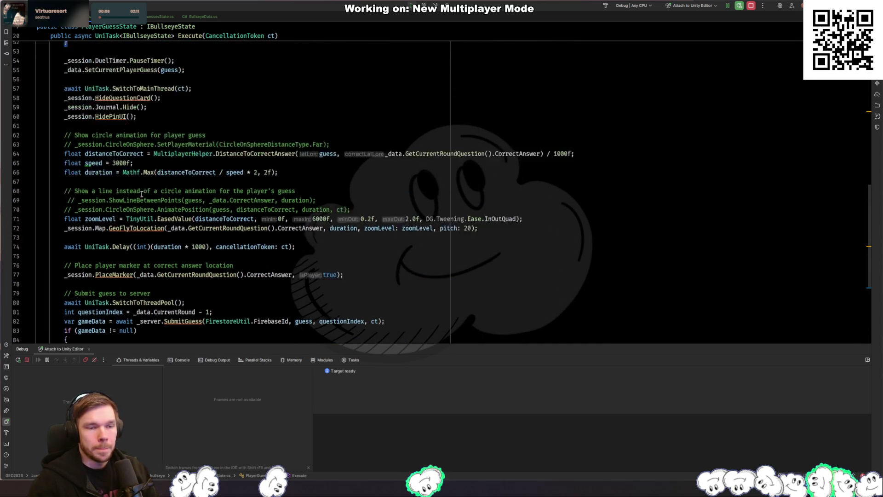
{"action": "left_click", "coordinate": [169, 190]}
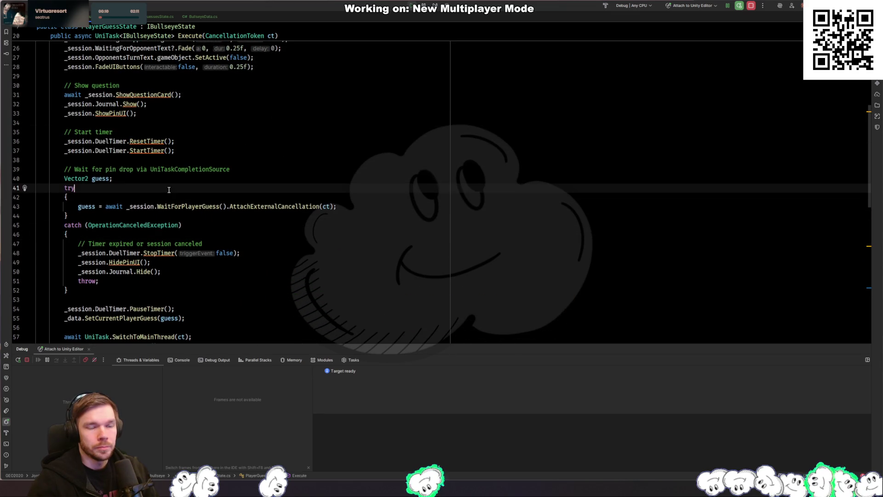
{"action": "left_click", "coordinate": [295, 206]}
{"action": "scroll", "coordinate": [225, 223], "scroll_direction": "down", "scroll_amount": 4}
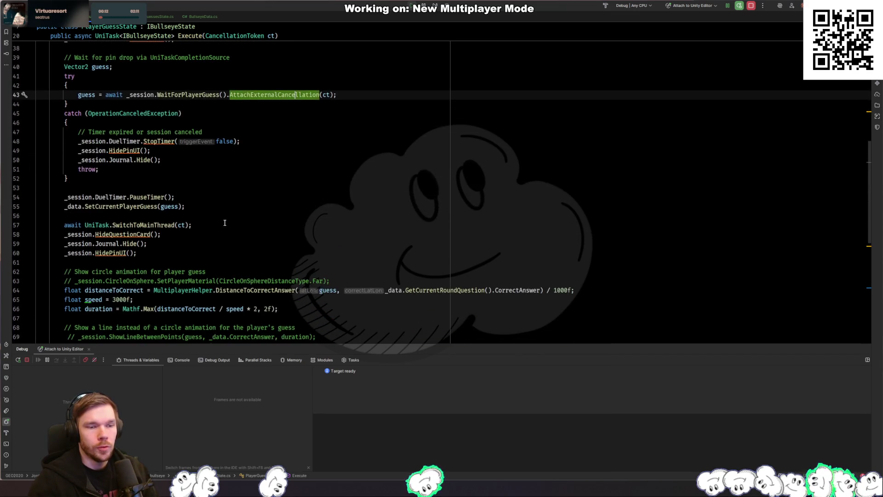
{"action": "left_click", "coordinate": [153, 197]}
Inspect the SetCurrentPlayerGuess and SetPlayerGuess definitions, then view the SubmitGuess call on line 82
{"action": "left_click", "coordinate": [139, 206]}
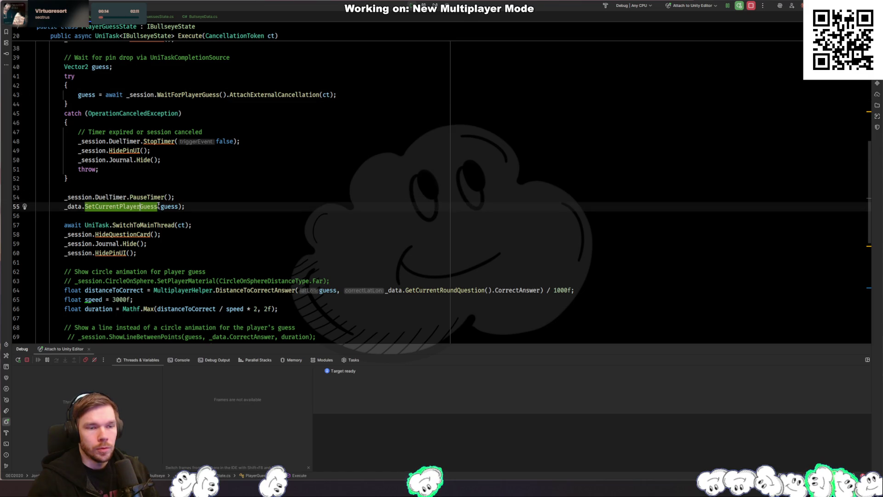
{"action": "left_click", "coordinate": [128, 206], "text": "ctrl"}
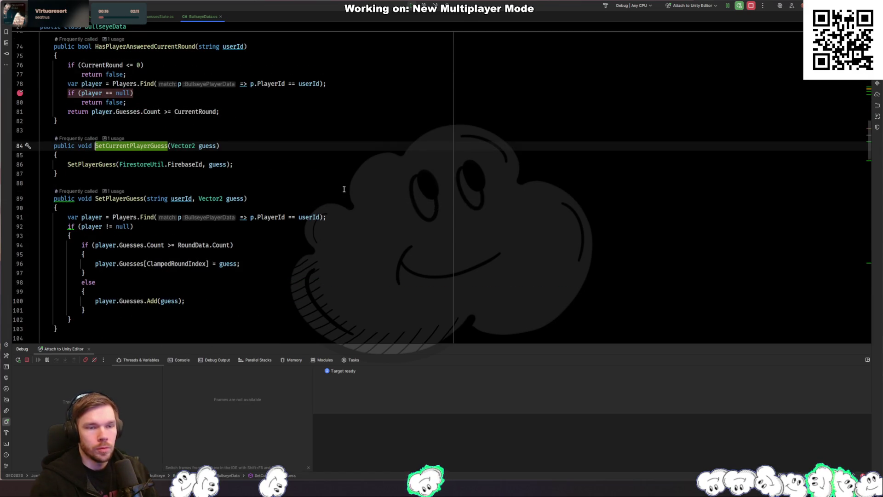
{"action": "key", "text": "ctrl+alt+Left"}
{"action": "left_click", "coordinate": [125, 206], "text": "ctrl"}
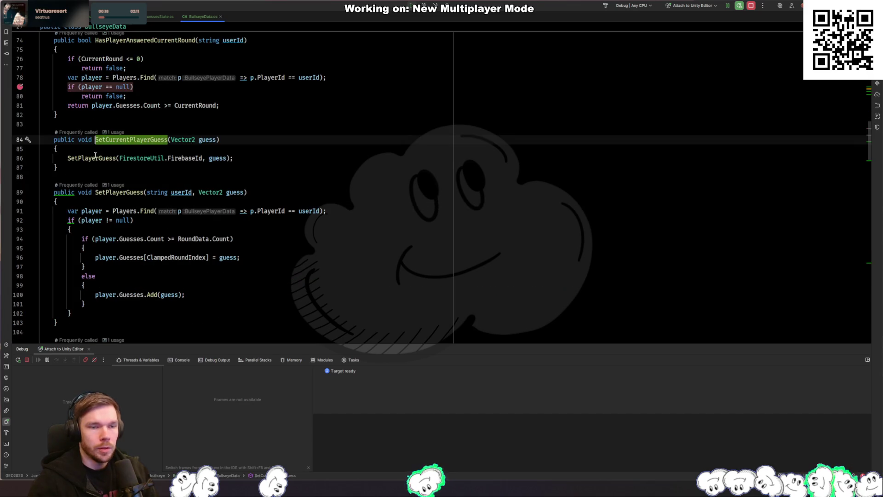
{"action": "left_click", "coordinate": [92, 158], "text": "ctrl"}
{"action": "key", "text": "ctrl+alt+Left"}
{"action": "key", "text": "ctrl+alt+Left"}
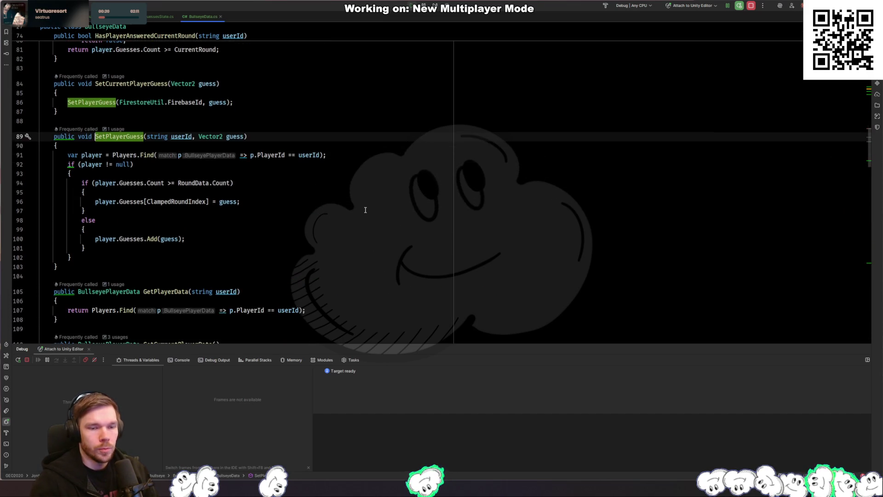
{"action": "scroll", "coordinate": [202, 235], "scroll_direction": "down", "scroll_amount": 7}
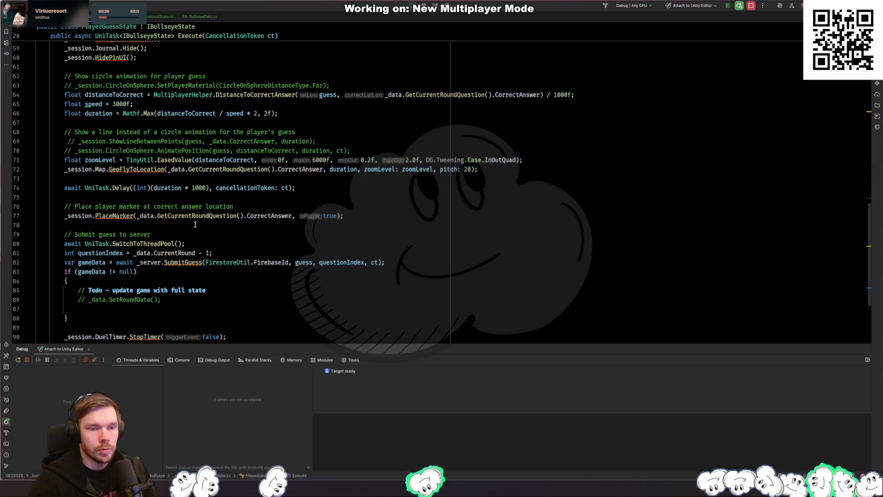
{"action": "left_click", "coordinate": [186, 263]}
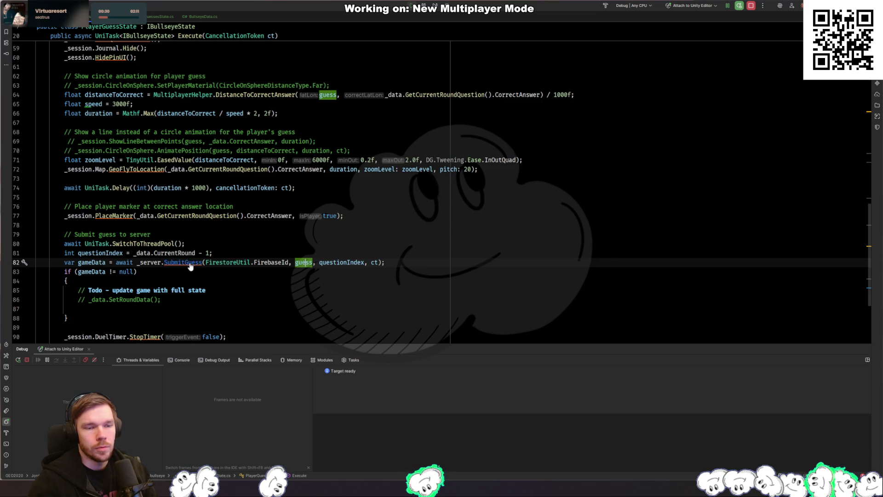
Replace CurrentRound - 1 with ClampedRoundIndex in the questionIndex line 81
{"action": "left_click", "coordinate": [116, 252]}
{"action": "double_click", "coordinate": [187, 250]}
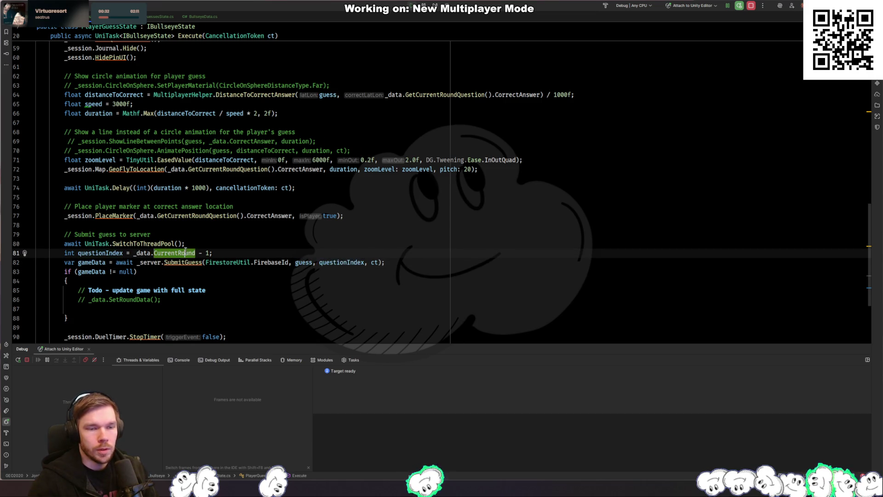
{"action": "type", "text": "Cl"}
{"action": "key", "text": "Return"}
{"action": "key", "text": "Delete"}
{"action": "key", "text": "Delete"}
{"action": "key", "text": "Delete"}
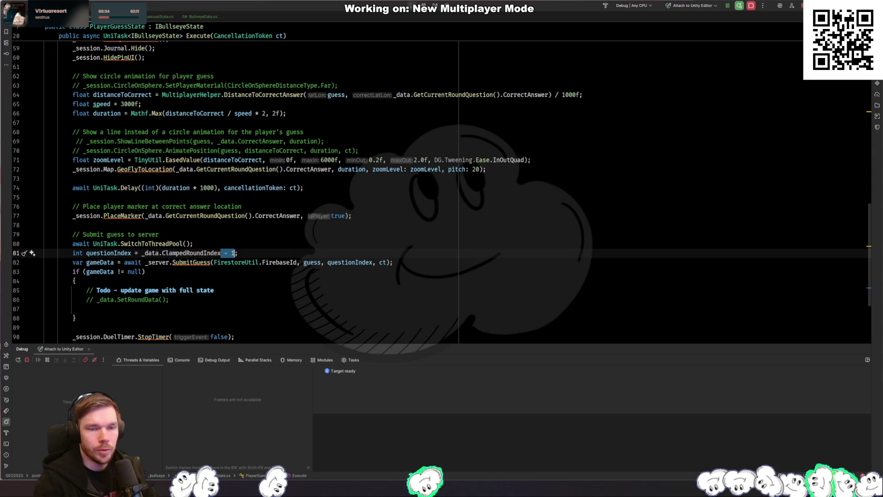
{"action": "key", "text": "ctrl+f"}
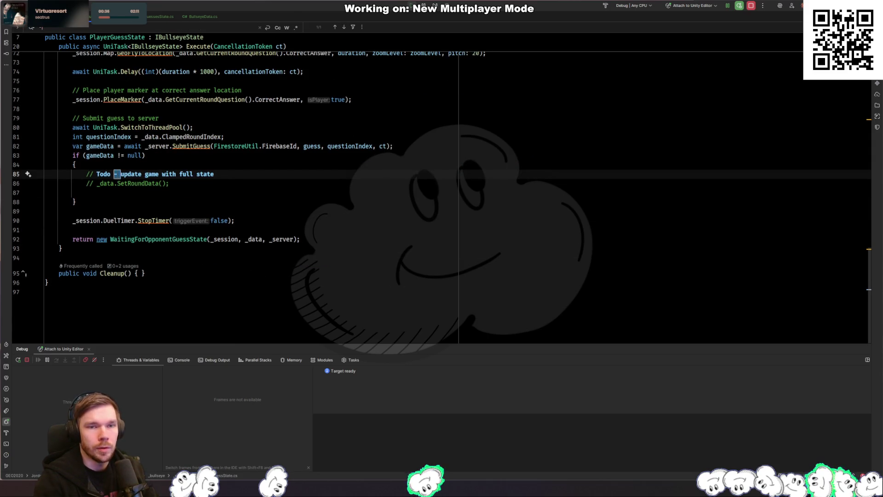
{"action": "key", "text": "Escape"}
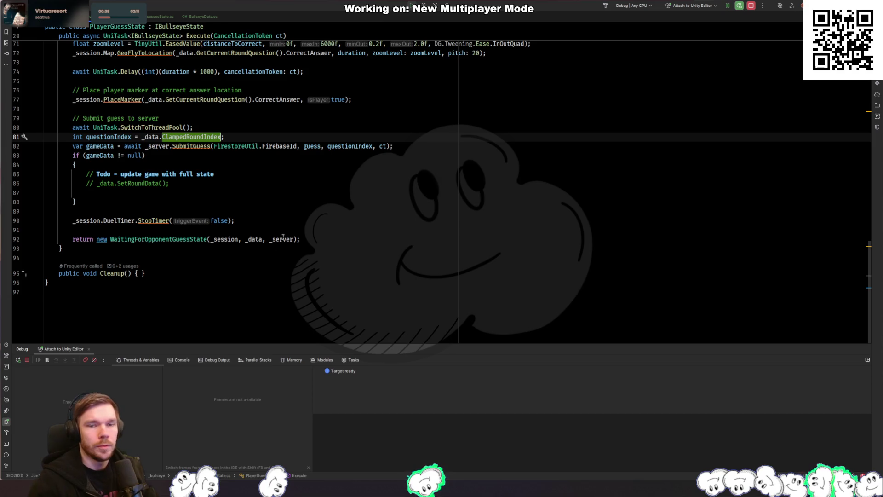
Rewrite questionIndex as _data.RoundData.Count - 1, then return to the Unity Editor
{"action": "key", "text": "alt+Tab"}
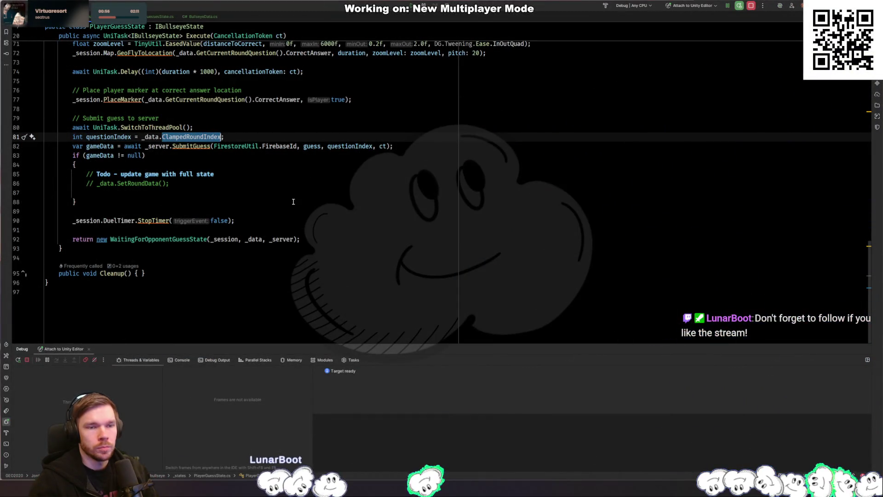
{"action": "type", "text": "RoundData."}
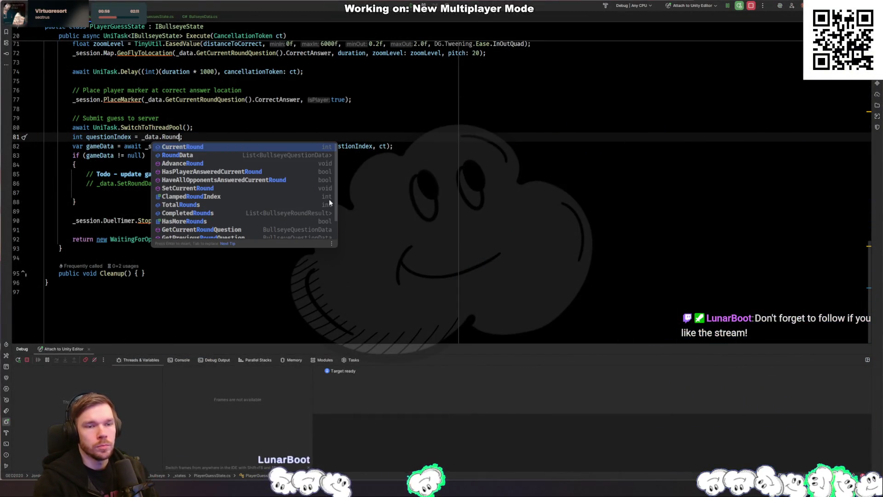
{"action": "key", "text": "Return"}
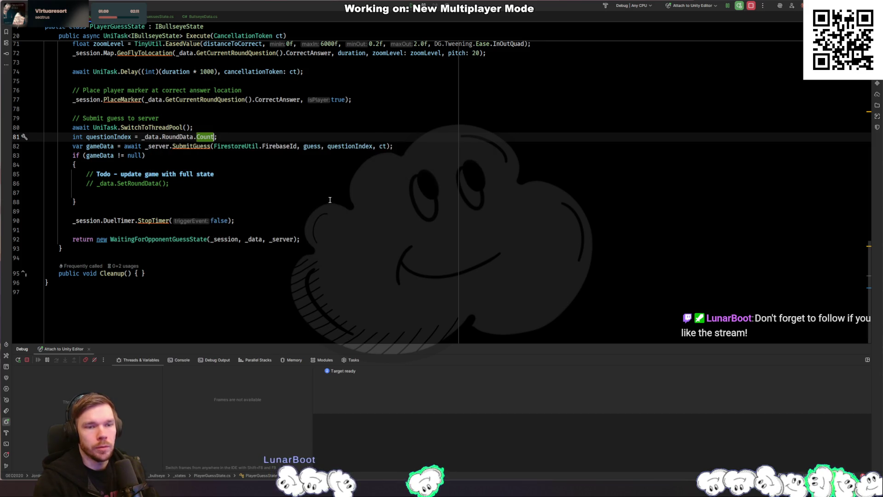
{"action": "type", "text": "- 1"}
{"action": "key", "text": "Escape"}
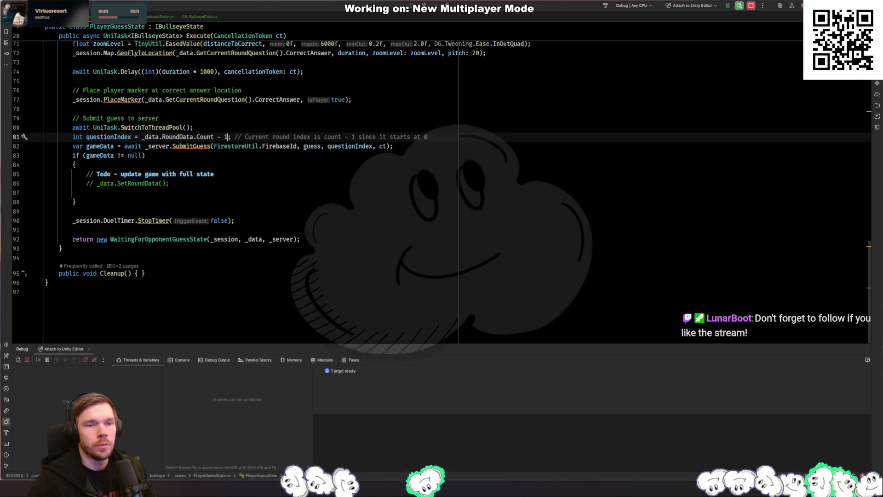
{"action": "key", "text": "alt+Tab"}
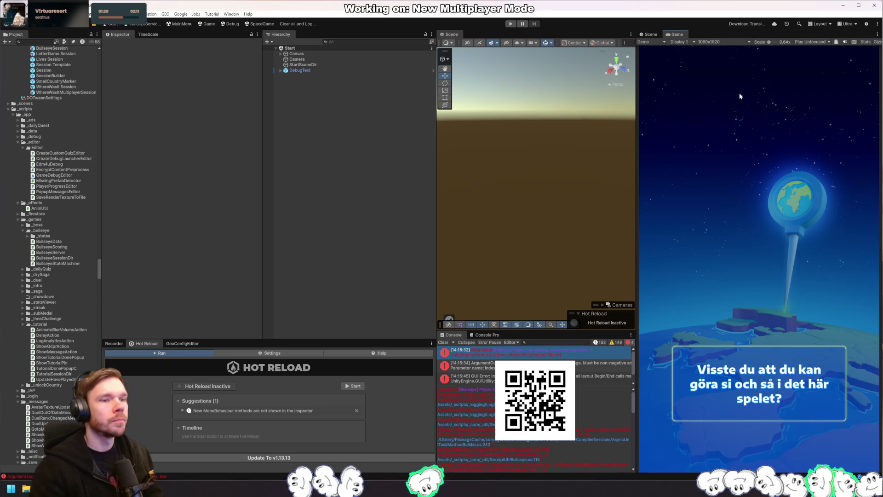
Enter play mode, spin the globe toward Southeast Asia and drop the Mount Kinabalu guess pin
{"action": "left_click", "coordinate": [511, 24]}
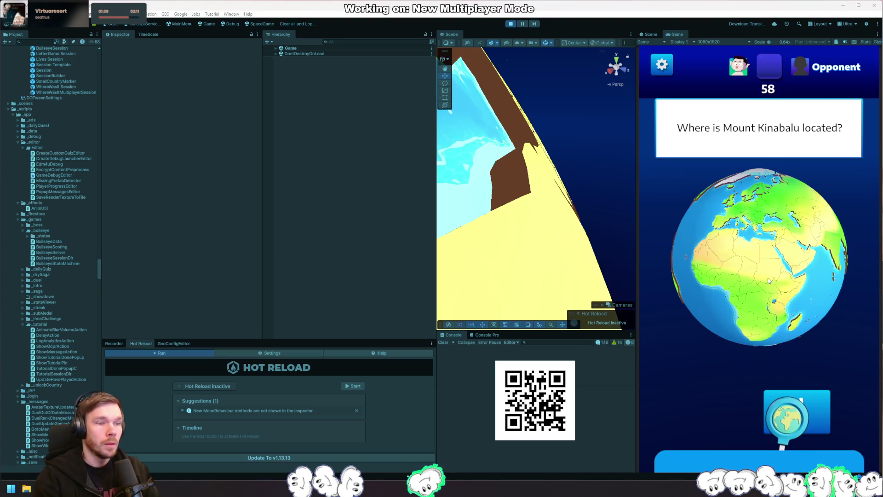
{"action": "left_click_drag", "start_coordinate": [740, 280], "coordinate": [757, 269]}
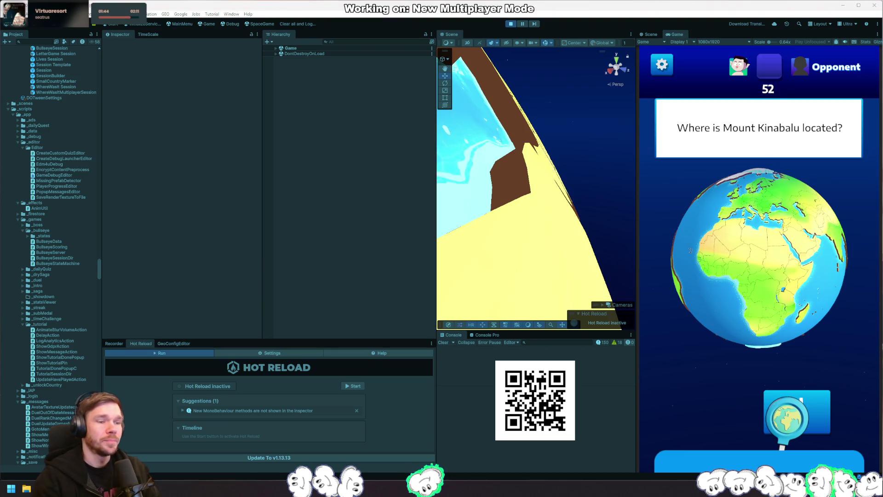
{"action": "left_click_drag", "start_coordinate": [746, 238], "coordinate": [737, 256]}
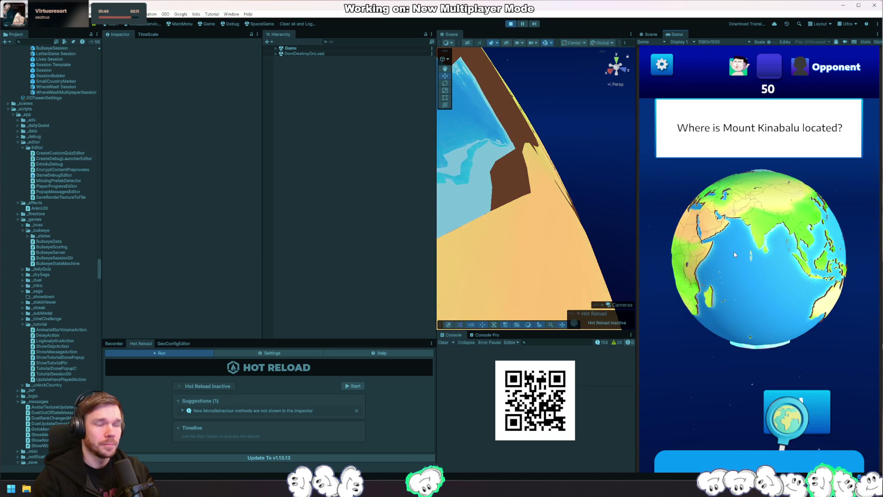
{"action": "left_click_drag", "start_coordinate": [784, 411], "coordinate": [770, 293]}
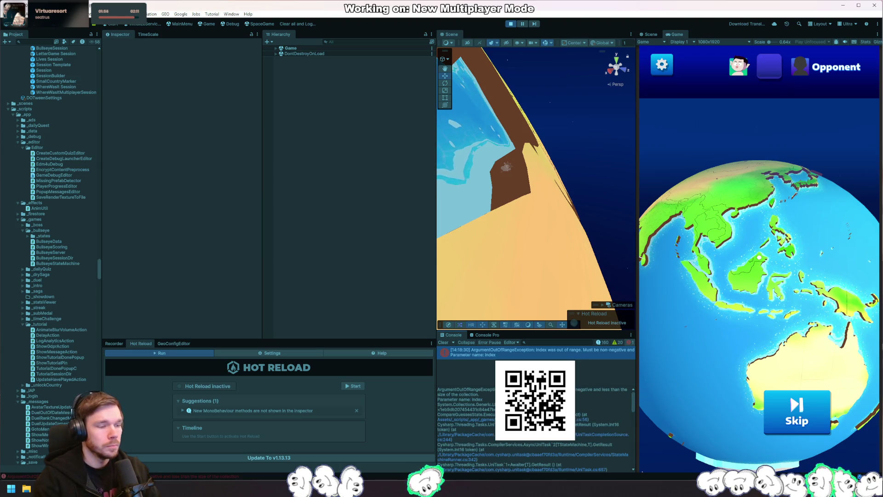
In CompareGuessesState, inspect the ClampedRoundIndex guess lookup and set a breakpoint on line 56
{"action": "left_click", "coordinate": [203, 203]}
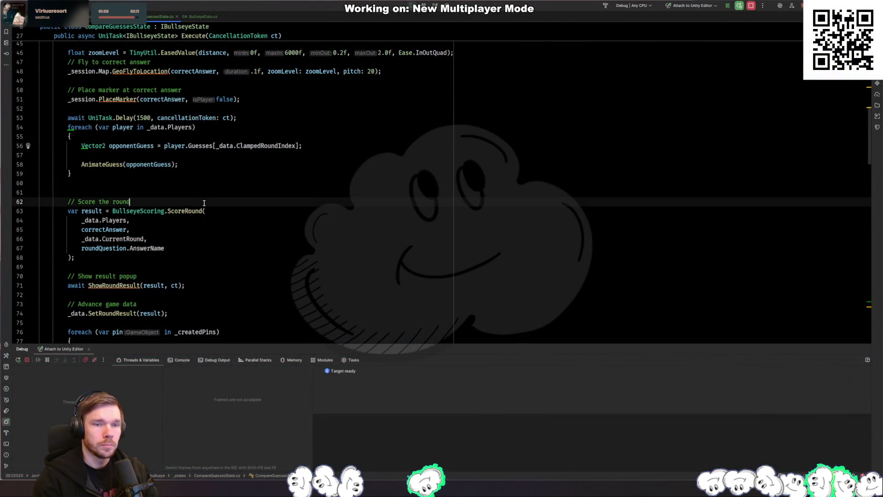
{"action": "scroll", "coordinate": [204, 203], "scroll_direction": "up", "scroll_amount": 3}
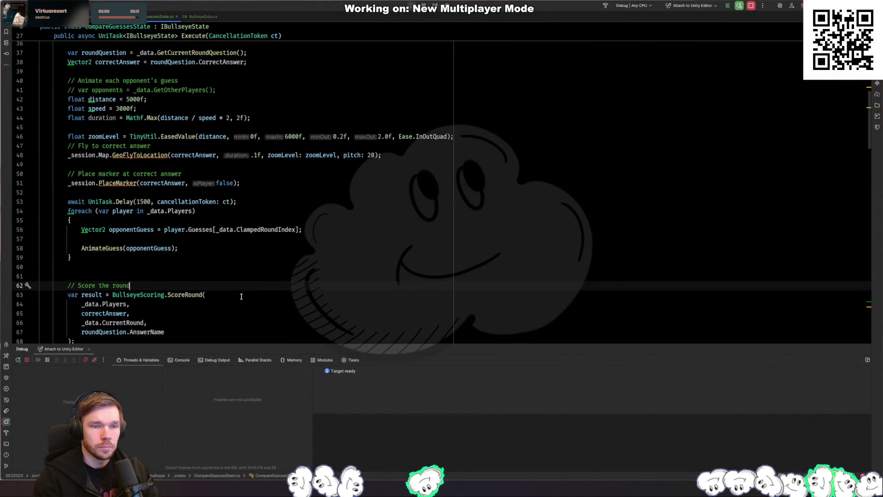
{"action": "left_click", "coordinate": [271, 229]}
{"action": "double_click", "coordinate": [270, 230]}
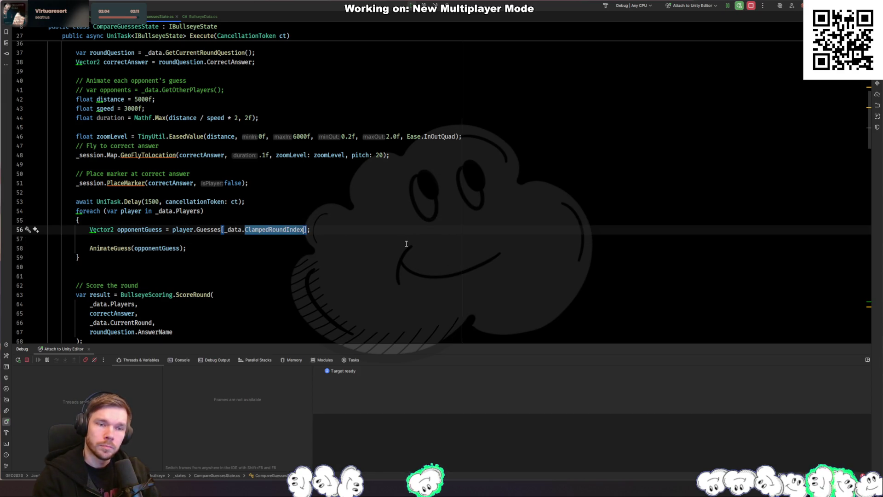
{"action": "left_click", "coordinate": [340, 233]}
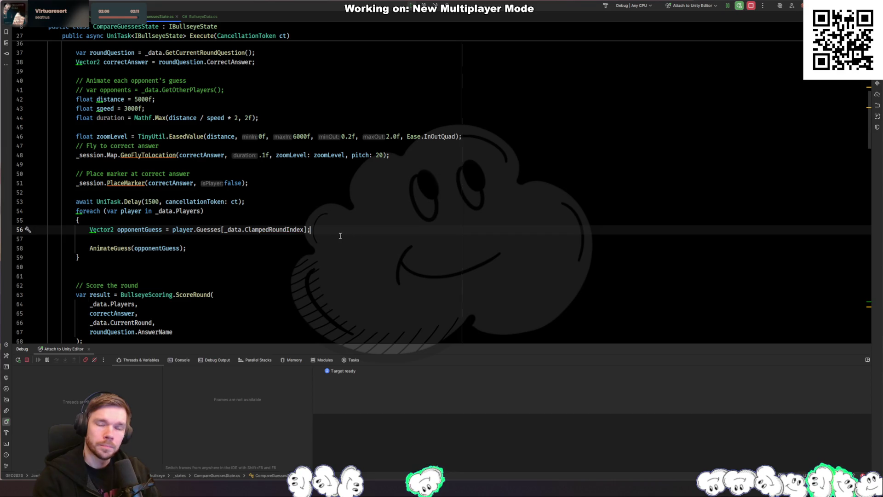
{"action": "double_click", "coordinate": [277, 230]}
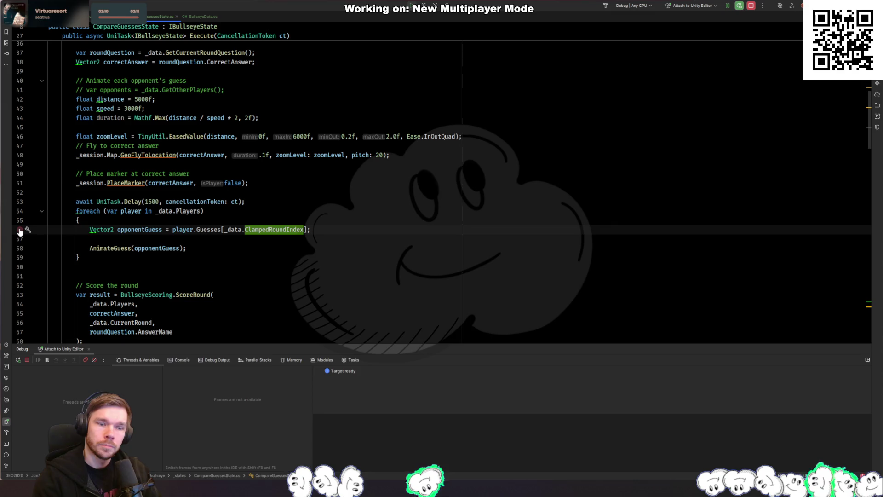
{"action": "left_click", "coordinate": [20, 231]}
{"action": "scroll", "coordinate": [176, 207], "scroll_direction": "up", "scroll_amount": 3}
{"action": "scroll", "coordinate": [176, 206], "scroll_direction": "down", "scroll_amount": 8}
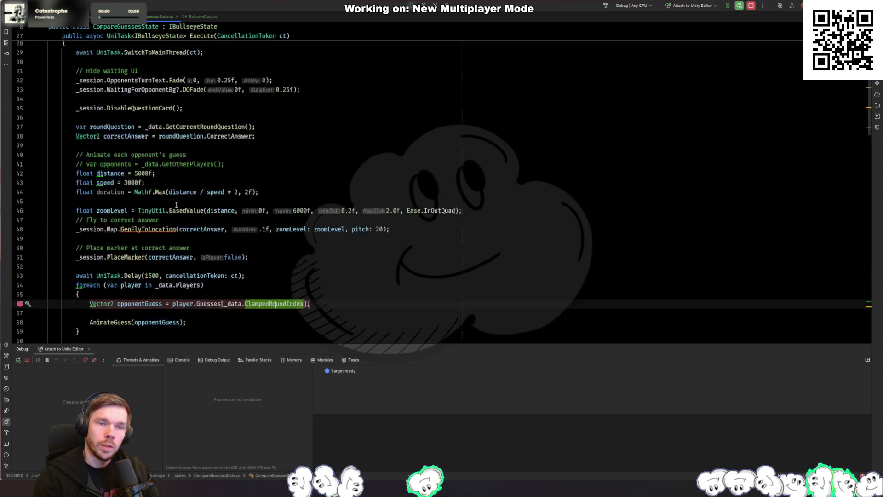
{"action": "scroll", "coordinate": [176, 206], "scroll_direction": "down", "scroll_amount": 3}
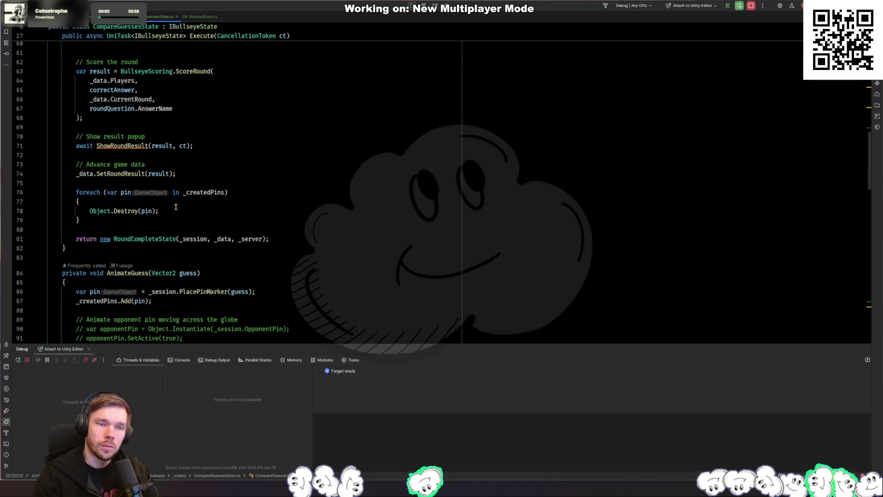
{"action": "left_click", "coordinate": [112, 174]}
{"action": "scroll", "coordinate": [289, 203], "scroll_direction": "up", "scroll_amount": 8}
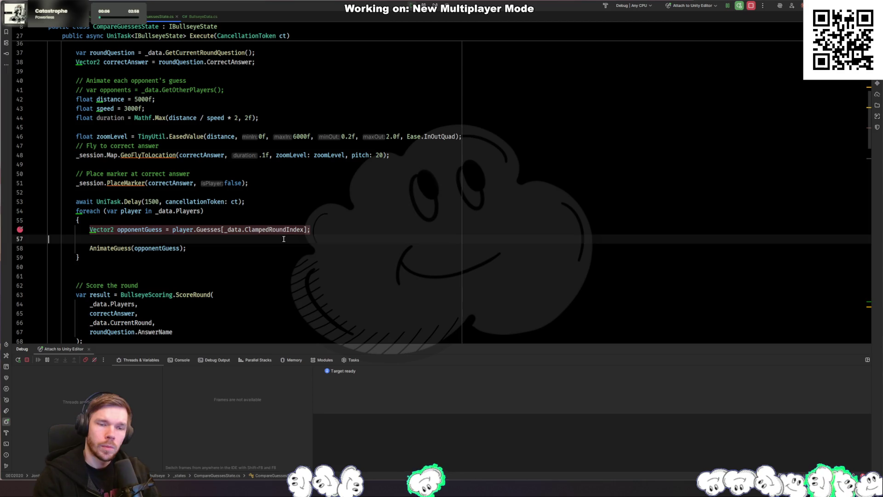
{"action": "double_click", "coordinate": [275, 229]}
Remove the trailing comment on PlayerGuessState line 81, then scroll to CompareGuessesState's constructor
{"action": "key", "text": "ctrl+Tab"}
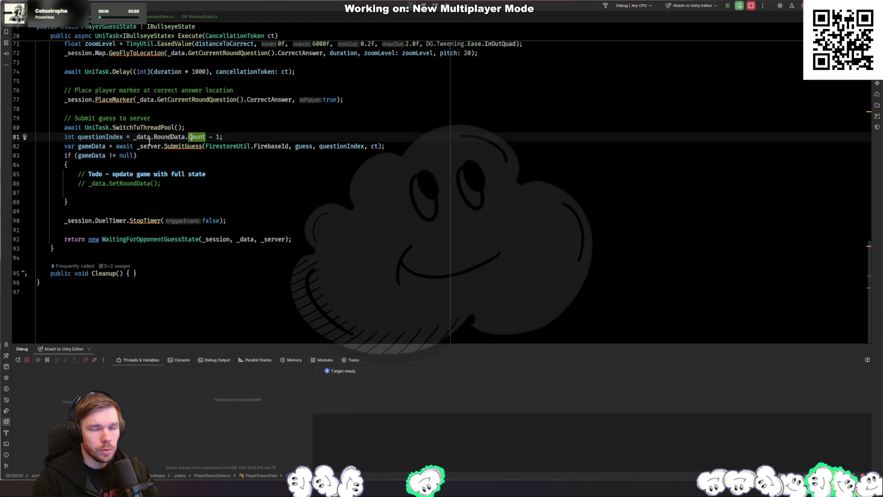
{"action": "key", "text": "ctrl+z"}
{"action": "key", "text": "ctrl+Tab"}
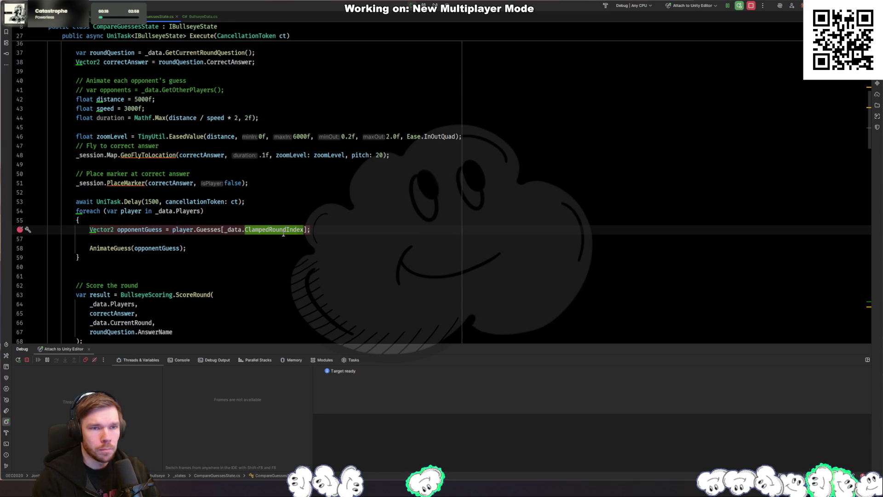
{"action": "scroll", "coordinate": [284, 233], "scroll_direction": "up", "scroll_amount": 3}
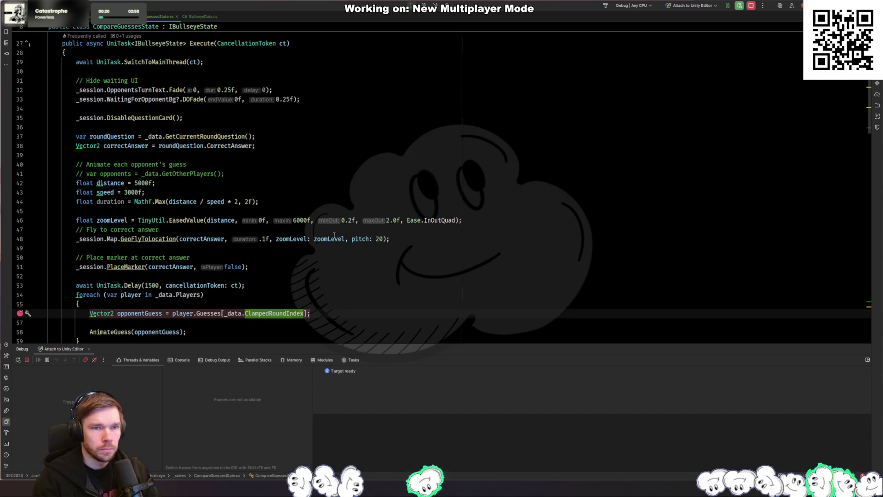
{"action": "scroll", "coordinate": [334, 235], "scroll_direction": "up", "scroll_amount": 7}
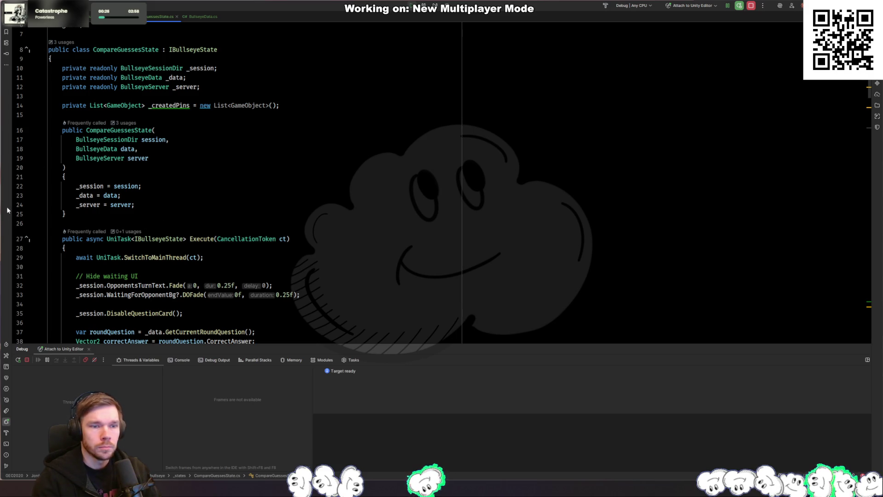
Add an int roundIndex = 0 constructor parameter and store it in a read-only _roundIndex field
{"action": "left_click", "coordinate": [216, 159]}
{"action": "type", "text": ","}
{"action": "key", "text": "Return"}
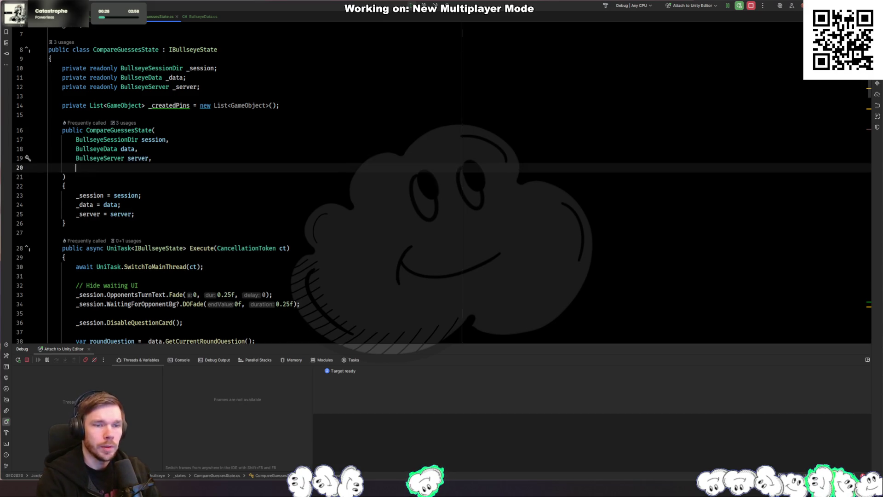
{"action": "type", "text": "int roundIndex = 0"}
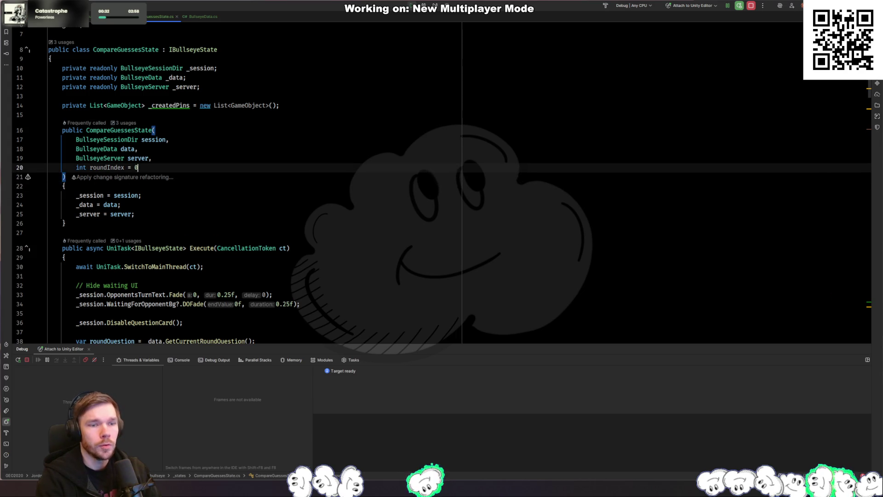
{"action": "key", "text": "alt+Return"}
{"action": "key", "text": "Down"}
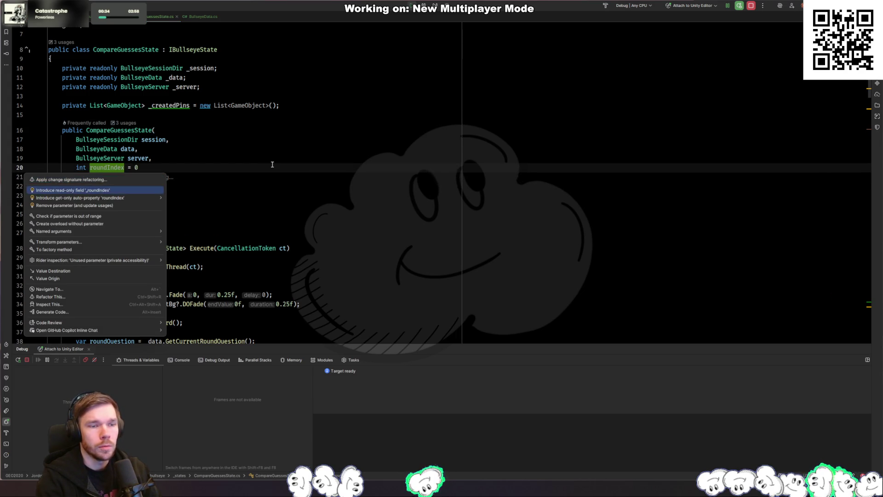
{"action": "key", "text": "Return"}
{"action": "key", "text": "Down"}
{"action": "key", "text": "Down"}
{"action": "key", "text": "Down"}
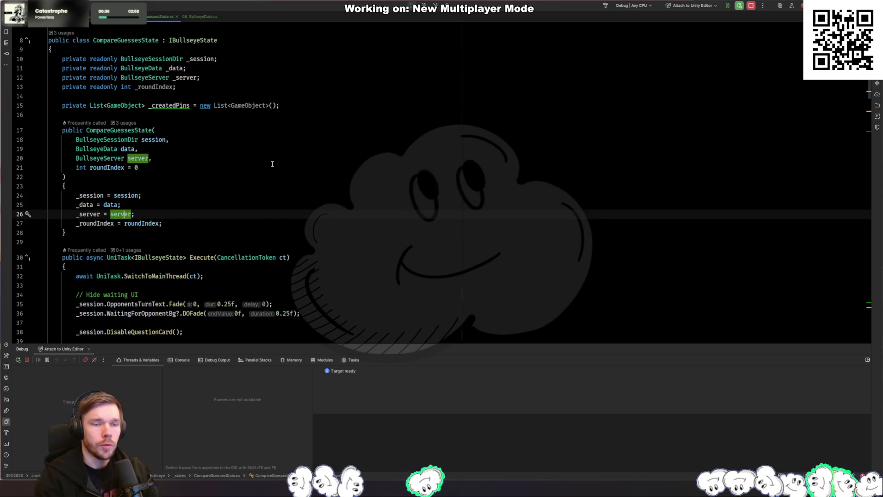
Start changing line 40 to call _data.GetQuestionByIndex with _roundIndex
{"action": "scroll", "coordinate": [258, 164], "scroll_direction": "down", "scroll_amount": 6}
{"action": "scroll", "coordinate": [242, 166], "scroll_direction": "down", "scroll_amount": 3}
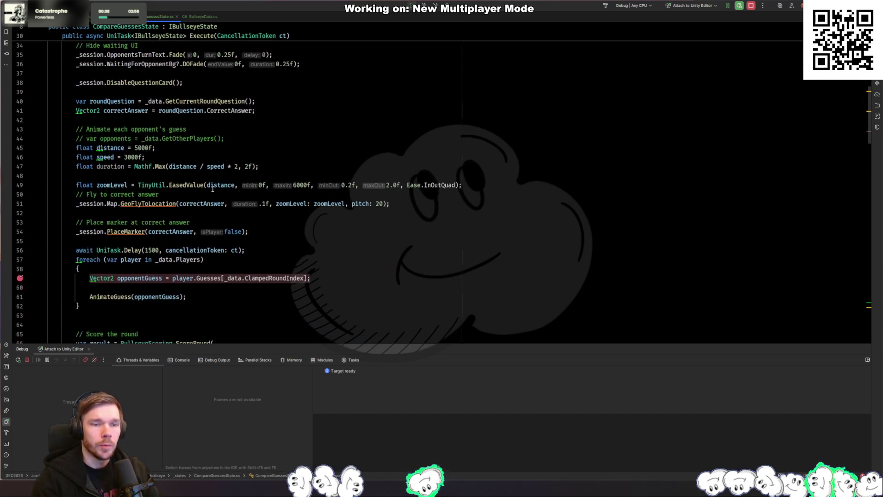
{"action": "left_click", "coordinate": [163, 99]}
{"action": "type", "text": ".Get"}
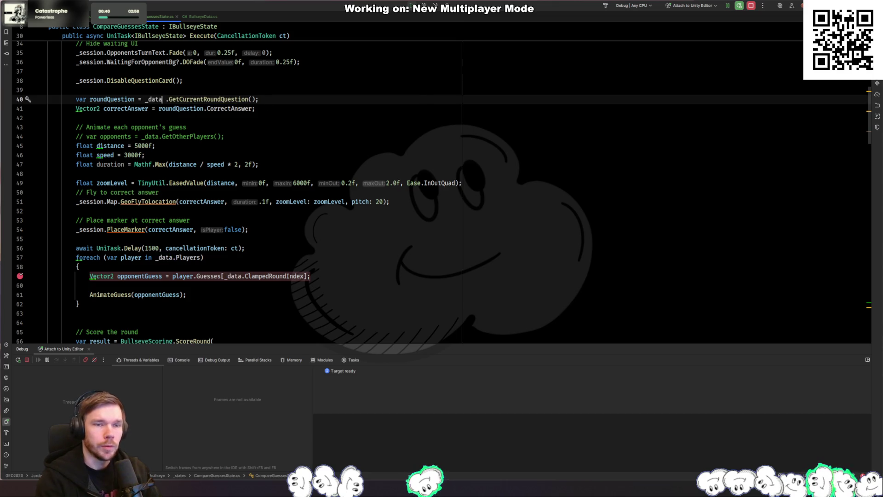
{"action": "type", "text": "Question"}
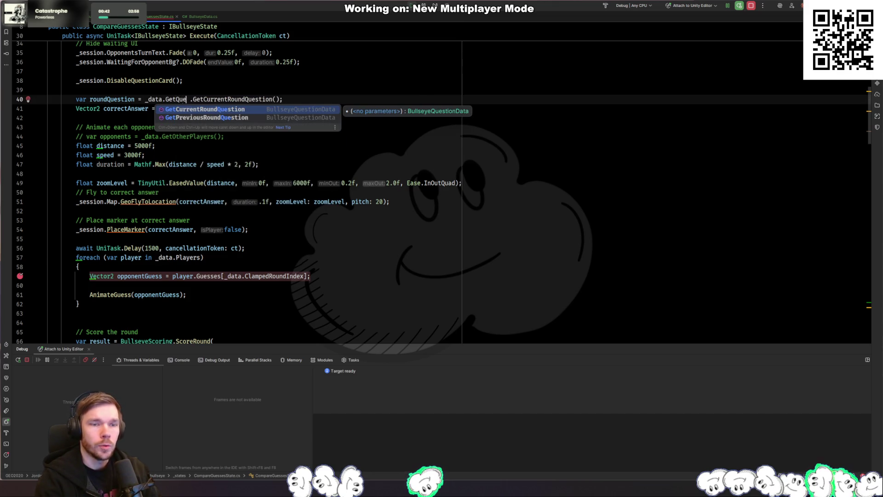
{"action": "type", "text": "ByIndex("}
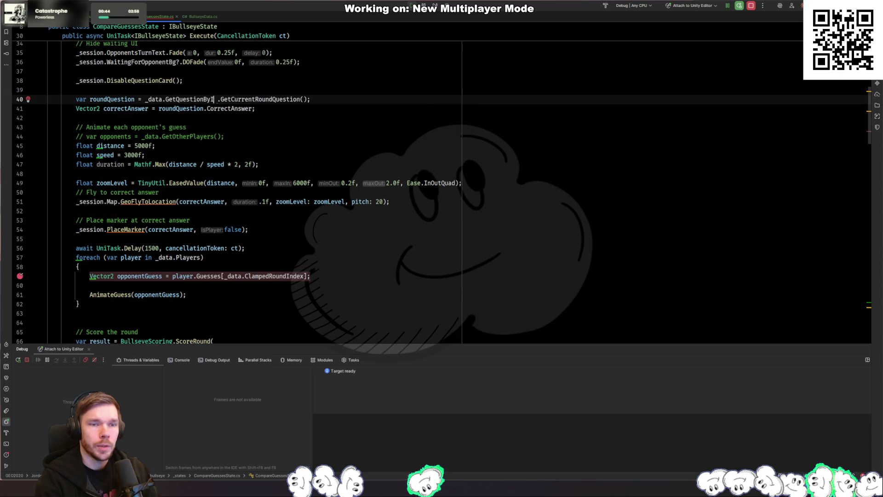
{"action": "type", "text": "_ruon"}
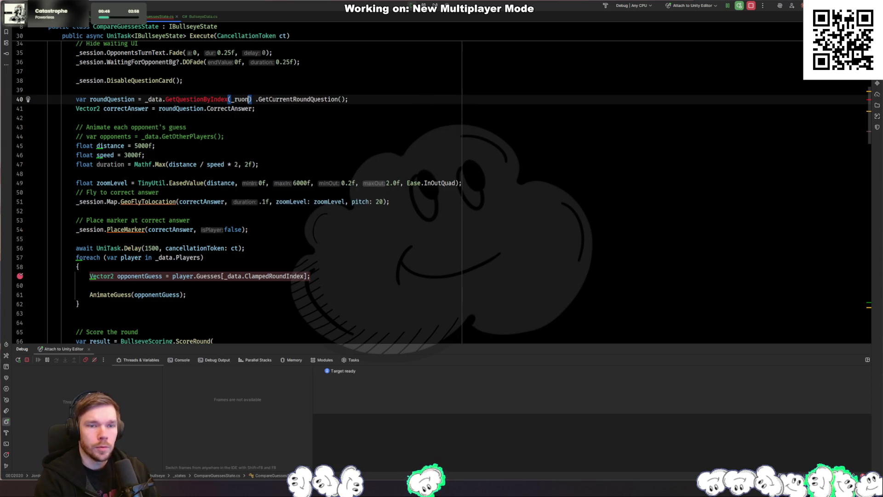
Finish GetQuestionByIndex(_roundIndex), delete GetCurrentRoundQuestion, and generate the method stub in BullseyeData
{"action": "key", "text": "Return"}
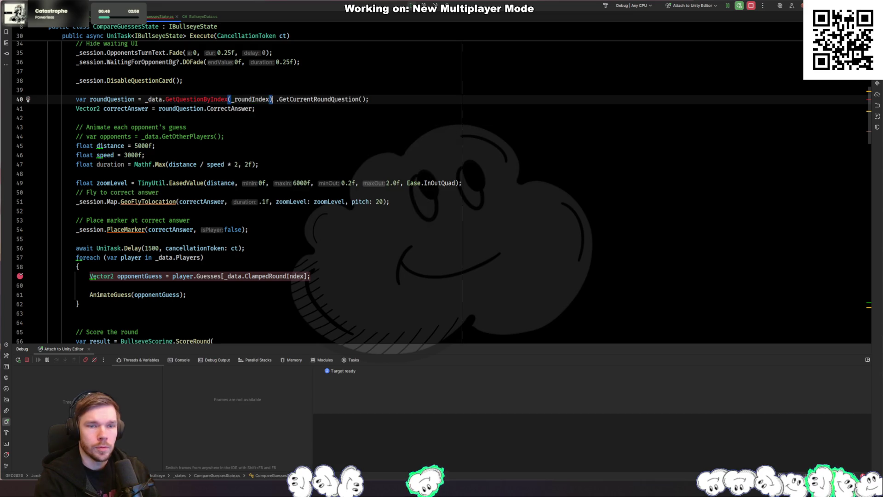
{"action": "type", "text": ");"}
{"action": "key", "text": "ctrl+shift+Right"}
{"action": "key", "text": "ctrl+shift+Right"}
{"action": "key", "text": "ctrl+shift+Right"}
{"action": "key", "text": "Delete"}
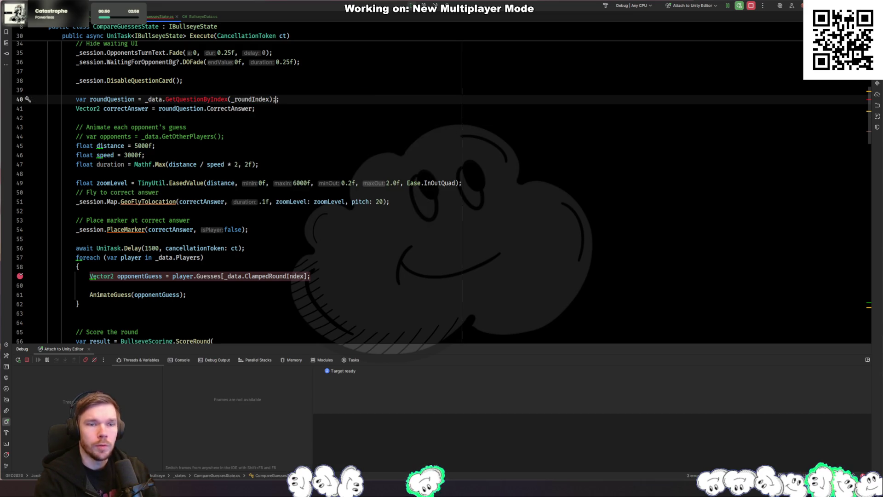
{"action": "key", "text": "alt+Return"}
{"action": "key", "text": "Return"}
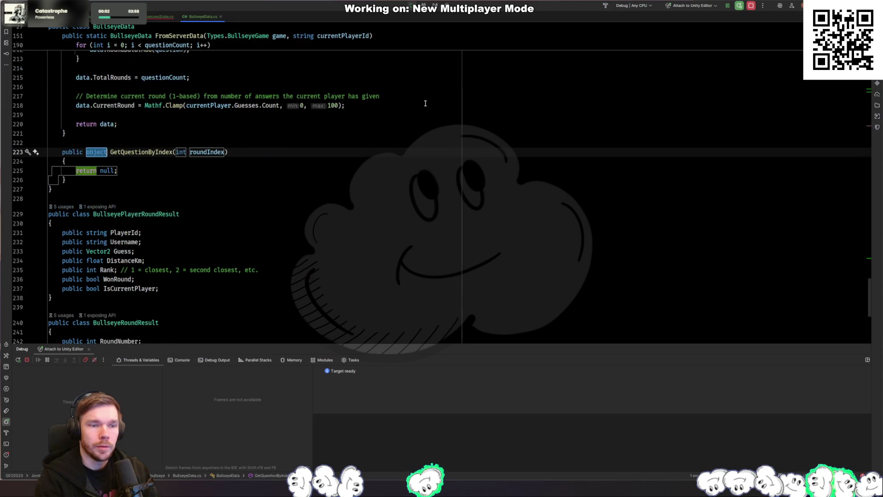
Name the parameter i, return BullseyeQuestionData, and use a bounds-checked RoundData[i] lookup
{"action": "key", "text": "Return"}
{"action": "type", "text": "i"}
{"action": "key", "text": "Return"}
{"action": "key", "text": "Return"}
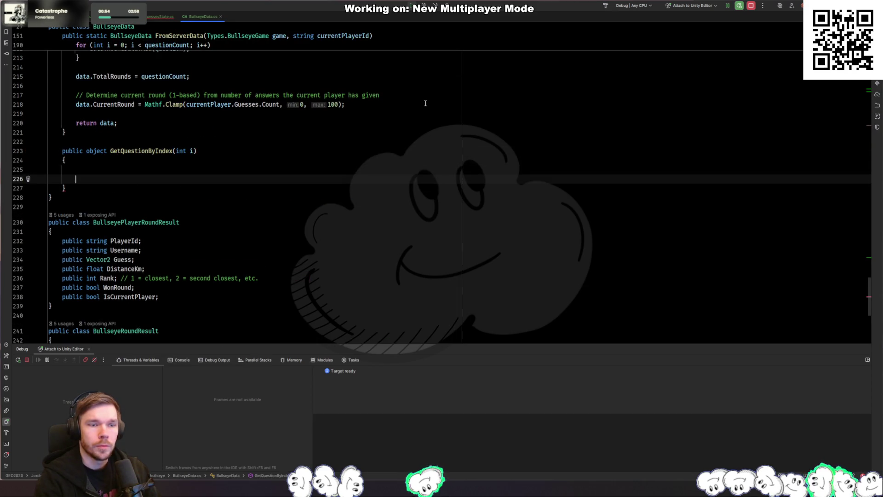
{"action": "key", "text": "Right"}
{"action": "key", "text": "ctrl+shift+Right"}
{"action": "type", "text": "Questiondata"}
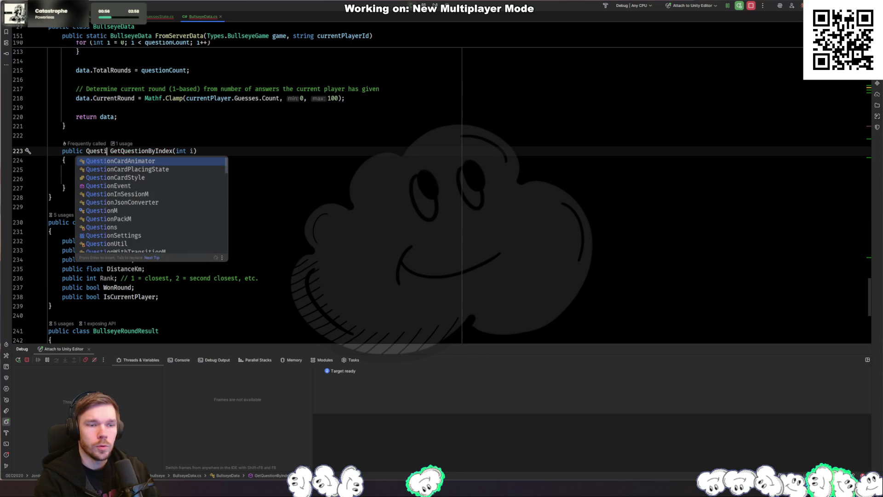
{"action": "key", "text": "Return"}
{"action": "key", "text": "Down"}
{"action": "key", "text": "Down"}
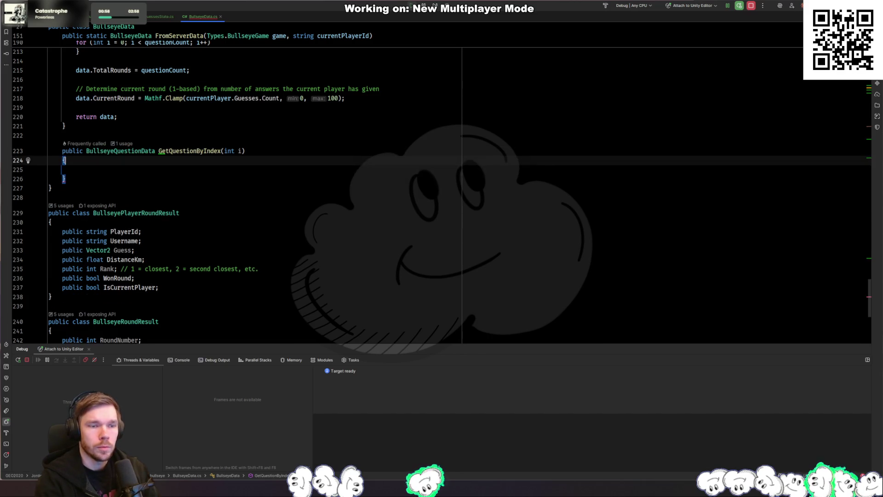
{"action": "key", "text": "Tab"}
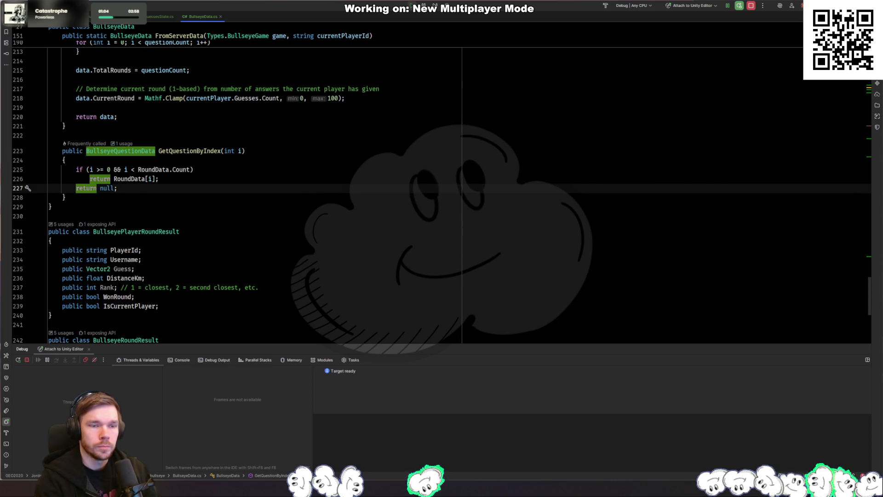
{"action": "key", "text": "ctrl+Tab"}
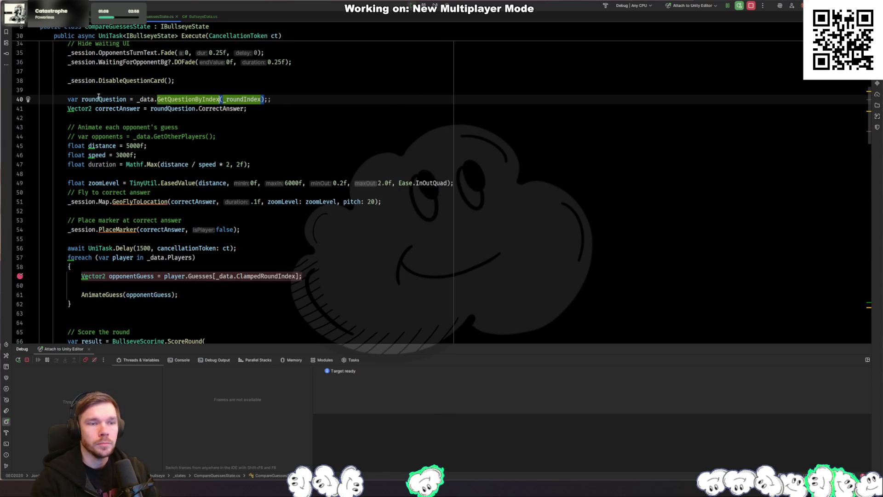
Read opponent guesses at _roundIndex instead of _data.ClampedRoundIndex
{"action": "left_click", "coordinate": [225, 230]}
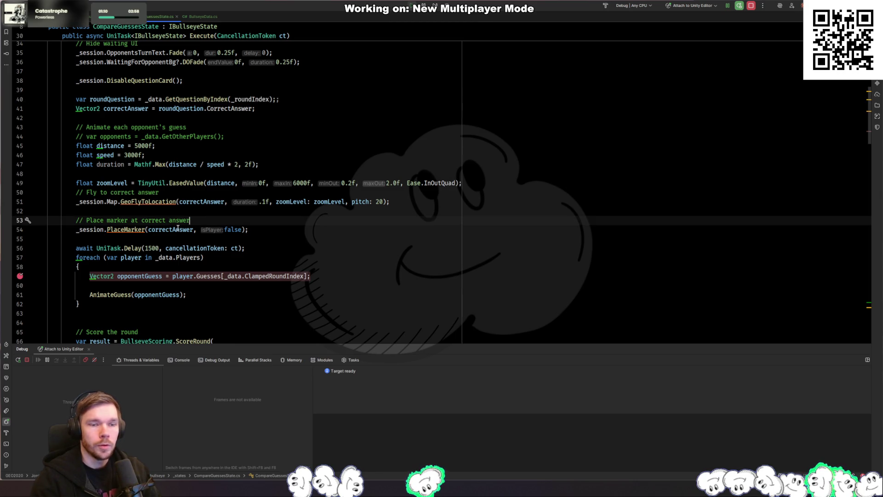
{"action": "left_click", "coordinate": [255, 276]}
{"action": "key", "text": "ctrl+w"}
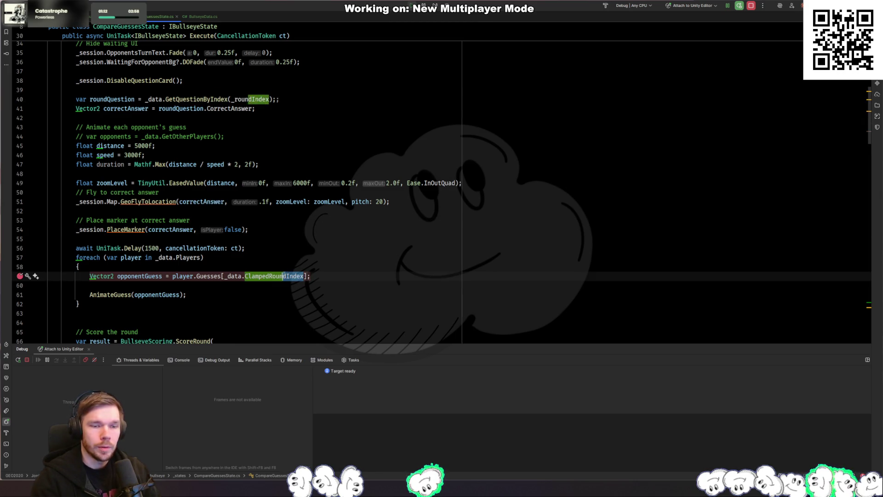
{"action": "key", "text": "ctrl+w"}
{"action": "type", "text": "_roundIndex"}
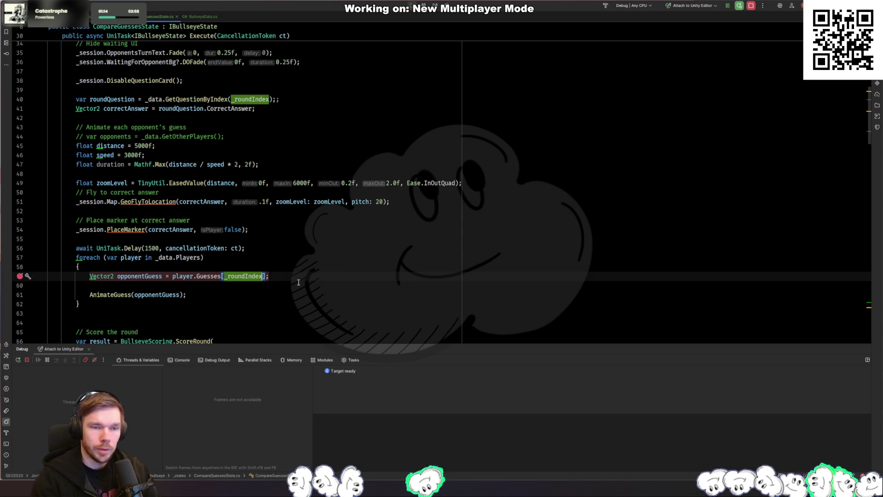
Remove roundIndex's = 0 default and jump to the broken CompareGuessesState construction
{"action": "key", "text": "ctrl+Home"}
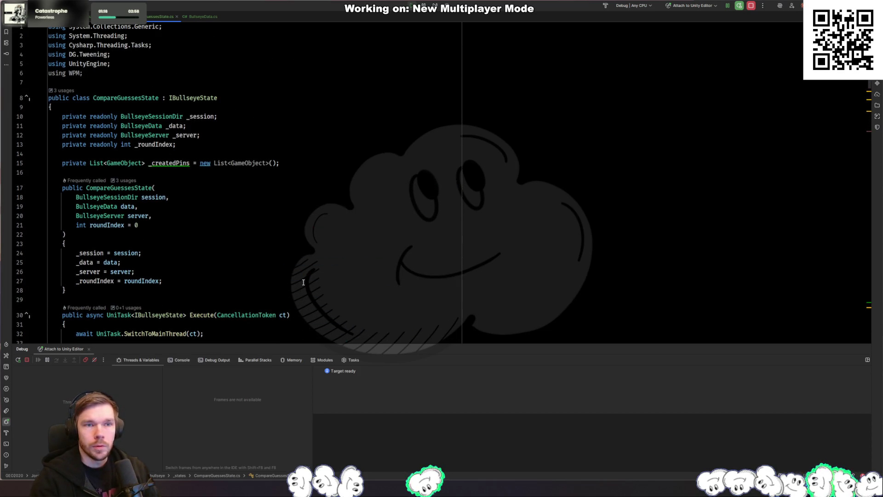
{"action": "left_click", "coordinate": [237, 234]}
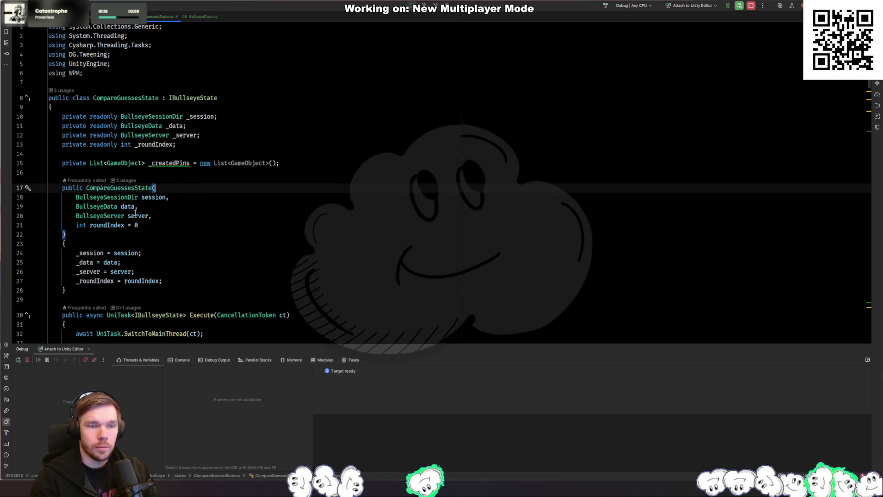
{"action": "left_click", "coordinate": [201, 226]}
{"action": "key", "text": "BackSpace"}
{"action": "key", "text": "BackSpace"}
{"action": "key", "text": "BackSpace"}
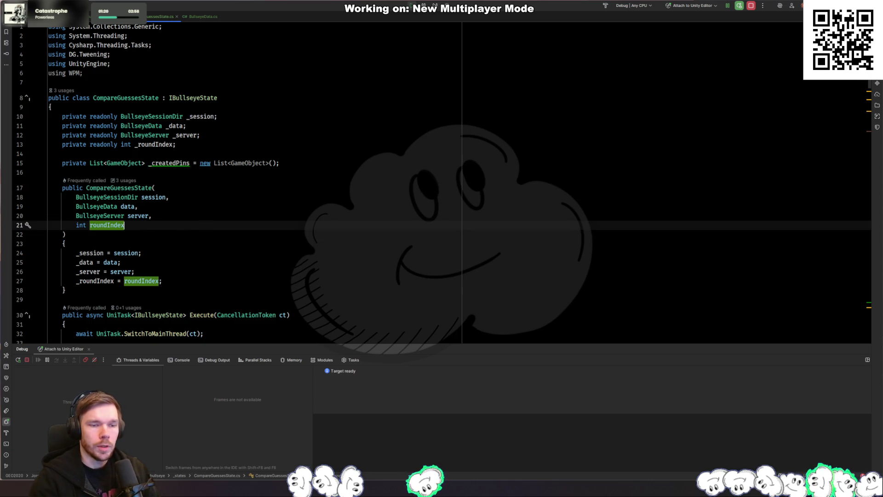
{"action": "key", "text": "F2"}
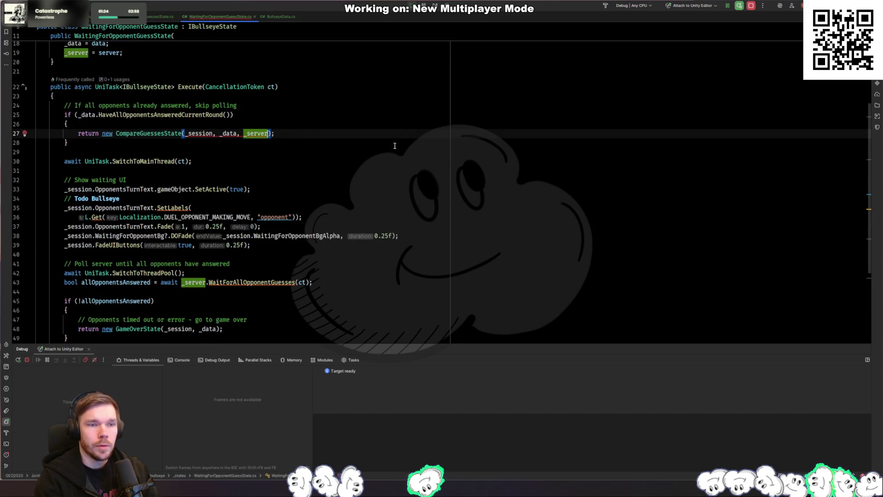
Pass _data.ClampedRoundIndex to CompareGuessesState on line 27 and the early return on line 51
{"action": "scroll", "coordinate": [400, 184], "scroll_direction": "up", "scroll_amount": 4}
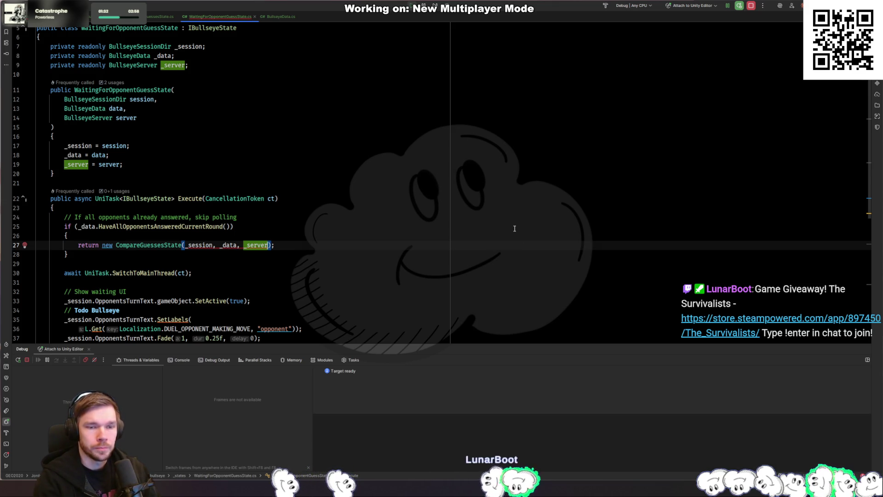
{"action": "type", "text": ", _"}
{"action": "key", "text": "Return"}
{"action": "type", "text": "."}
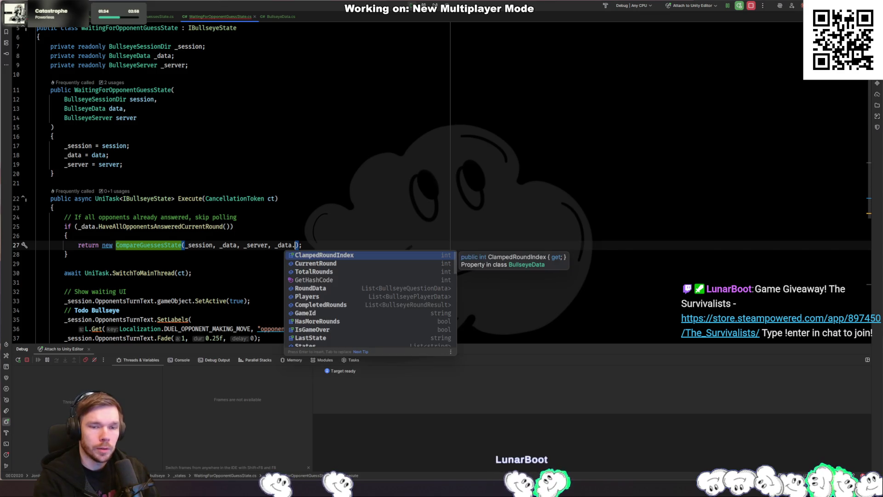
{"action": "key", "text": "Return"}
{"action": "key", "text": "F2"}
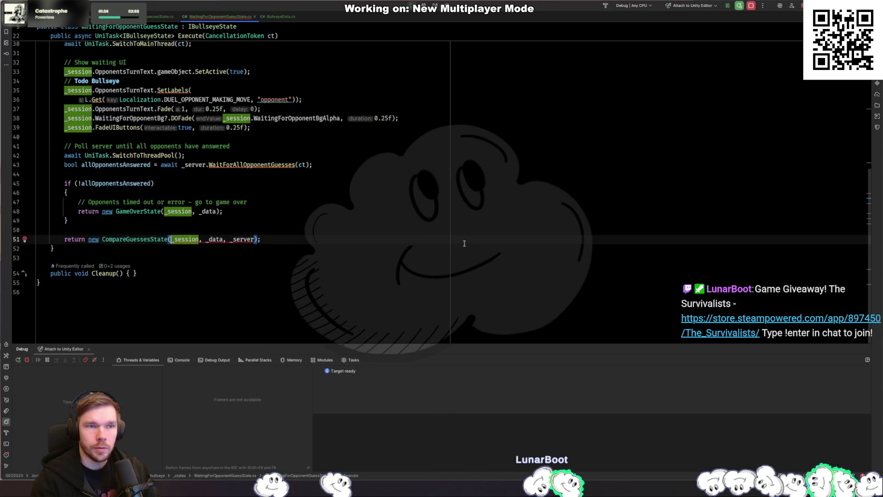
{"action": "scroll", "coordinate": [235, 253], "scroll_direction": "up", "scroll_amount": 3}
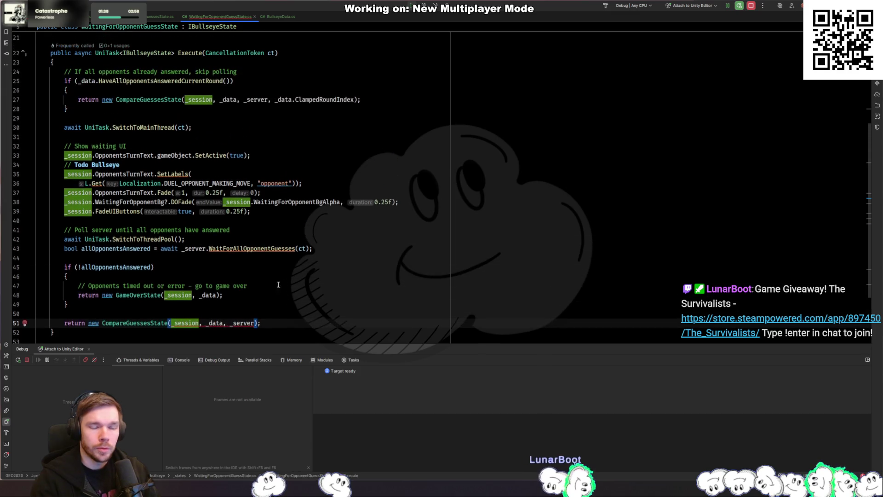
{"action": "left_click", "coordinate": [163, 278]}
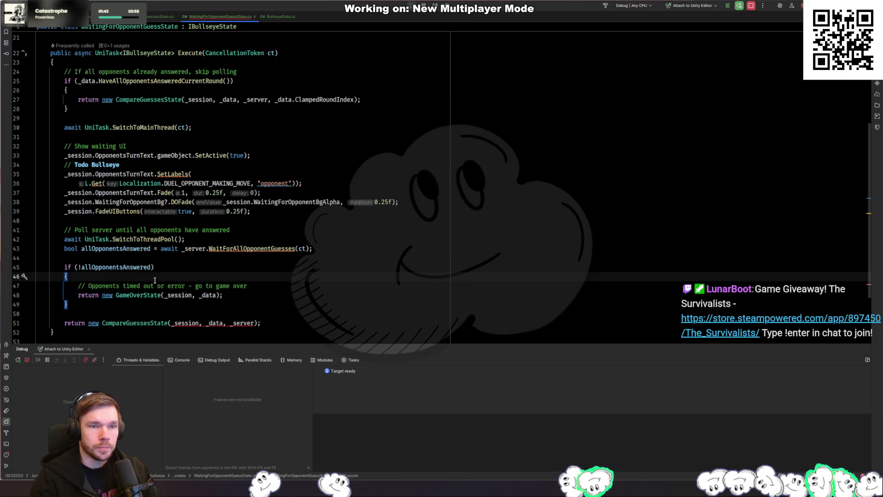
{"action": "left_click", "coordinate": [256, 323]}
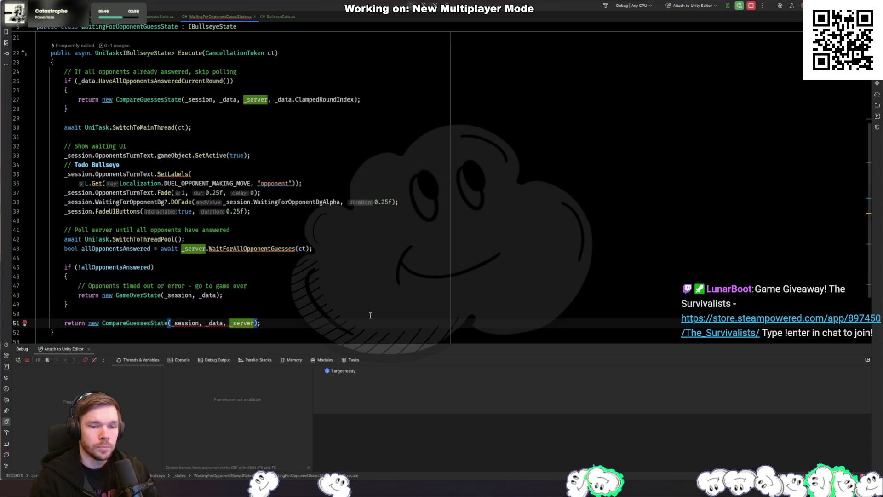
{"action": "type", "text": ", _data.cl"}
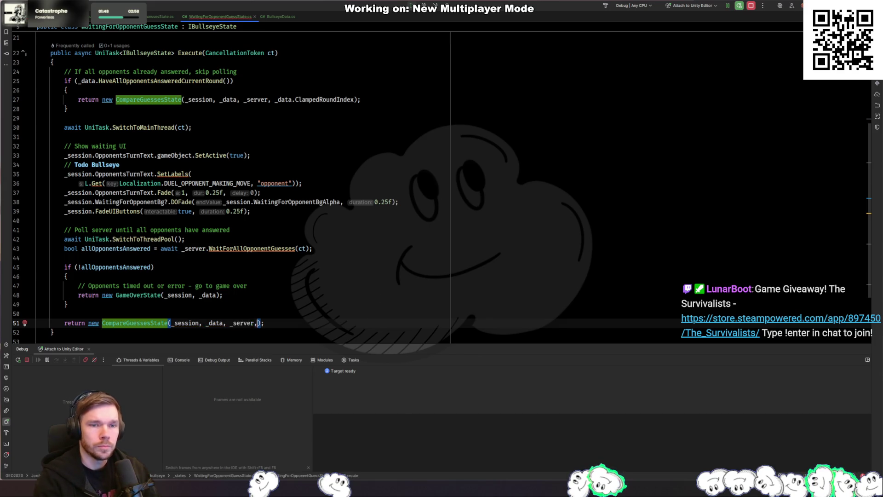
{"action": "key", "text": "Return"}
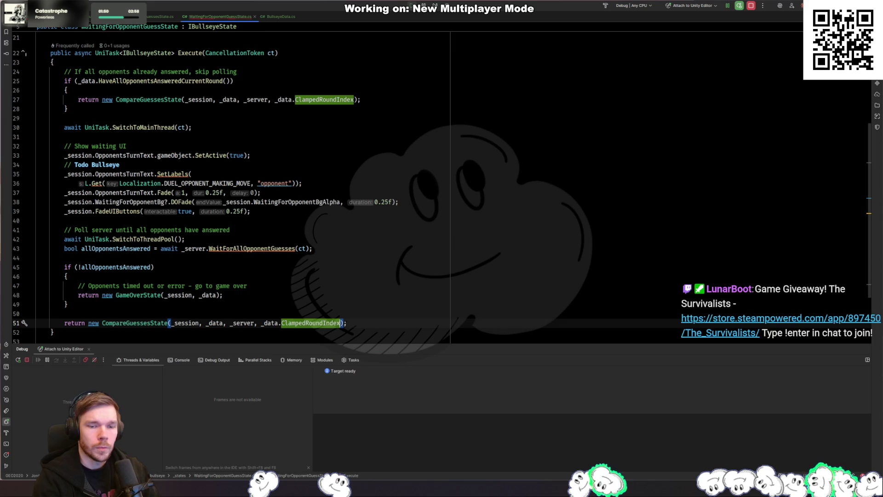
Append _data.ClampedRoundIndex to the CompareGuessesState call on BullseyeSessionDir line 166, then open PlayerGuessState
{"action": "key", "text": "shift+alt+Page_Down"}
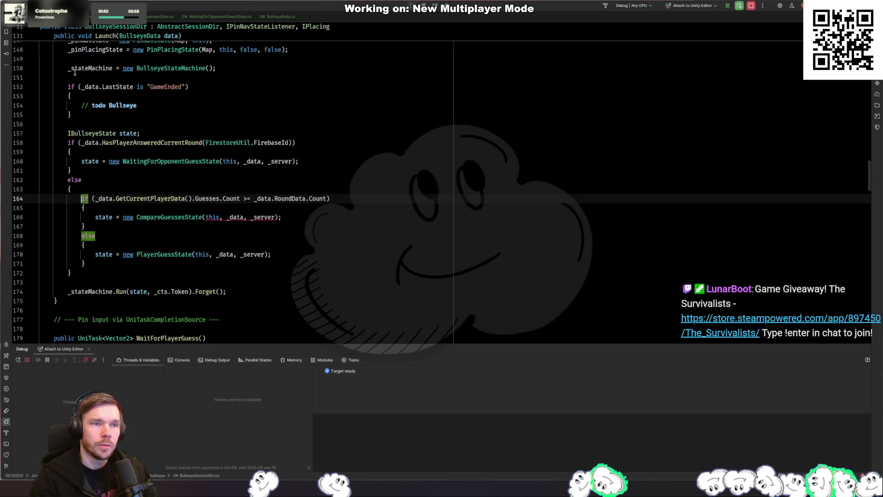
{"action": "left_click", "coordinate": [340, 222]}
{"action": "left_click", "coordinate": [300, 217]}
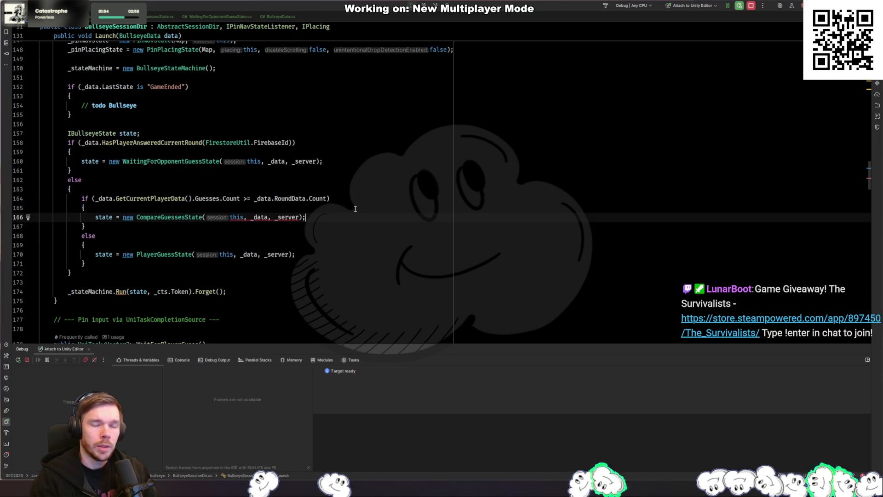
{"action": "type", "text": ","}
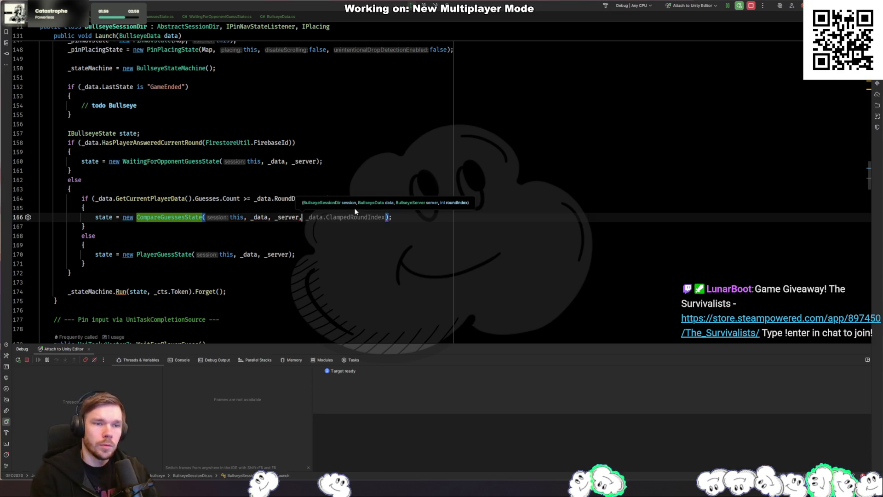
{"action": "key", "text": "ctrl+space"}
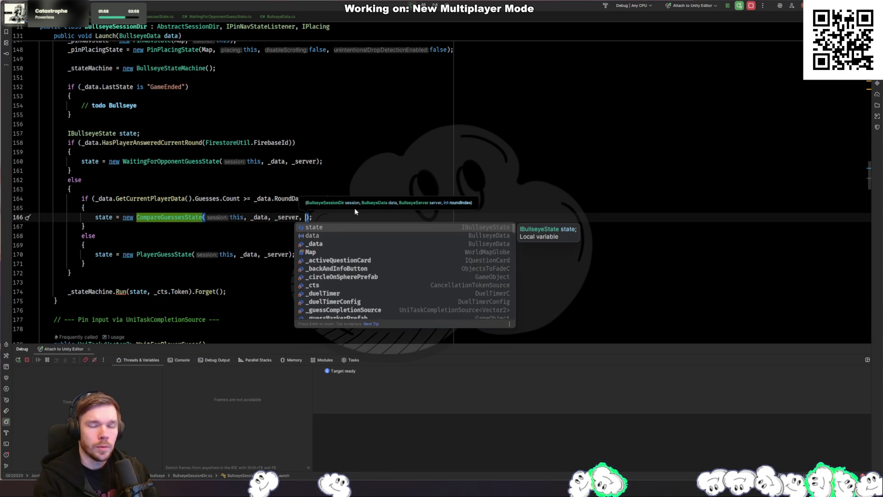
{"action": "type", "text": "_data.c"}
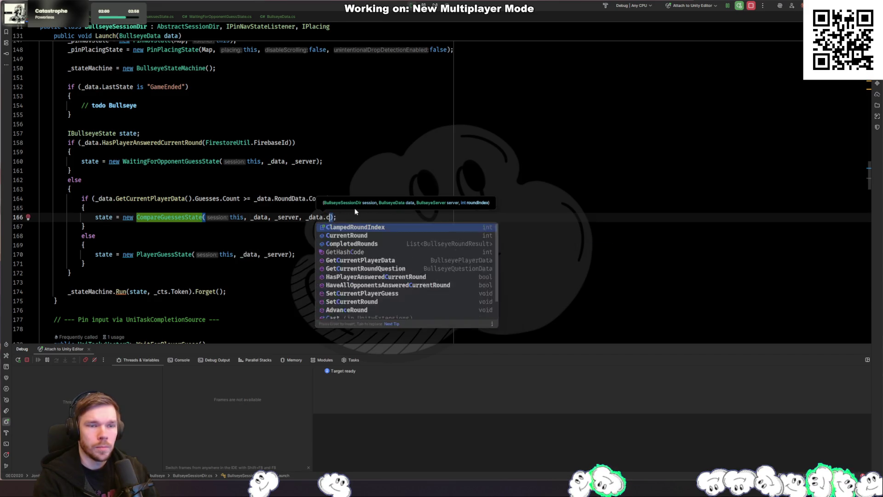
{"action": "key", "text": "Return"}
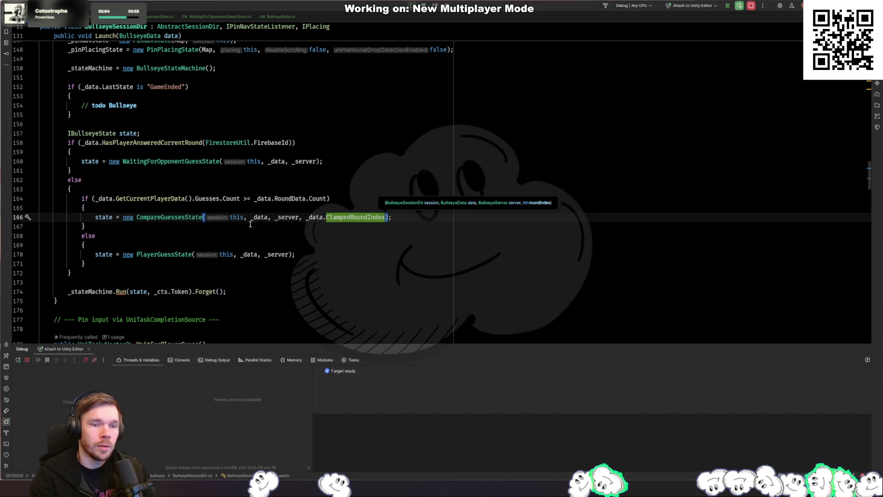
{"action": "left_click", "coordinate": [165, 255], "text": "ctrl"}
{"action": "scroll", "coordinate": [192, 178], "scroll_direction": "down", "scroll_amount": 5}
Follow PlayerGuessState's line 92 hand-off to the WaitingForOpponentGuessState constructor
{"action": "scroll", "coordinate": [191, 178], "scroll_direction": "down", "scroll_amount": 15}
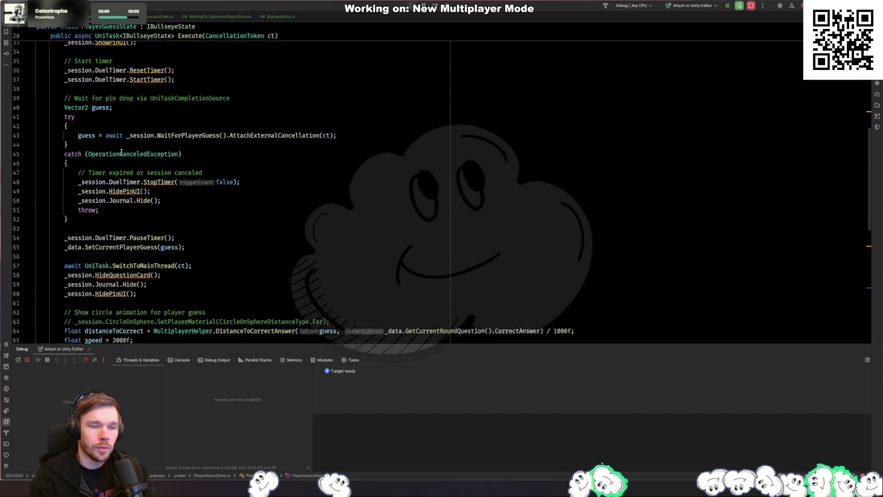
{"action": "left_click", "coordinate": [163, 239]}
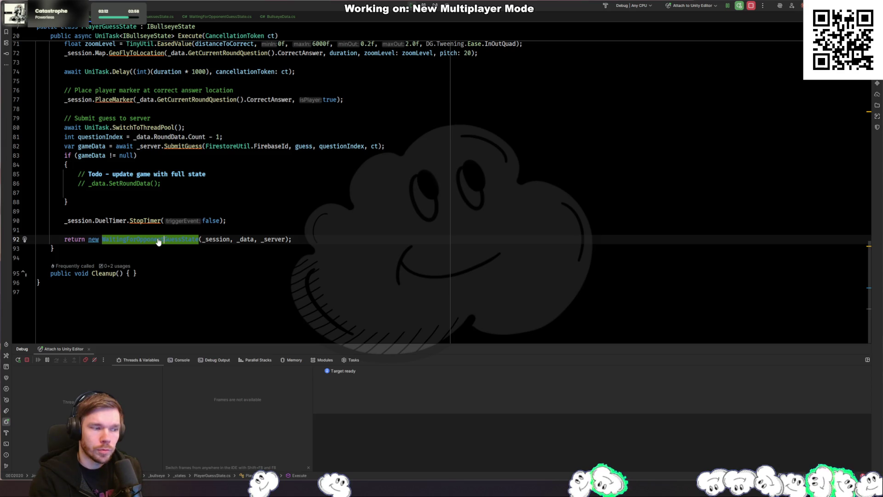
{"action": "left_click", "coordinate": [158, 240], "text": "ctrl"}
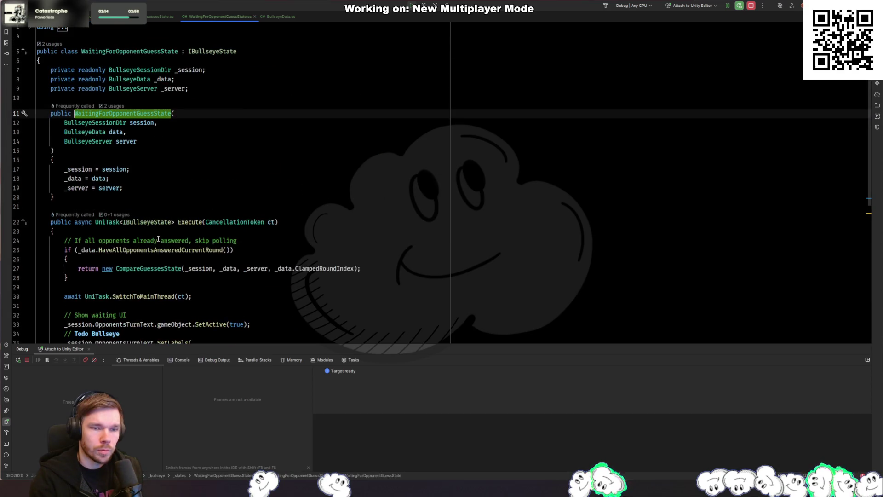
{"action": "key", "text": "ctrl+alt+Left"}
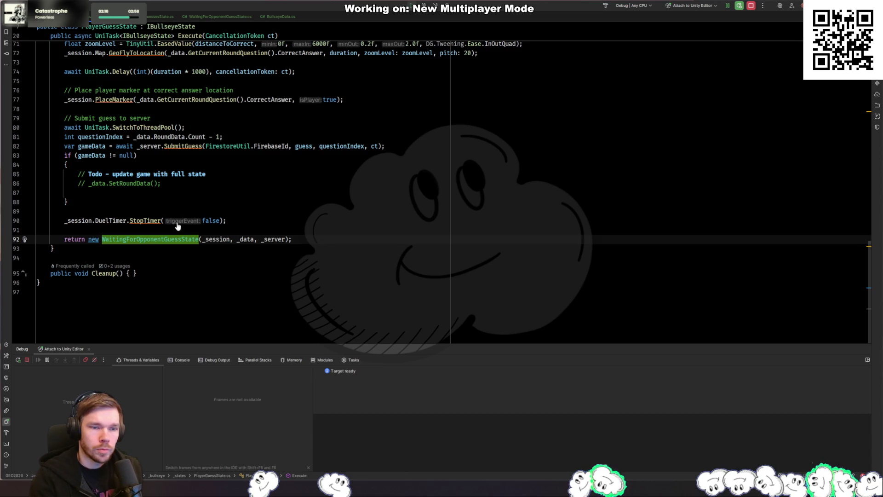
{"action": "left_click", "coordinate": [177, 239], "text": "ctrl"}
Review WaitingForOpponentGuessState's Execute from the line 25 condition to SetLabels, then return to Unity
{"action": "scroll", "coordinate": [220, 200], "scroll_direction": "down", "scroll_amount": 4}
{"action": "scroll", "coordinate": [221, 201], "scroll_direction": "down", "scroll_amount": 1}
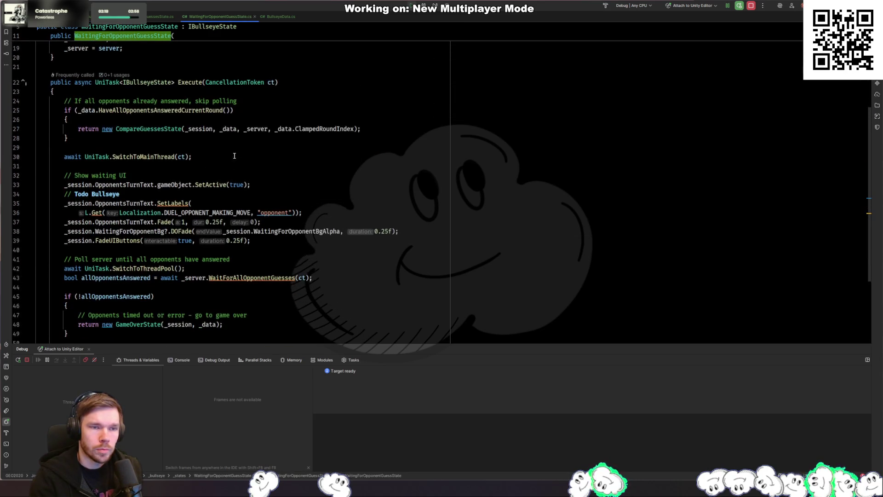
{"action": "left_click", "coordinate": [201, 107]}
{"action": "scroll", "coordinate": [180, 129], "scroll_direction": "down", "scroll_amount": 5}
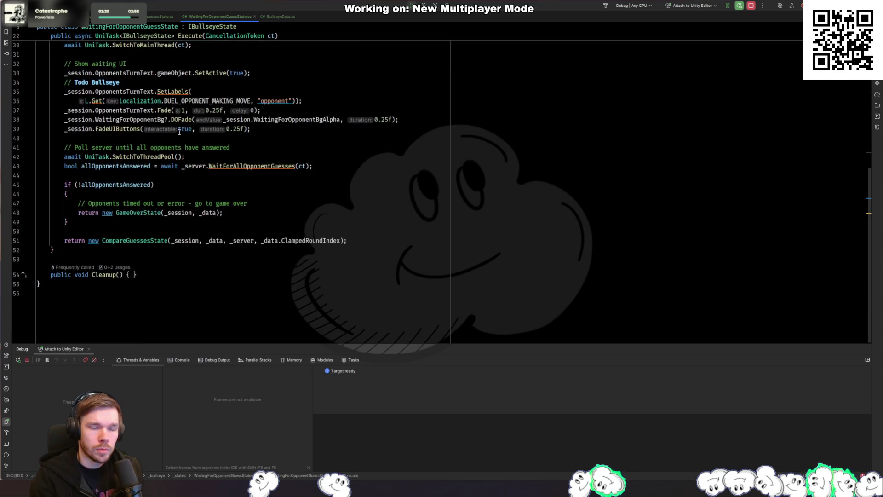
{"action": "left_click", "coordinate": [161, 227]}
{"action": "left_click", "coordinate": [160, 239]}
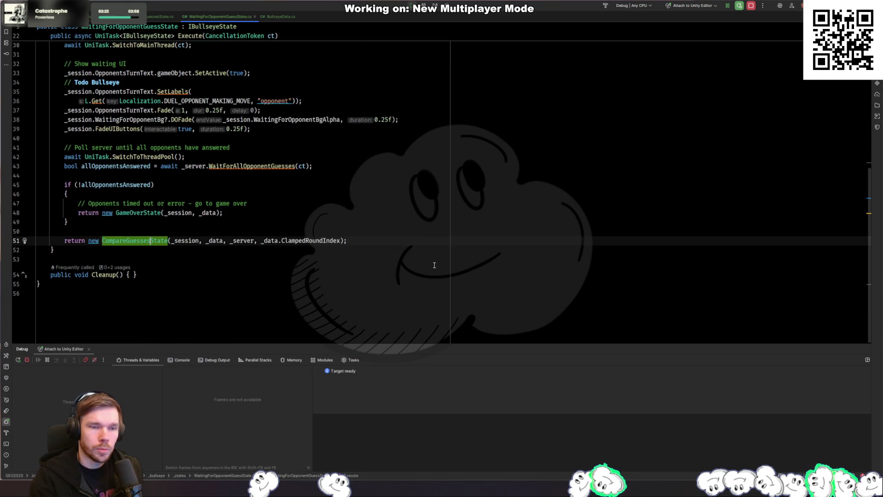
{"action": "scroll", "coordinate": [402, 240], "scroll_direction": "up", "scroll_amount": 5}
{"action": "scroll", "coordinate": [402, 240], "scroll_direction": "up", "scroll_amount": 5}
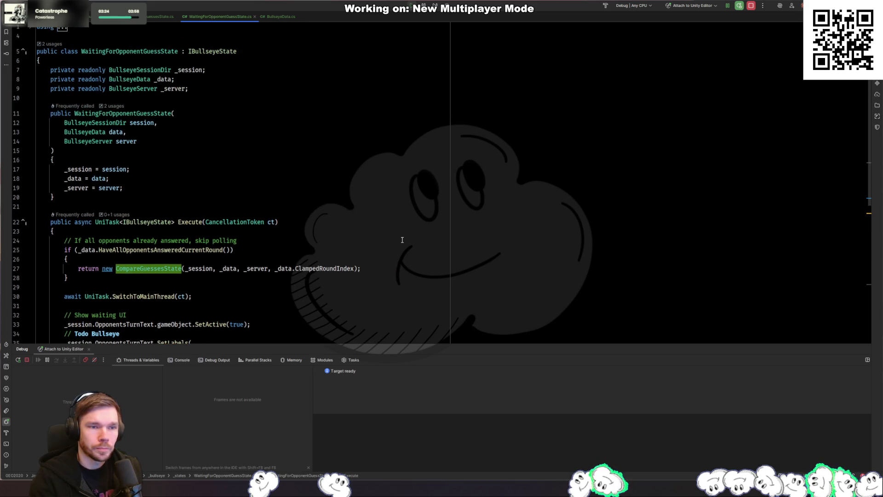
{"action": "scroll", "coordinate": [402, 240], "scroll_direction": "down", "scroll_amount": 5}
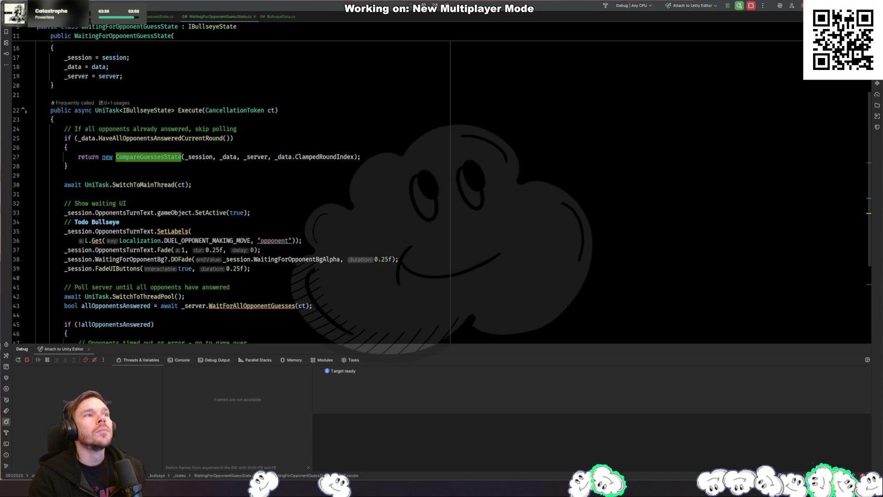
{"action": "left_click", "coordinate": [254, 229]}
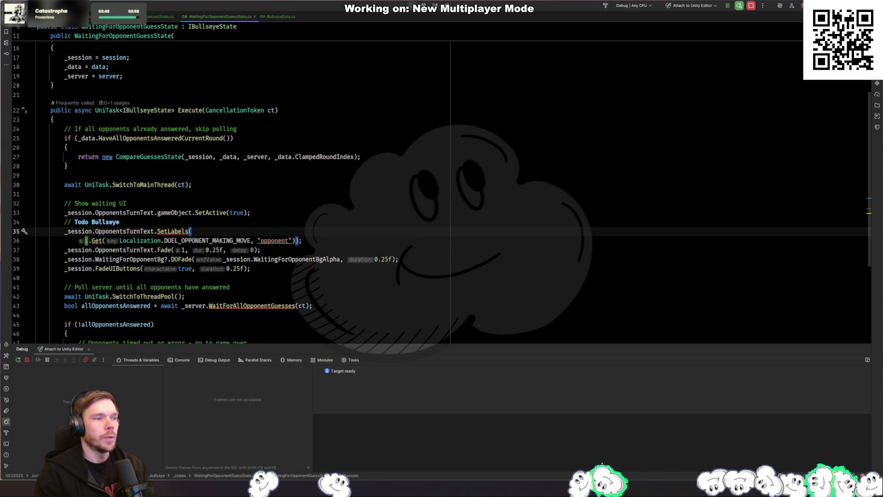
{"action": "key", "text": "alt+Tab"}
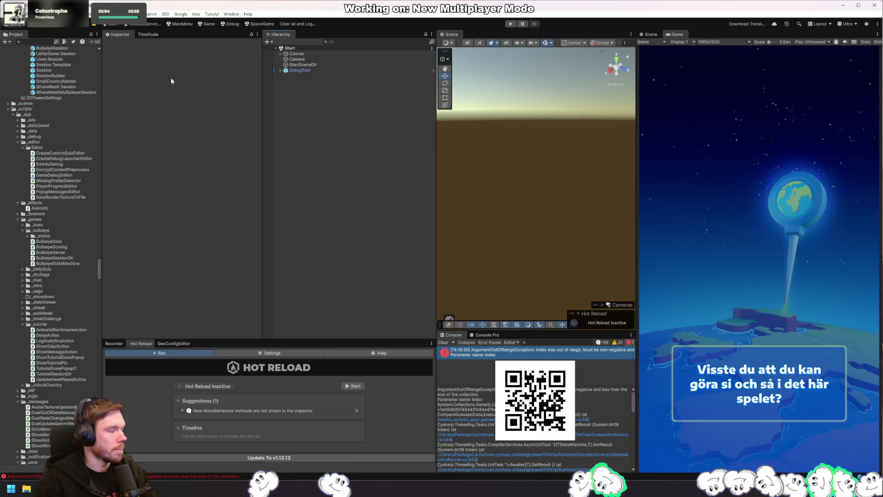
Search the project assets for DuelMidGamePopup and open the prefab for editing
{"action": "key", "text": "ctrl+f"}
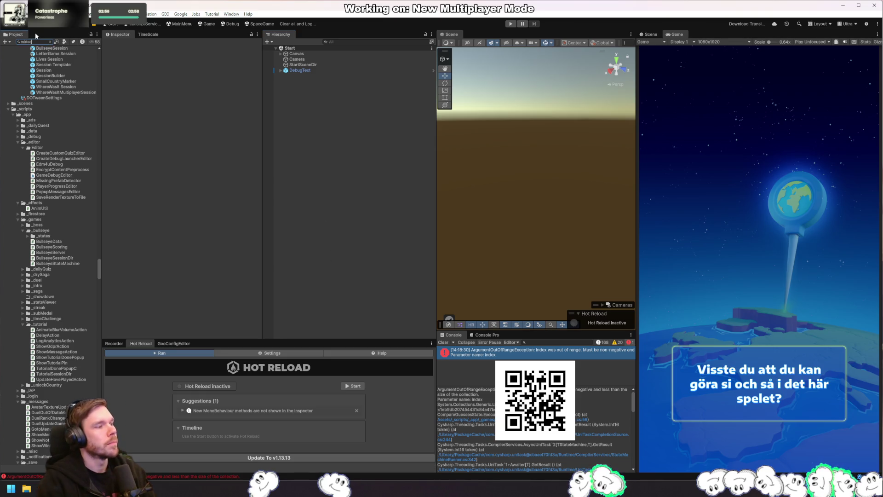
{"action": "type", "text": "reen"}
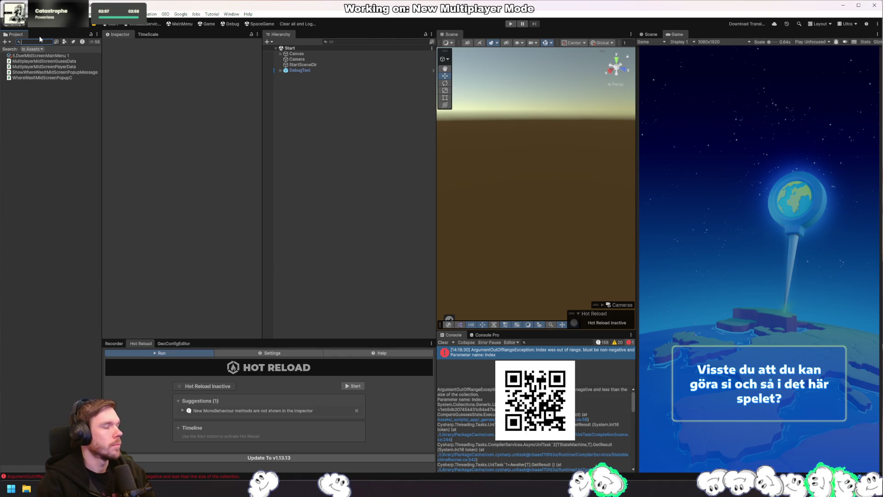
{"action": "type", "text": "duelmid"}
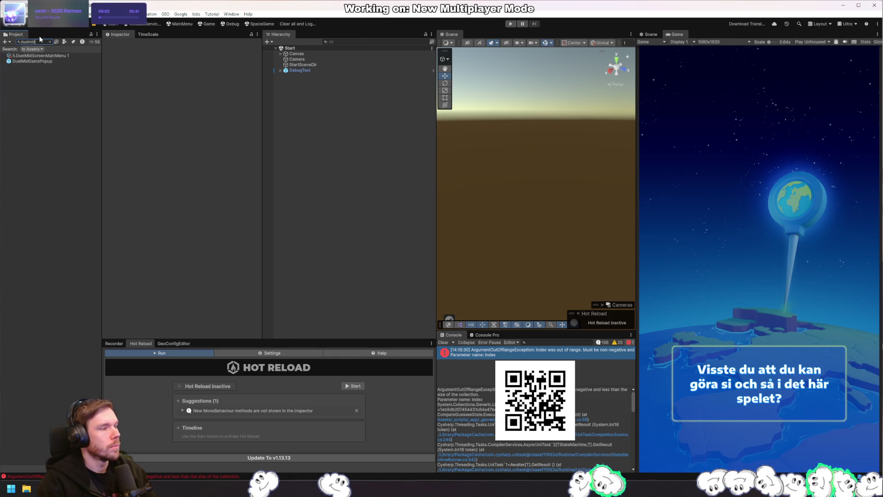
{"action": "left_click", "coordinate": [53, 61]}
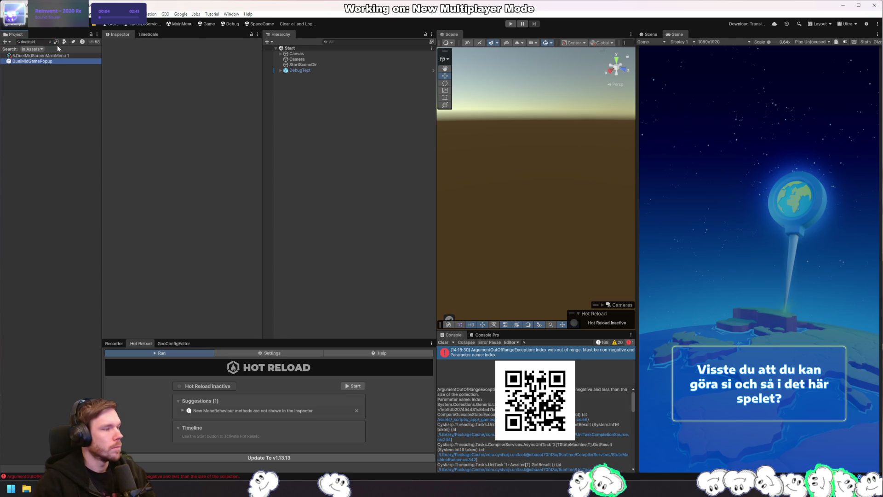
{"action": "left_click", "coordinate": [49, 41]}
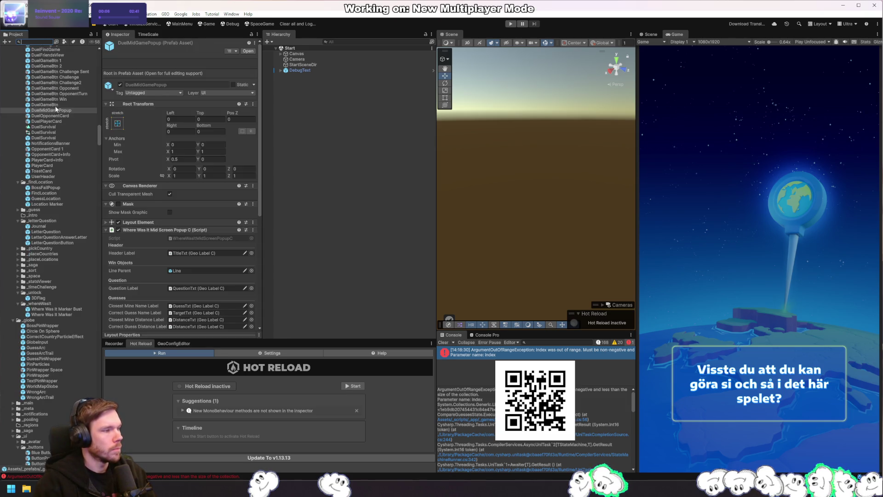
{"action": "double_click", "coordinate": [56, 110]}
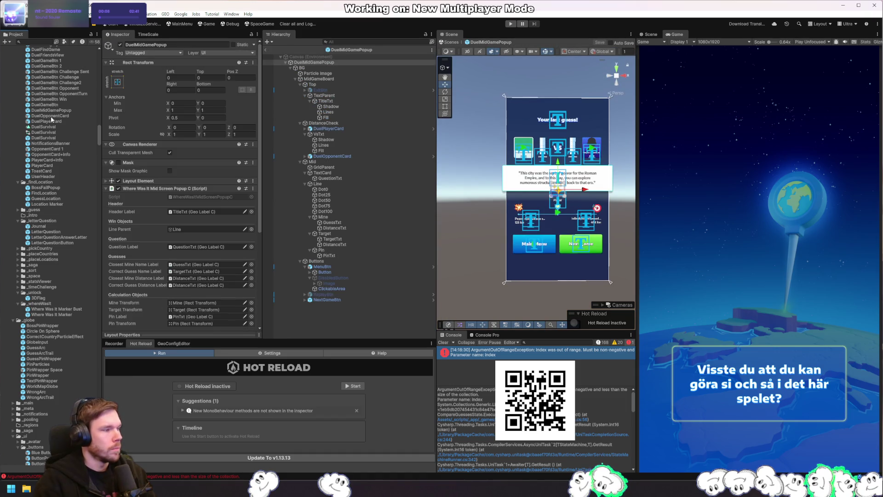
{"action": "left_click", "coordinate": [58, 112]}
Bring up the asset creation menu inside the _games folder
{"action": "scroll", "coordinate": [71, 171], "scroll_direction": "up", "scroll_amount": 5}
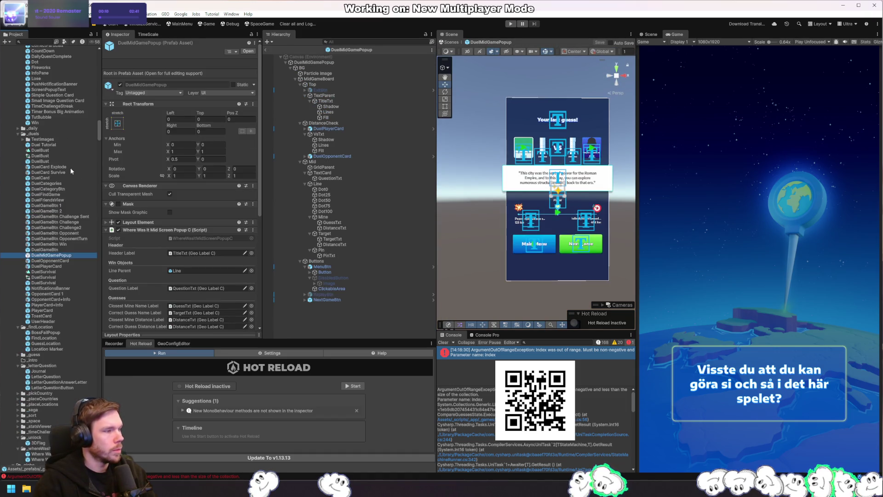
{"action": "scroll", "coordinate": [86, 173], "scroll_direction": "down", "scroll_amount": 2}
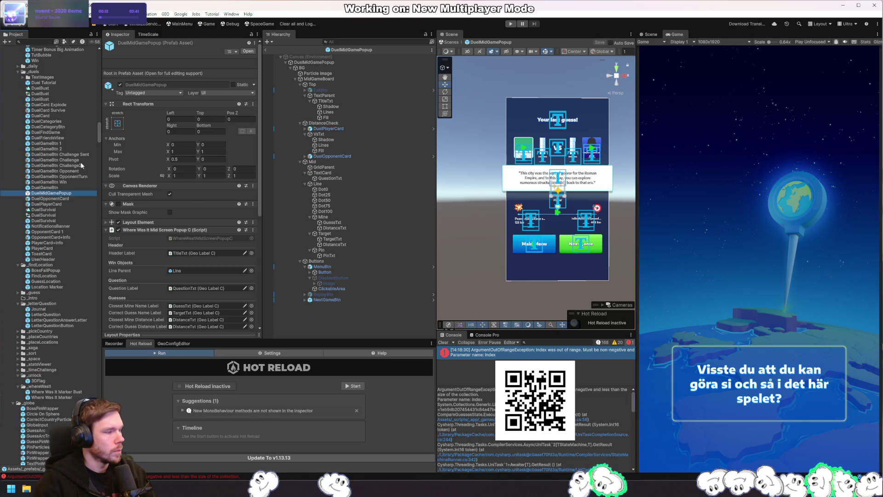
{"action": "scroll", "coordinate": [79, 174], "scroll_direction": "up", "scroll_amount": 9}
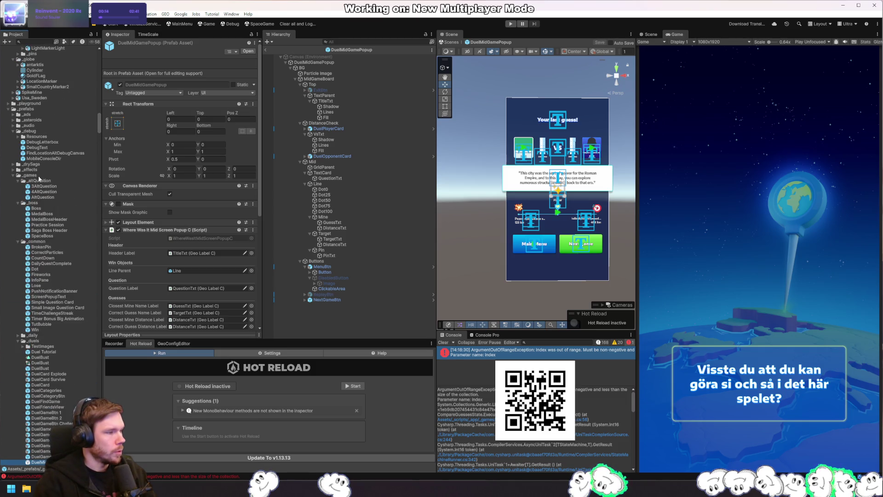
{"action": "right_click", "coordinate": [39, 177]}
Create a new folder under _games named _bullseye
{"action": "mouse_move", "coordinate": [115, 180]}
{"action": "left_click", "coordinate": [184, 180]}
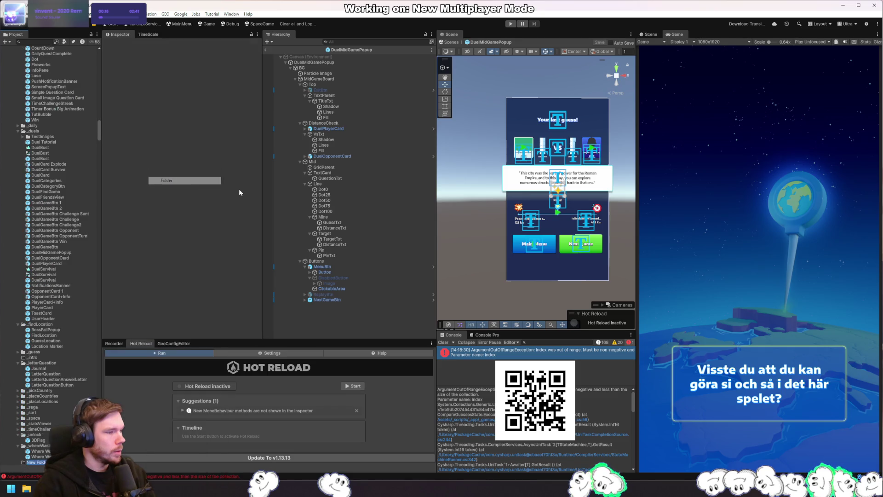
{"action": "type", "text": "_bui"}
{"action": "type", "text": "ey"}
{"action": "key", "text": "Return"}
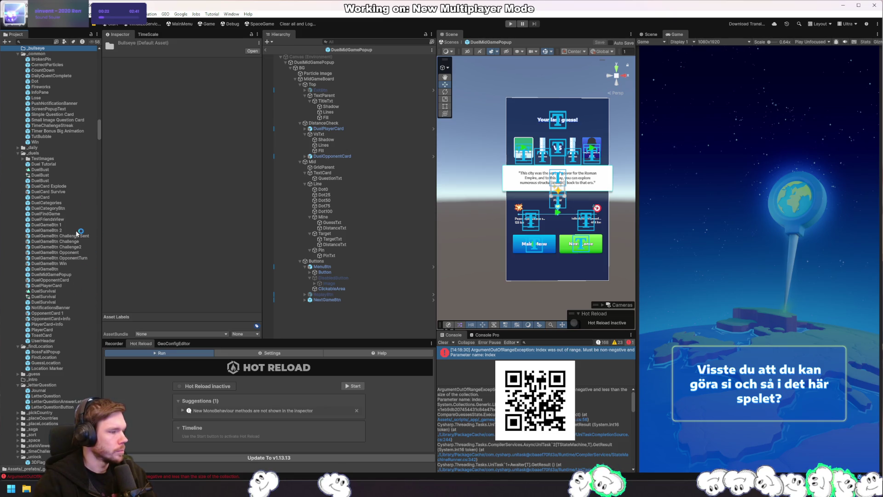
Paste a copy of DuelMidGamePopup into _bullseye and name it BullseyeMidGamePopup
{"action": "left_click", "coordinate": [314, 63]}
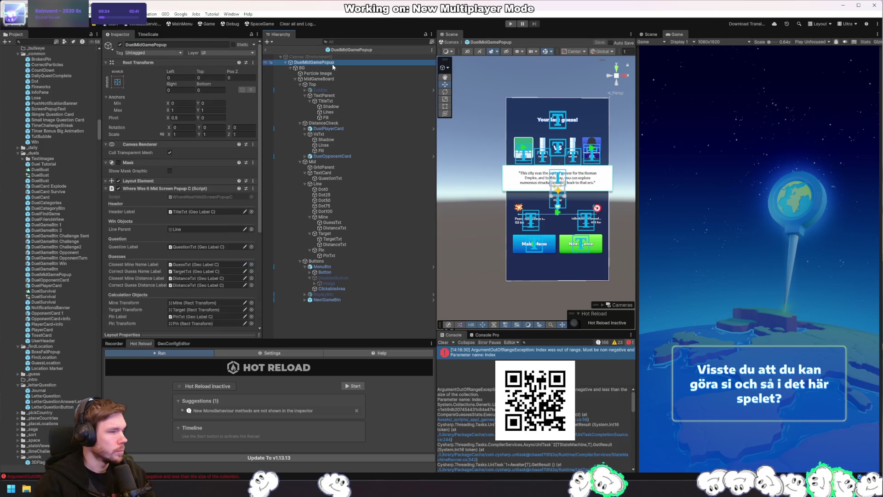
{"action": "right_click", "coordinate": [128, 34]}
{"action": "left_click", "coordinate": [144, 93]}
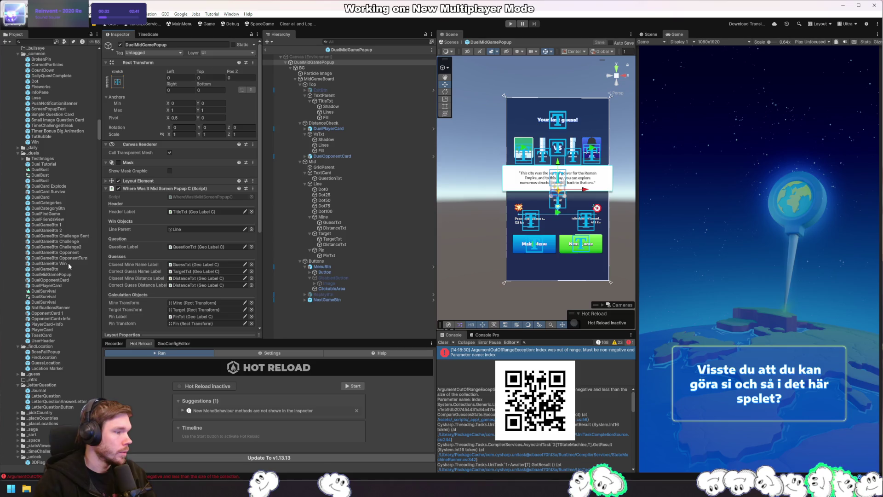
{"action": "left_click", "coordinate": [63, 275]}
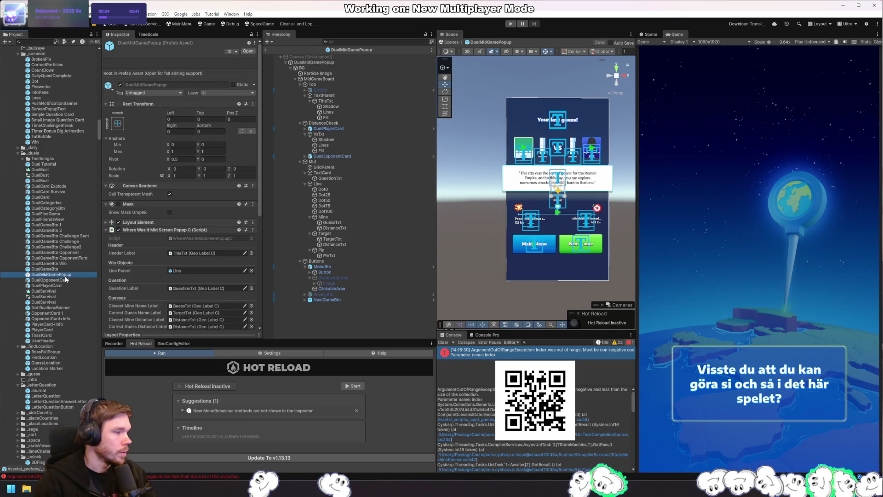
{"action": "left_click", "coordinate": [37, 49]}
{"action": "key", "text": "ctrl+v"}
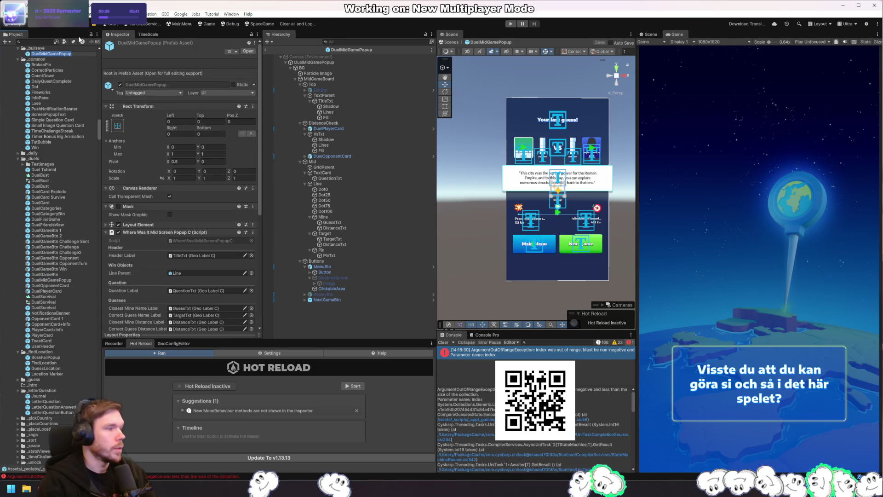
{"action": "type", "text": "Bullseye"}
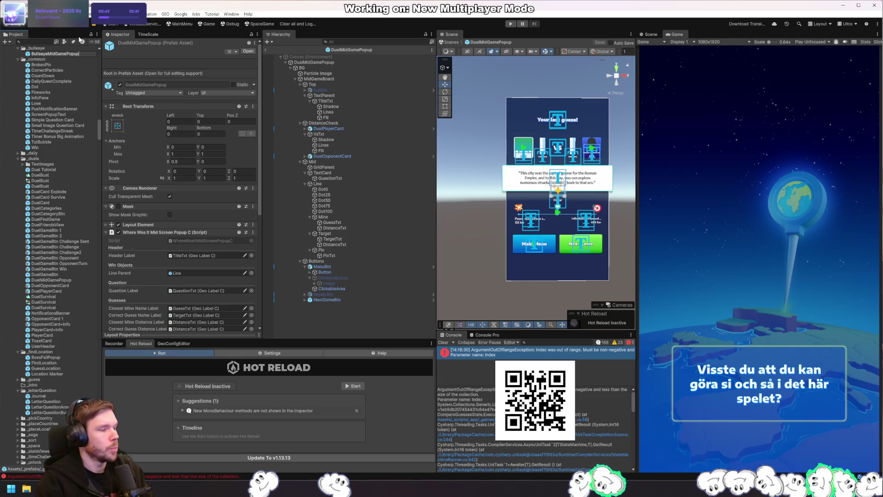
{"action": "key", "text": "Return"}
{"action": "key", "text": "Return"}
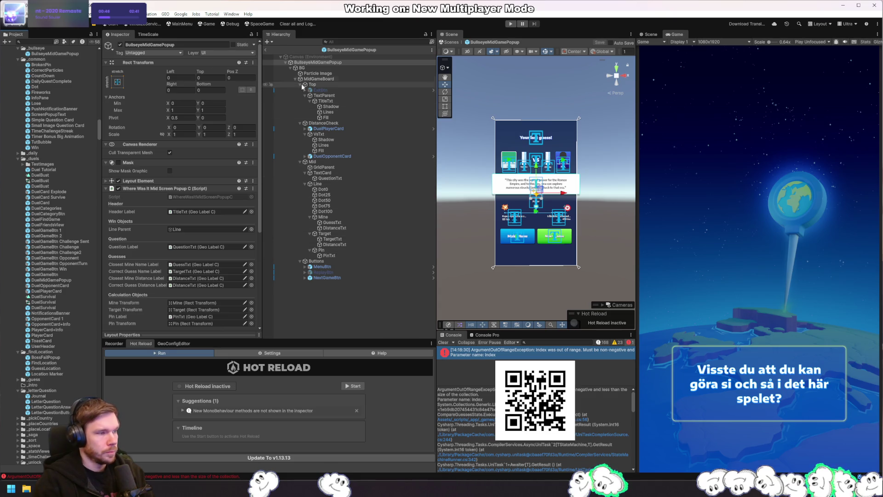
Remove the old popup script component from the BullseyeMidGamePopup copy
{"action": "left_click", "coordinate": [253, 189]}
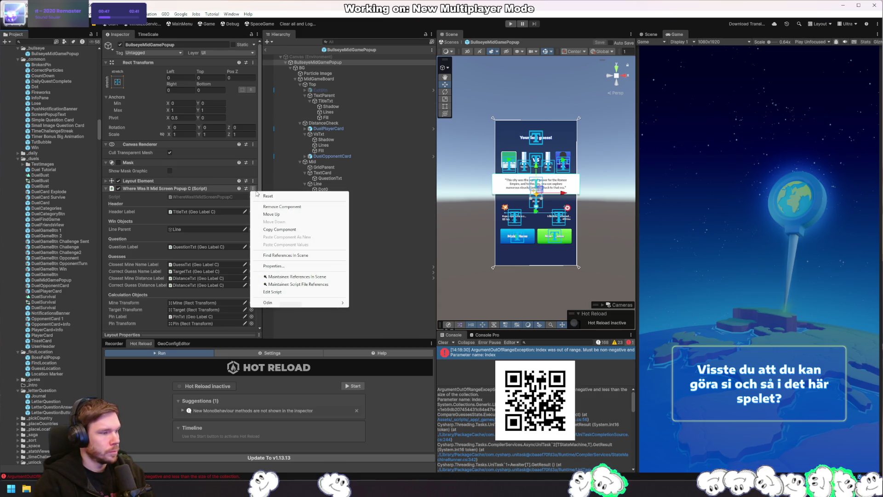
{"action": "left_click", "coordinate": [282, 207]}
{"action": "key", "text": "alt+Tab"}
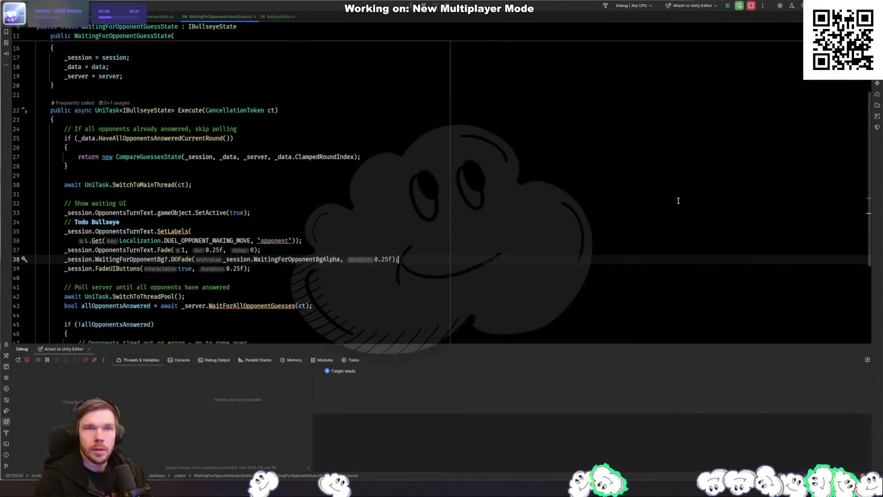
Add a BullseyeMidGamePopupC class to the _bullseye folder and add it to version control
{"action": "key", "text": "alt+1"}
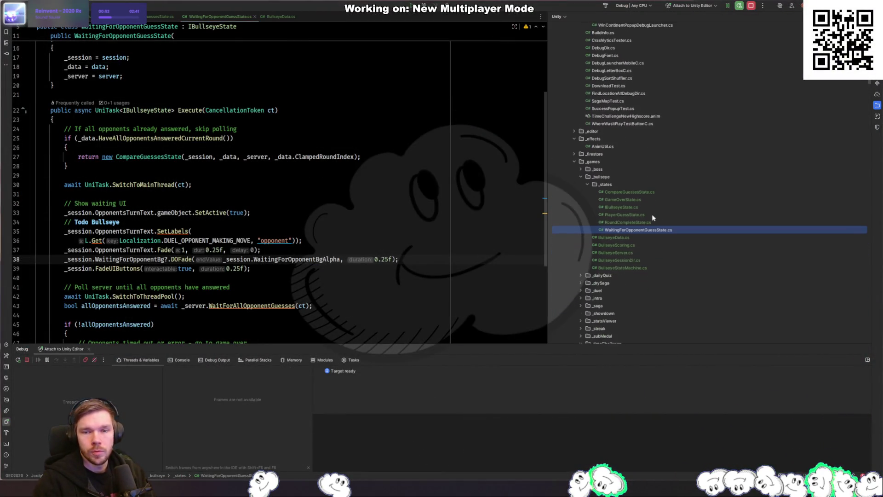
{"action": "scroll", "coordinate": [653, 217], "scroll_direction": "down", "scroll_amount": 1}
{"action": "right_click", "coordinate": [615, 169]}
{"action": "mouse_move", "coordinate": [669, 177]}
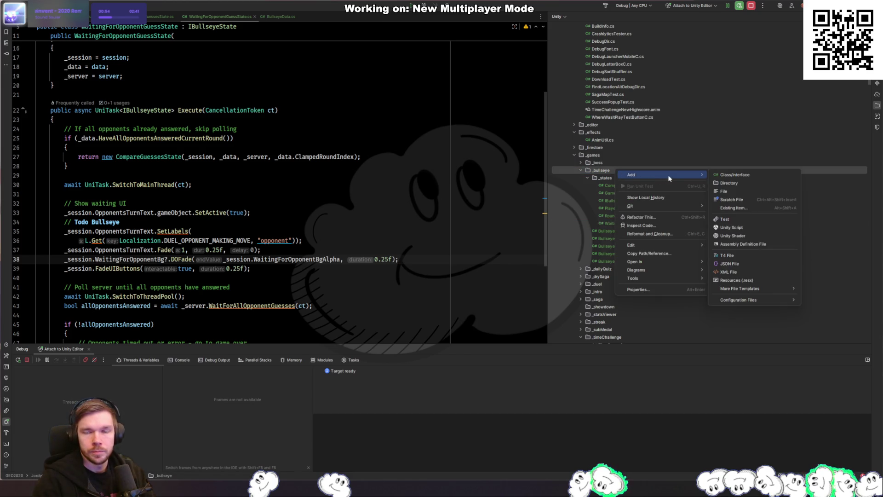
{"action": "left_click", "coordinate": [763, 175]}
{"action": "type", "text": "BullseyePopupC"}
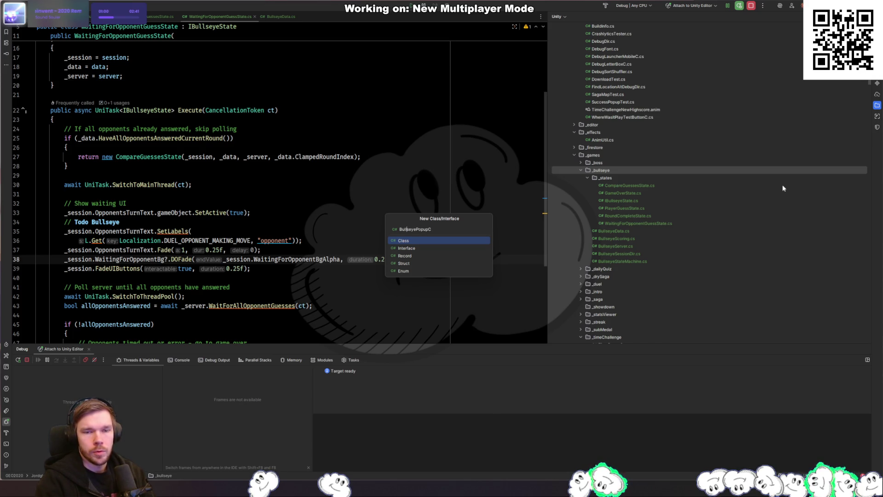
{"action": "type", "text": "Mid"}
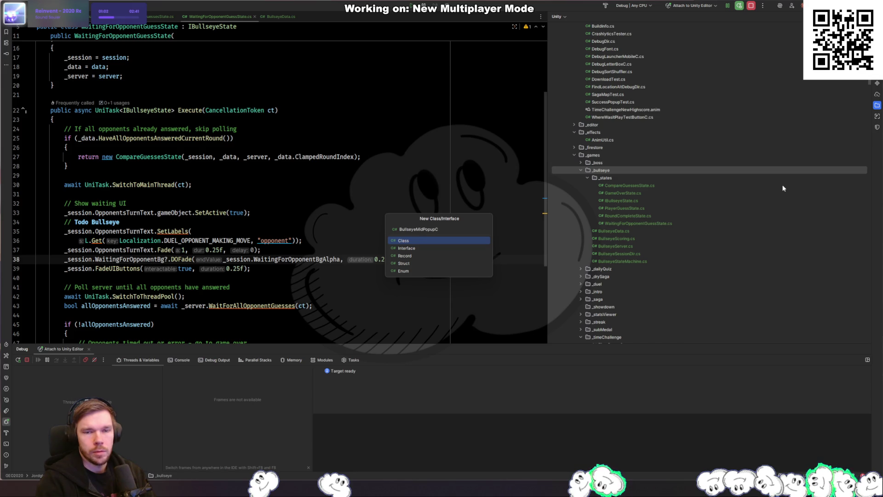
{"action": "type", "text": "Game"}
{"action": "key", "text": "Return"}
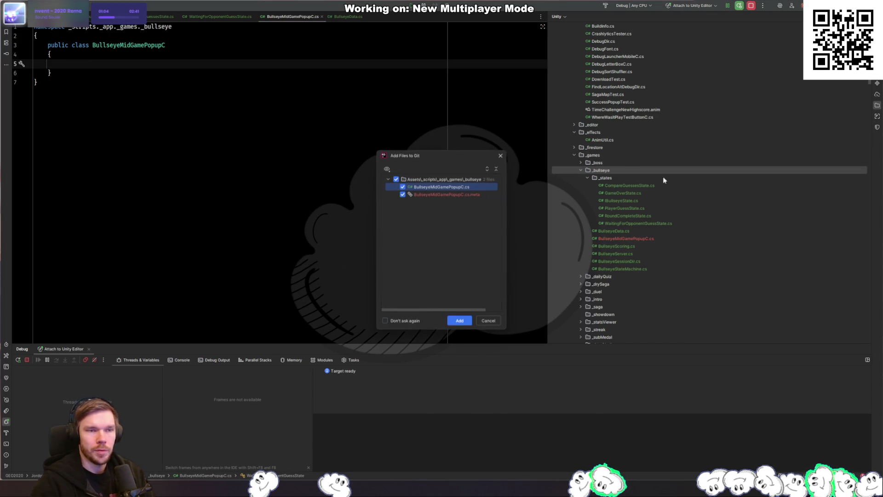
{"action": "key", "text": "Return"}
Drop the namespace and make BullseyeMidGamePopupC derive from Popup<> instead of MonoBehaviour
{"action": "left_click", "coordinate": [195, 41]}
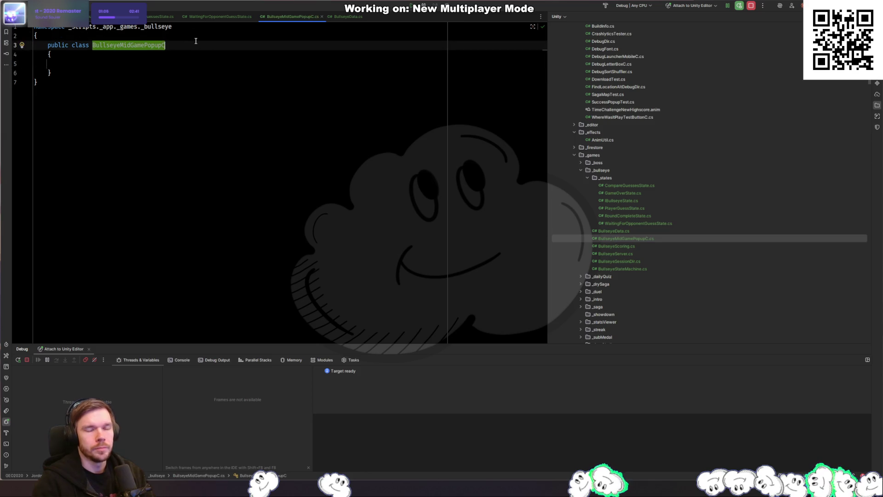
{"action": "type", "text": ": MonoB"}
{"action": "key", "text": "Return"}
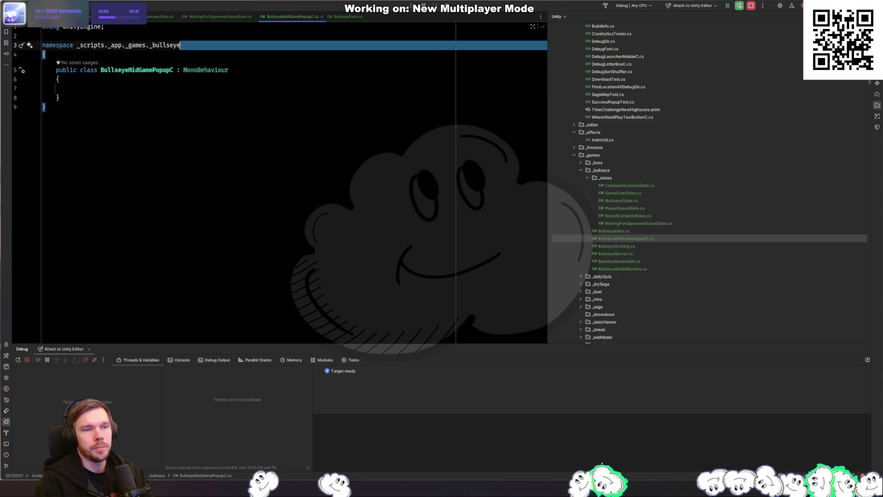
{"action": "key", "text": "ctrl+z"}
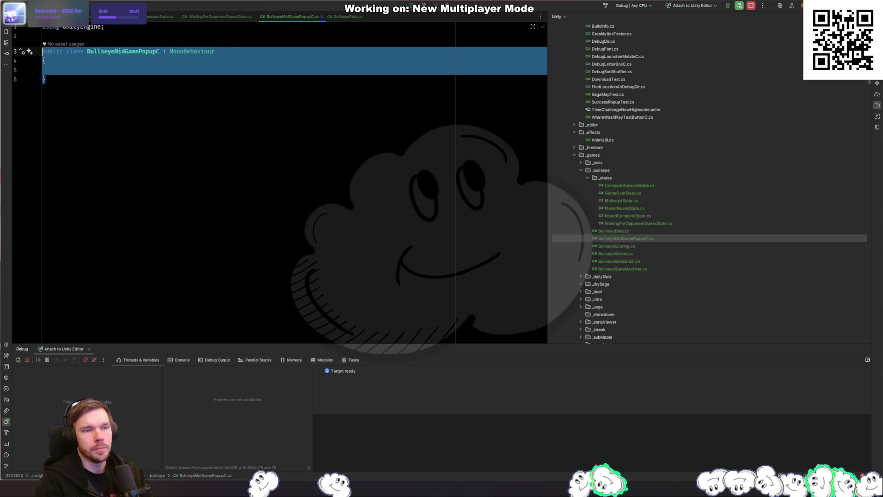
{"action": "key", "text": "Up"}
{"action": "key", "text": "Up"}
{"action": "key", "text": "Up"}
{"action": "key", "text": "End"}
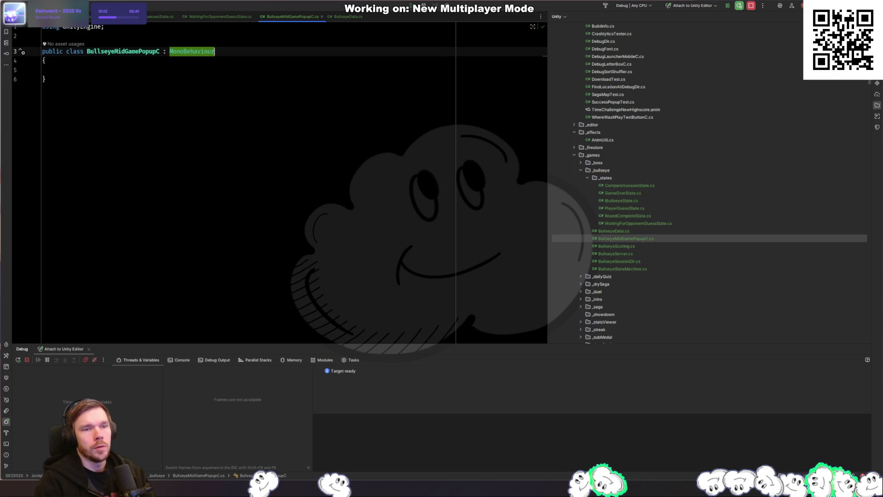
{"action": "key", "text": "ctrl+BackSpace"}
{"action": "type", "text": "Popup"}
{"action": "key", "text": "Return"}
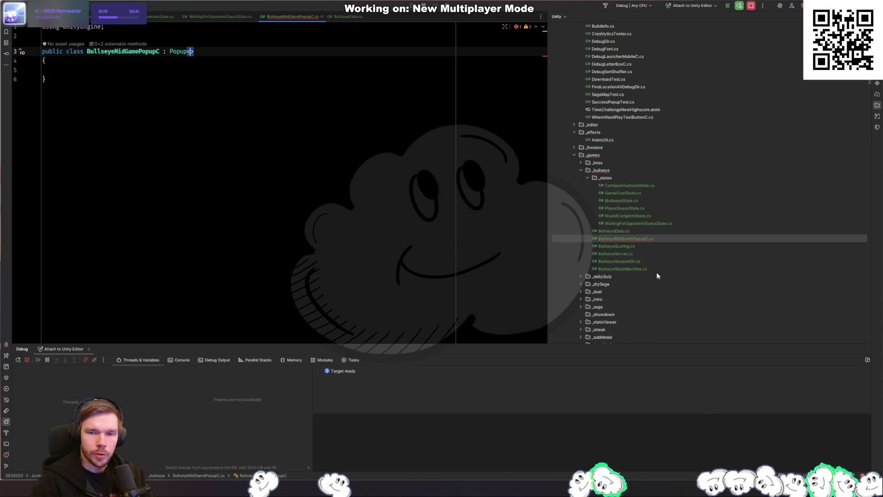
Collapse the _timeChallenge folder and search project files for _message
{"action": "scroll", "coordinate": [662, 244], "scroll_direction": "down", "scroll_amount": 3}
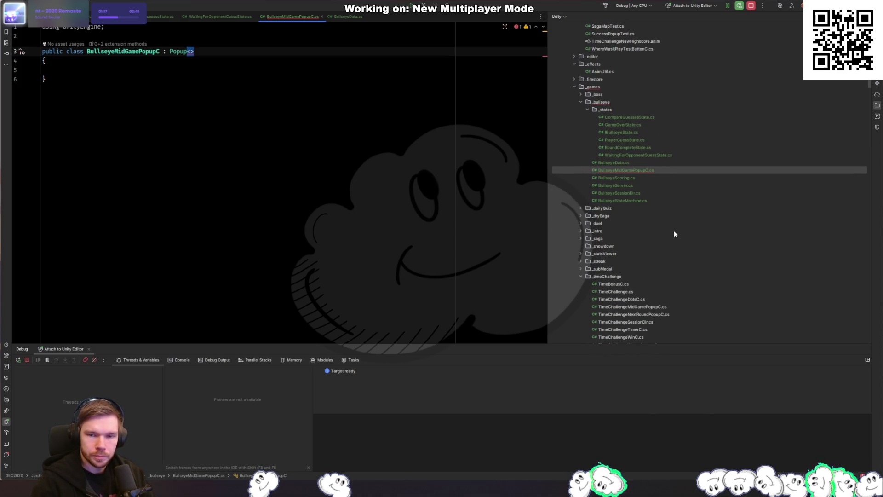
{"action": "left_click", "coordinate": [584, 277]}
{"action": "left_click", "coordinate": [583, 277]}
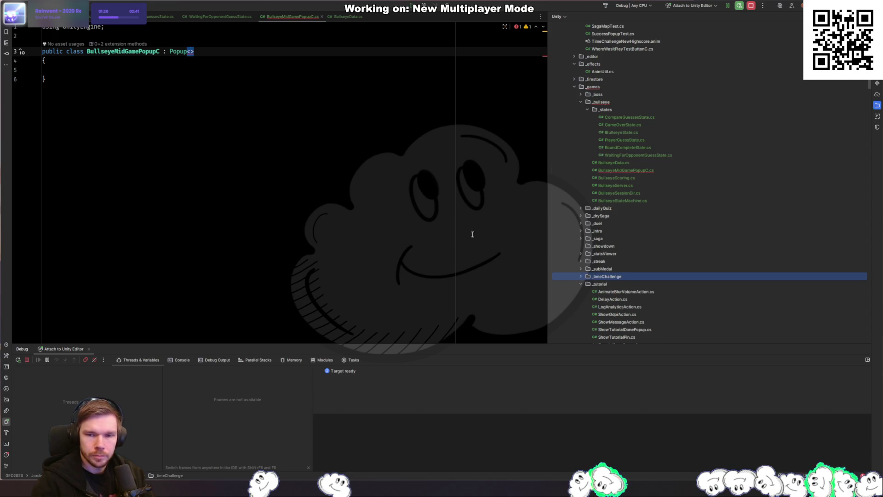
{"action": "key", "text": "ctrl+shift+n"}
{"action": "type", "text": "_message"}
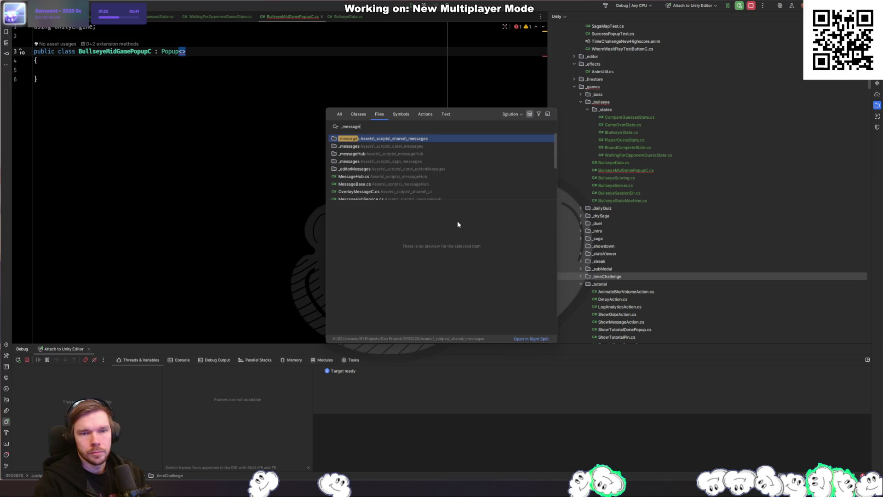
Create a _bullseye directory inside _messages without adding it to Git
{"action": "key", "text": "Return"}
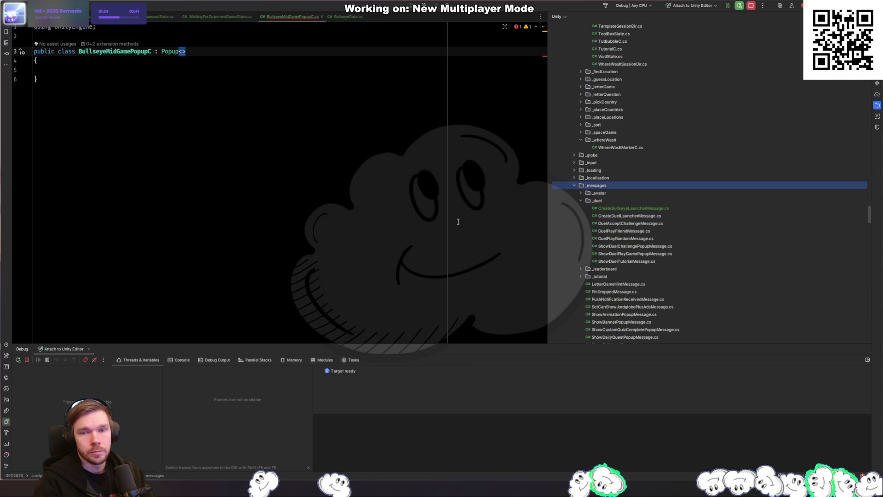
{"action": "right_click", "coordinate": [628, 184]}
{"action": "mouse_move", "coordinate": [690, 187]}
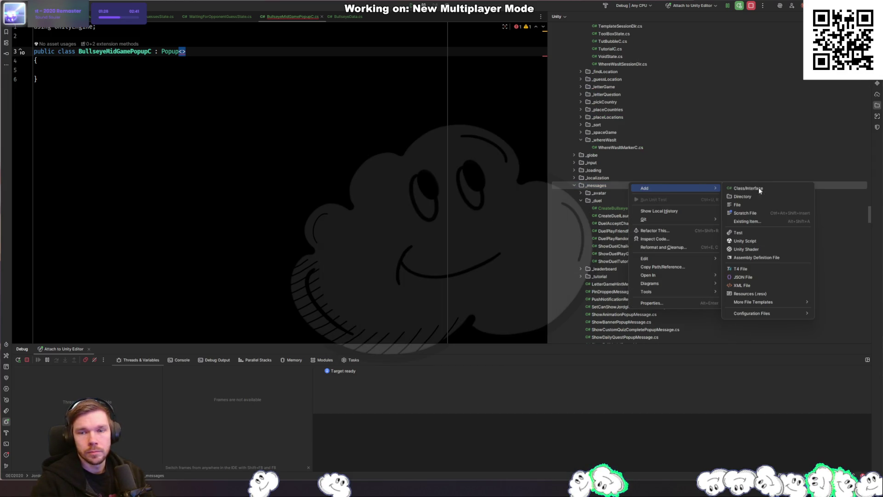
{"action": "left_click", "coordinate": [769, 196]}
{"action": "type", "text": "_bullsey"}
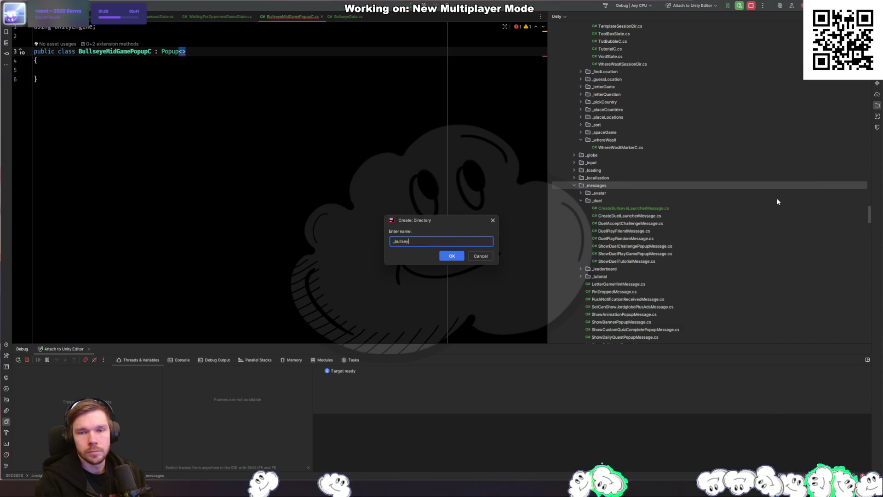
{"action": "type", "text": "e"}
{"action": "key", "text": "Return"}
{"action": "left_click", "coordinate": [504, 259]}
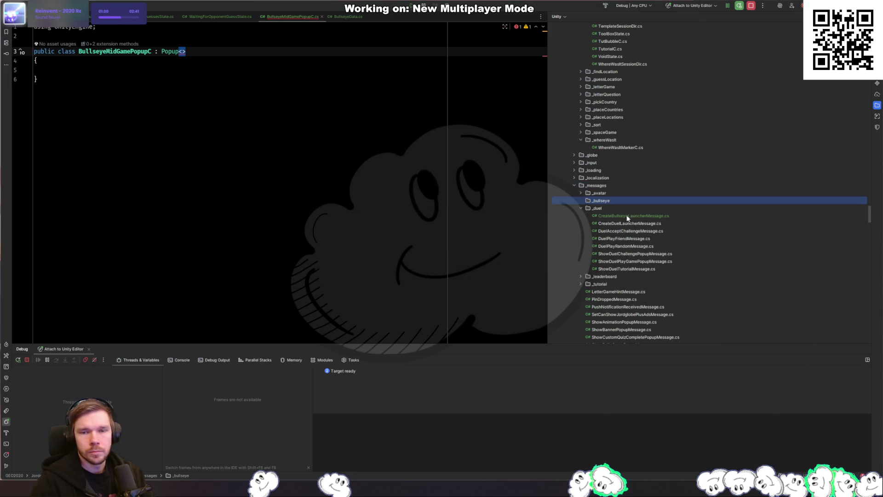
Move CreateBullseyeLauncherMessage.cs into the new _bullseye folder and open it
{"action": "left_click_drag", "start_coordinate": [628, 216], "coordinate": [610, 201]}
{"action": "left_click", "coordinate": [459, 256]}
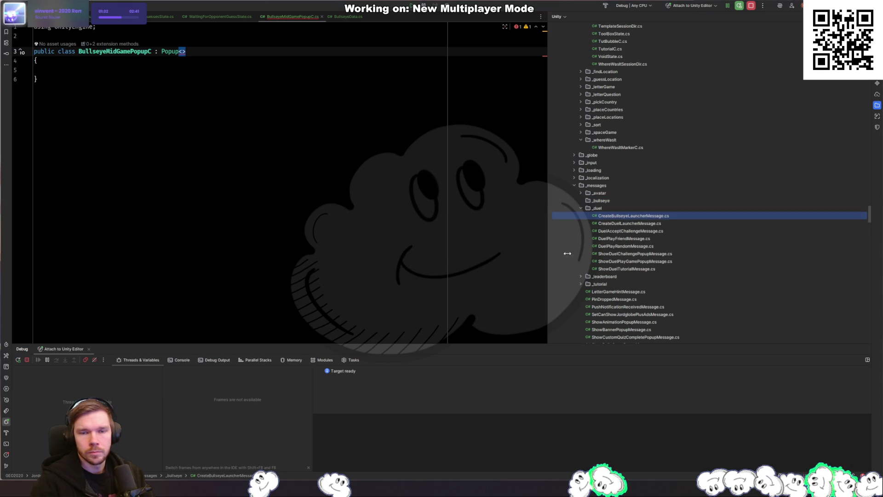
{"action": "double_click", "coordinate": [660, 209]}
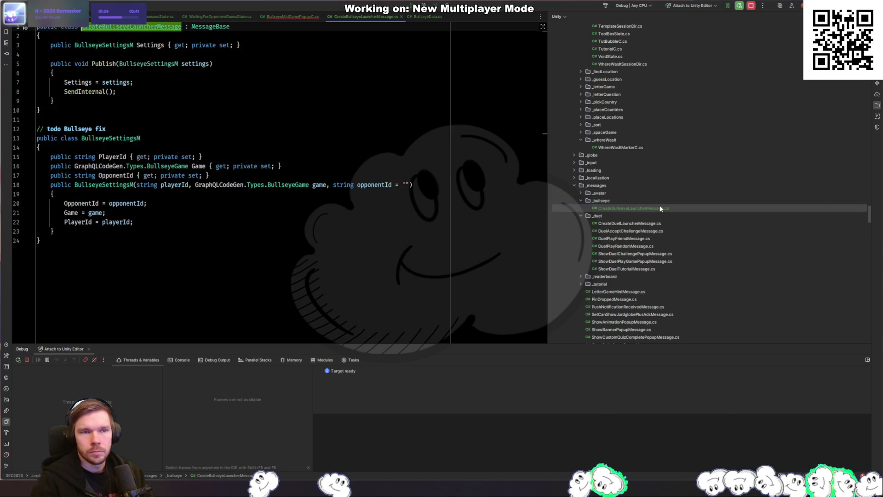
{"action": "key", "text": "ctrl+Tab"}
{"action": "key", "text": "Right"}
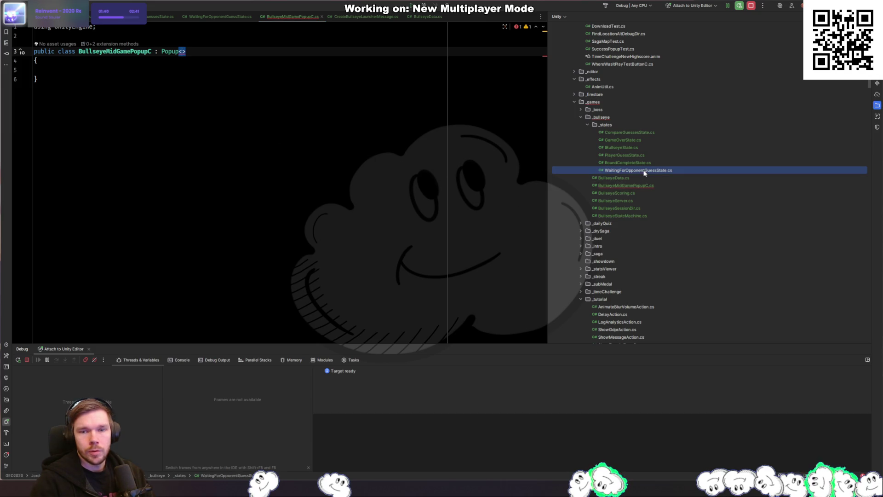
{"action": "key", "text": "ctrl+Tab"}
Start a new class in _bullseye, naming it ShowBullseye…
{"action": "right_click", "coordinate": [616, 179]}
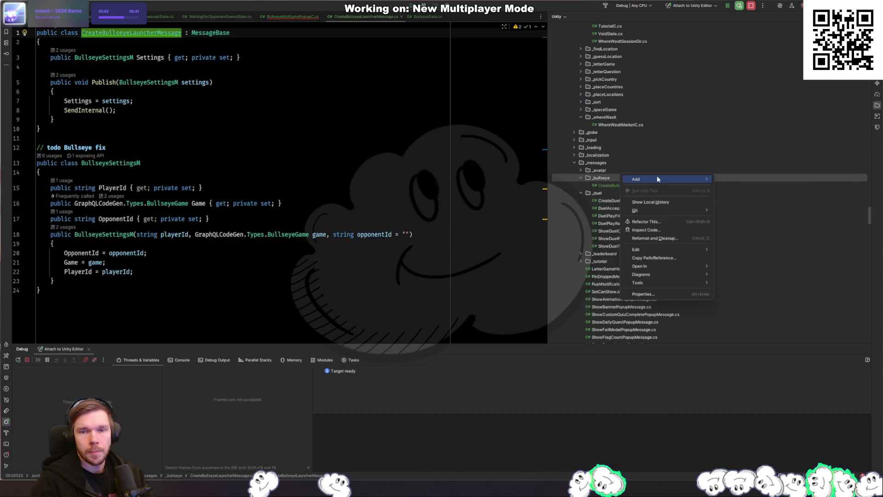
{"action": "mouse_move", "coordinate": [645, 179]}
{"action": "left_click", "coordinate": [724, 178]}
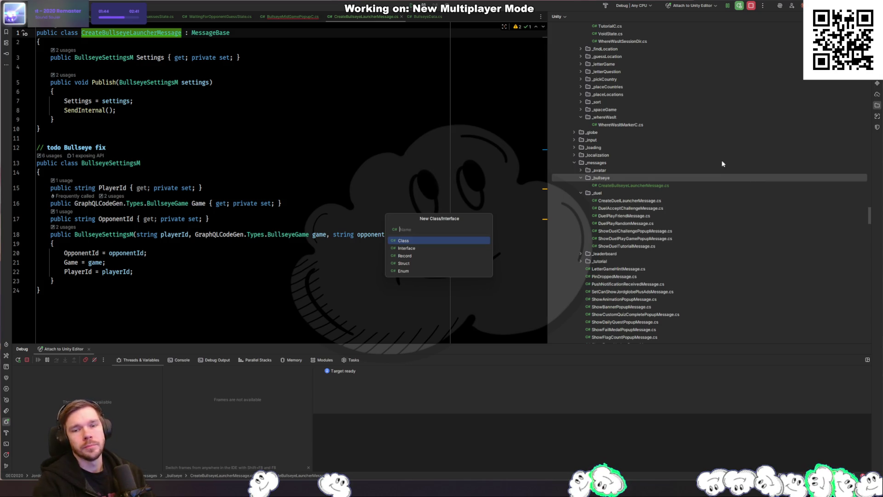
{"action": "type", "text": "Show"}
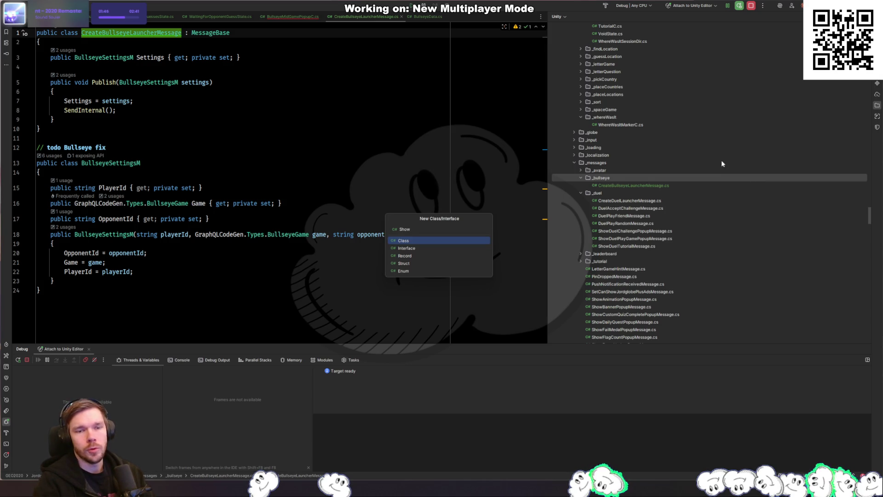
{"action": "type", "text": "BullseyeMidGamePopup"}
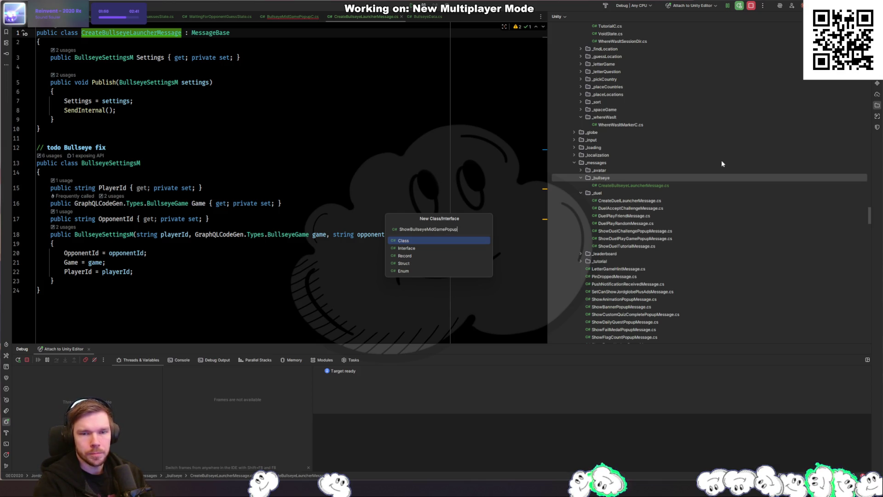
Create ShowBullseyeMidGamePopup.cs and add it to Git
{"action": "key", "text": "Return"}
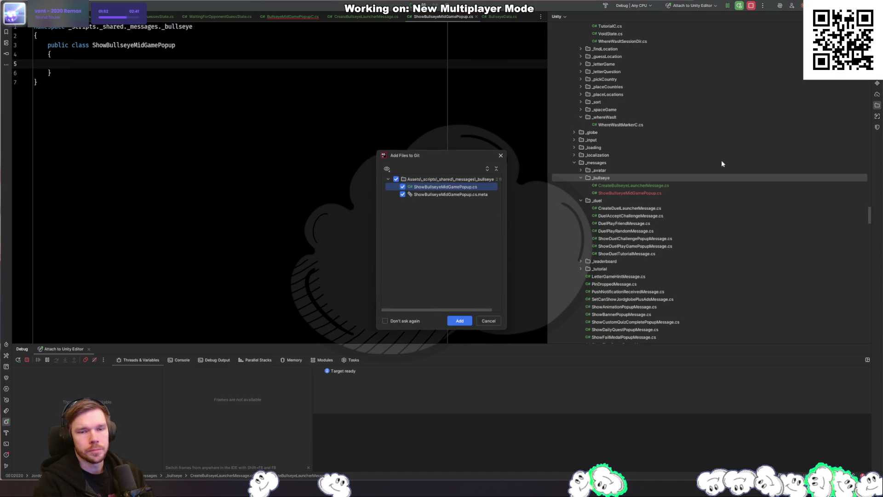
{"action": "left_click", "coordinate": [459, 321]}
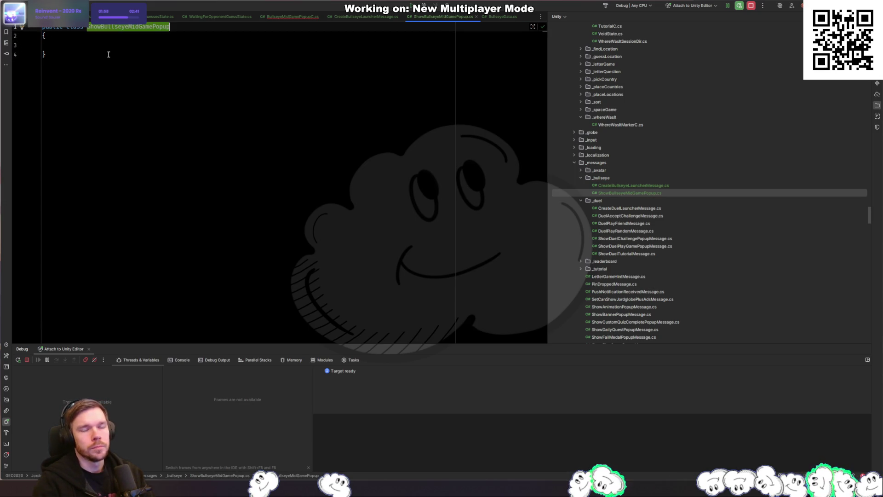
{"action": "left_click", "coordinate": [59, 29]}
Make ShowBullseyeMidGamePopup extend MessageBase with a Publish() method calling SendInternalPopup()
{"action": "type", "text": ":Messageb"}
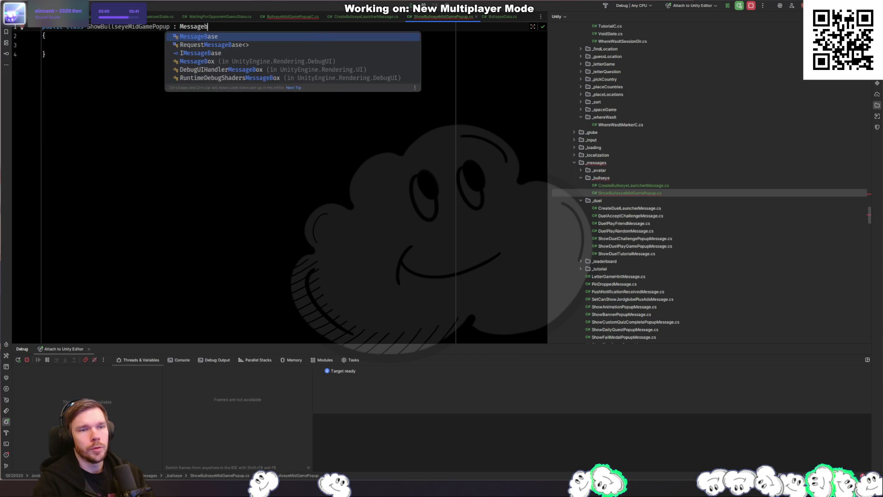
{"action": "key", "text": "Return"}
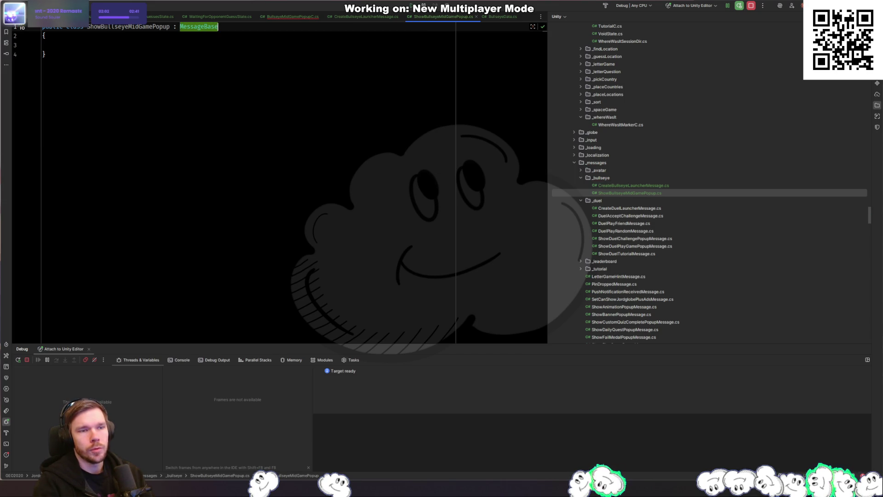
{"action": "key", "text": "Return"}
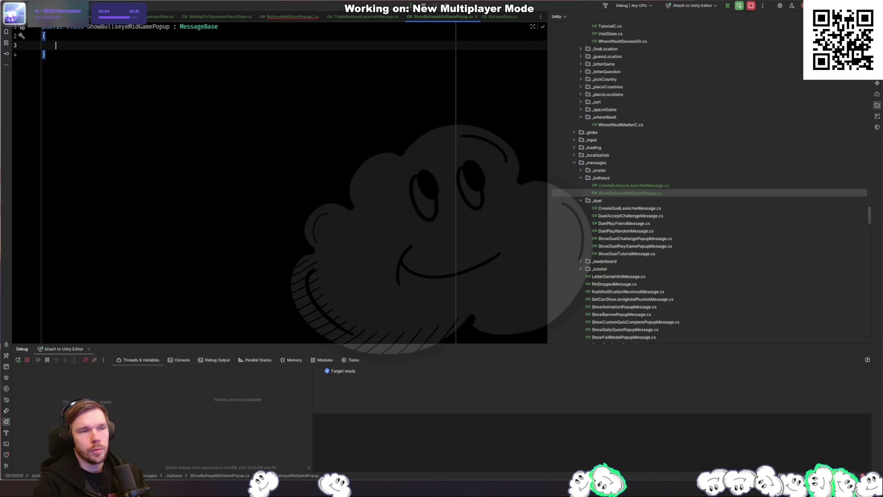
{"action": "type", "text": "public void Publish(){"}
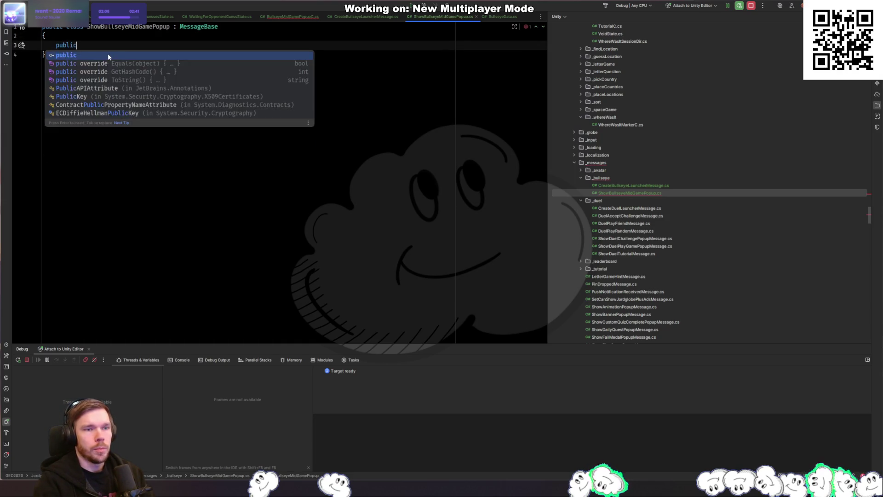
{"action": "key", "text": "Return"}
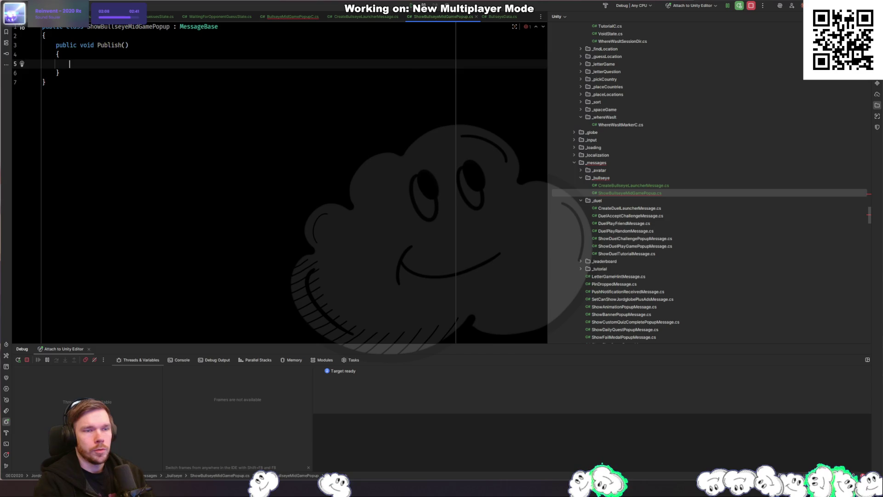
{"action": "key", "text": "Return"}
{"action": "type", "text": "Send"}
{"action": "key", "text": "Down"}
{"action": "key", "text": "Return"}
{"action": "type", "text": ";"}
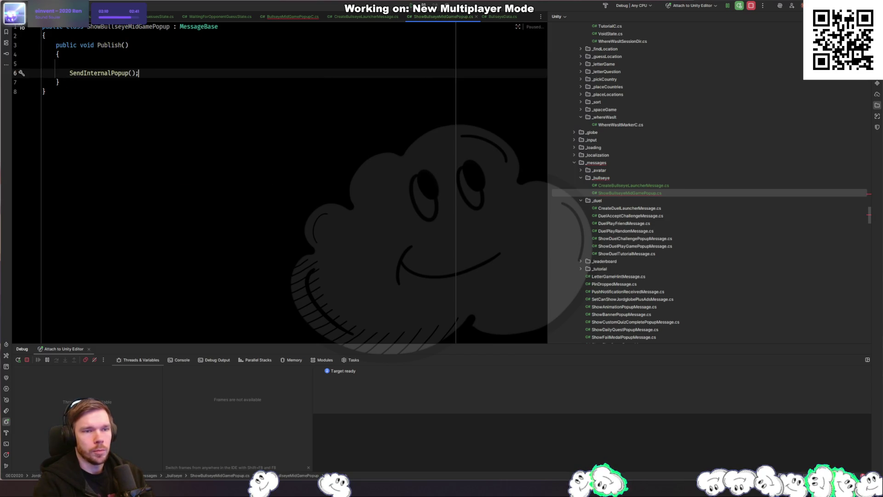
Begin a BullseyeData field at the top of the class body
{"action": "key", "text": "Up"}
{"action": "key", "text": "Up"}
{"action": "key", "text": "Up"}
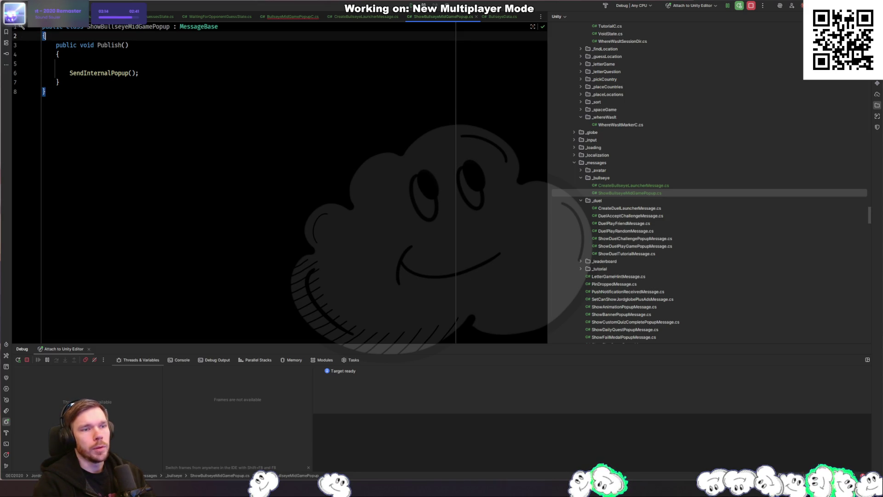
{"action": "key", "text": "Return"}
{"action": "key", "text": "Return"}
{"action": "key", "text": "Up"}
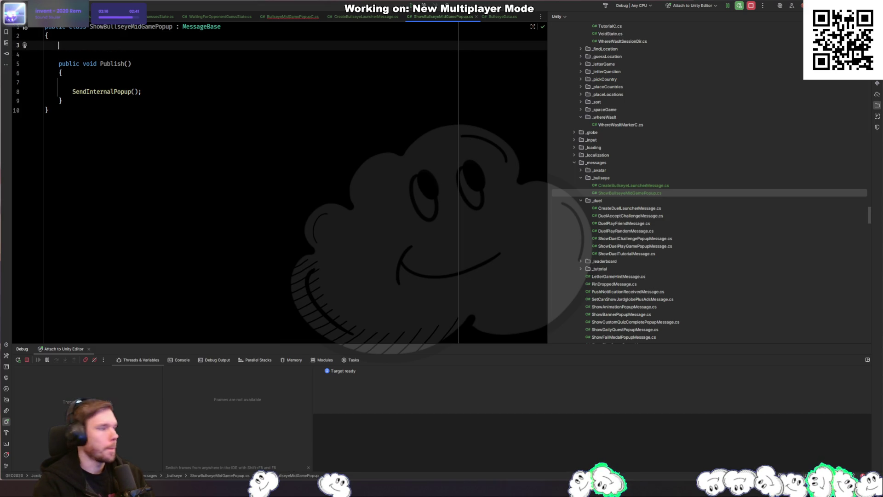
{"action": "type", "text": "BullseyeMidGamePopupData _data;"}
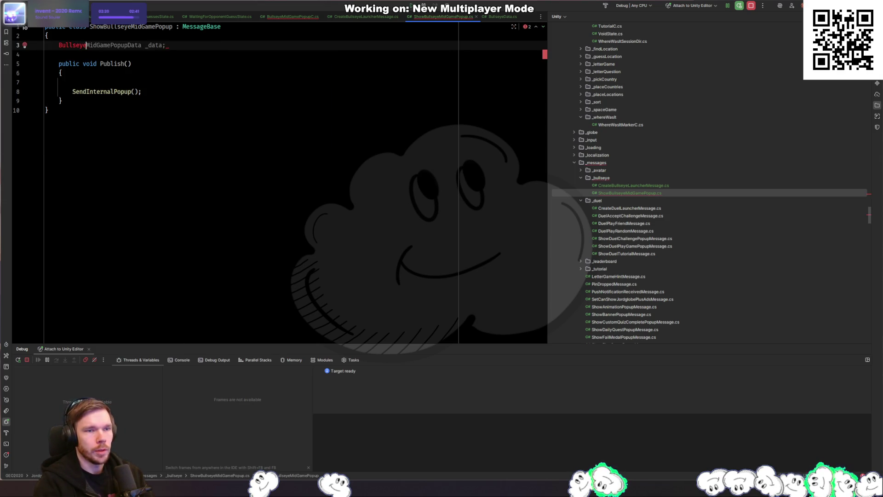
{"action": "key", "text": "BackSpace"}
{"action": "key", "text": "BackSpace"}
{"action": "key", "text": "BackSpace"}
{"action": "type", "text": "seye"}
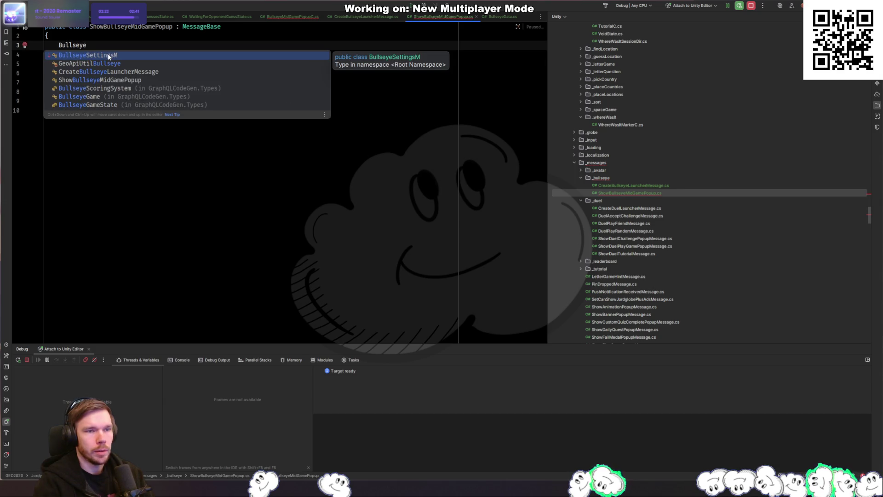
{"action": "type", "text": "Data"}
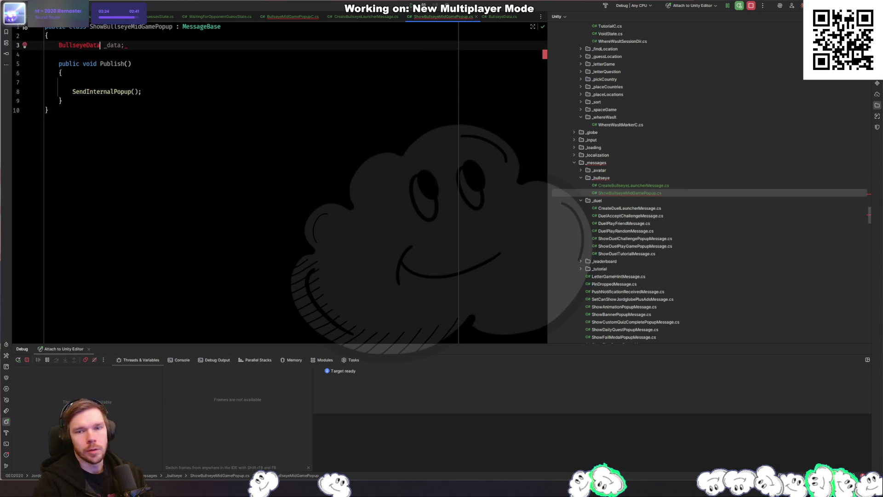
Find the app's _messages folder through the file search
{"action": "left_click", "coordinate": [644, 194]}
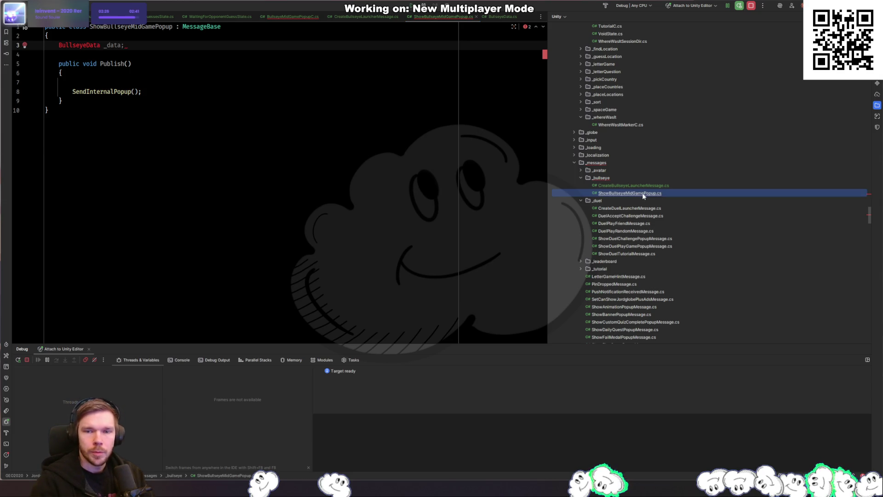
{"action": "left_click", "coordinate": [615, 177]}
{"action": "left_click", "coordinate": [636, 194]}
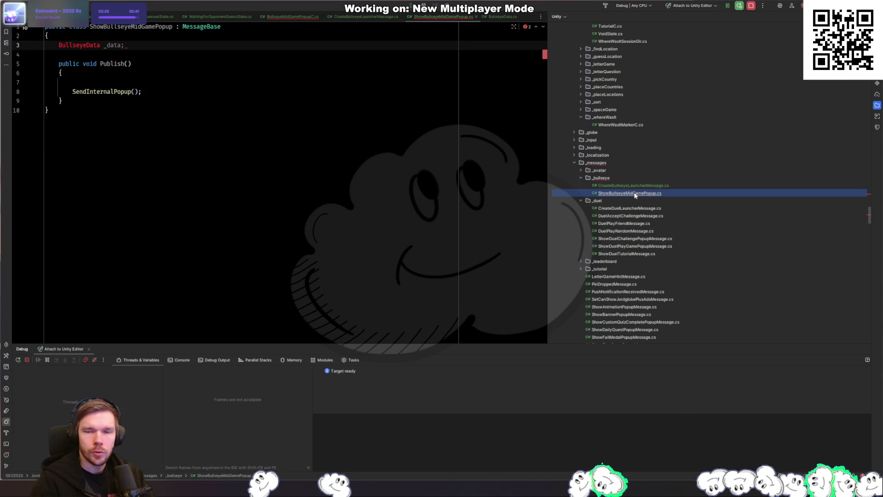
{"action": "left_click", "coordinate": [731, 178]}
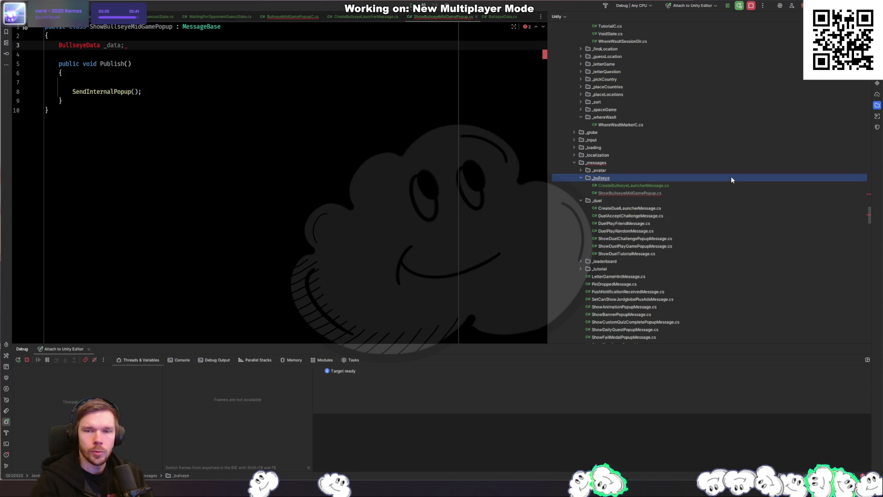
{"action": "key", "text": "ctrl+shift+n"}
{"action": "type", "text": "_message"}
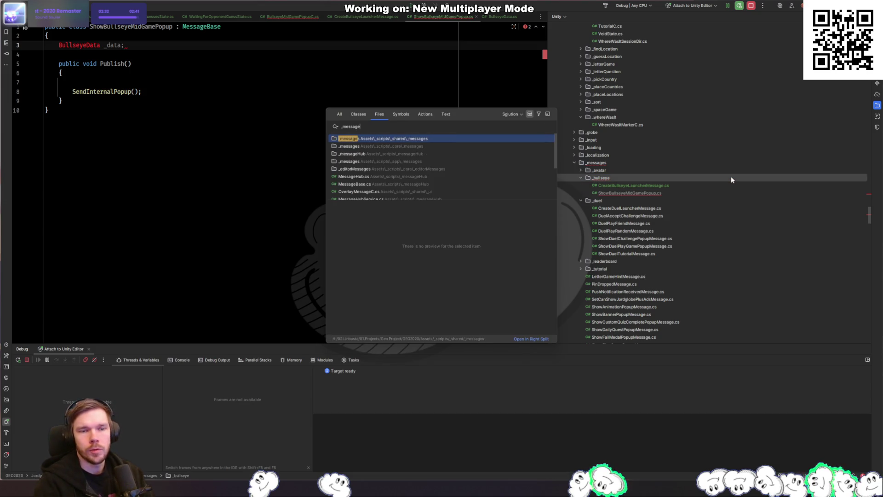
{"action": "key", "text": "Down"}
{"action": "key", "text": "Down"}
{"action": "key", "text": "Down"}
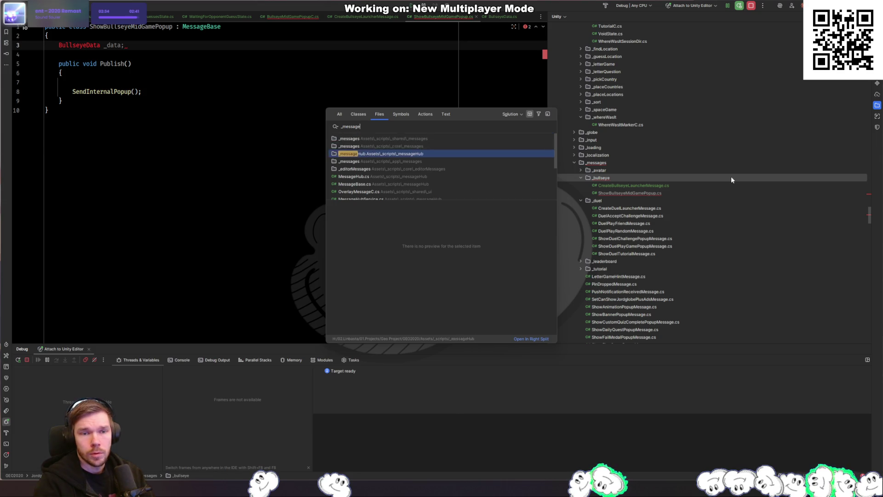
{"action": "key", "text": "Return"}
Create a _bullseye folder inside _messages
{"action": "right_click", "coordinate": [630, 188]}
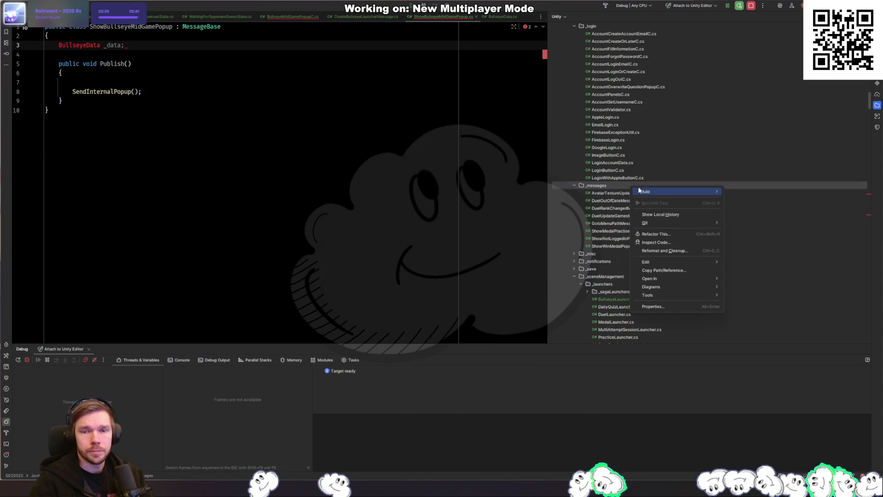
{"action": "mouse_move", "coordinate": [736, 192]}
{"action": "left_click", "coordinate": [777, 198]}
{"action": "type", "text": "_bull"}
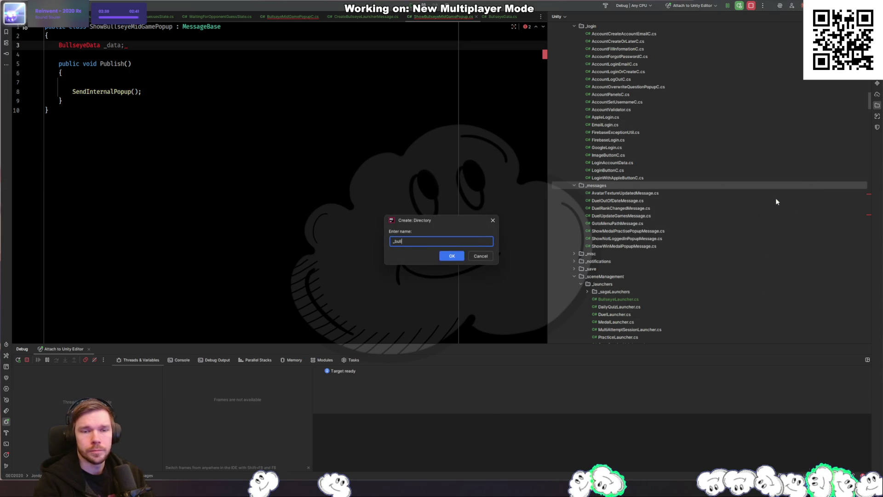
{"action": "type", "text": "seye"}
{"action": "key", "text": "Return"}
{"action": "key", "text": "Return"}
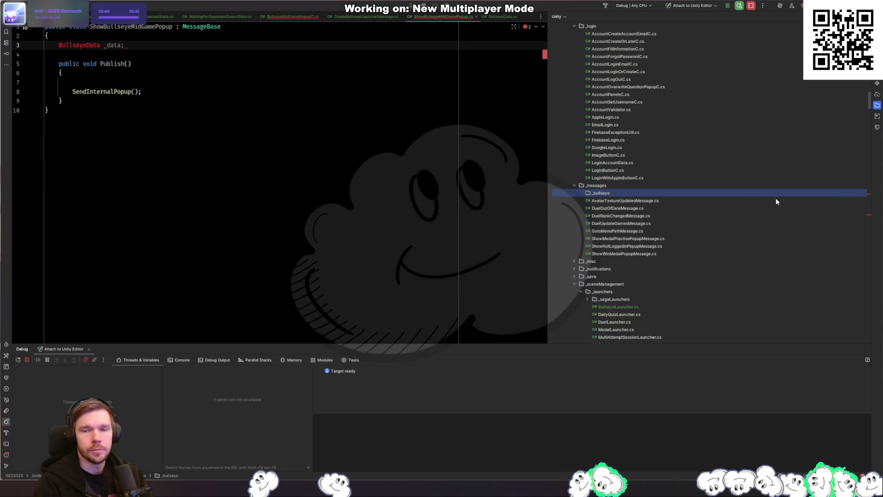
Move ShowBullseyeMidGamePopup.cs into the new _bullseye folder
{"action": "left_click", "coordinate": [228, 147]}
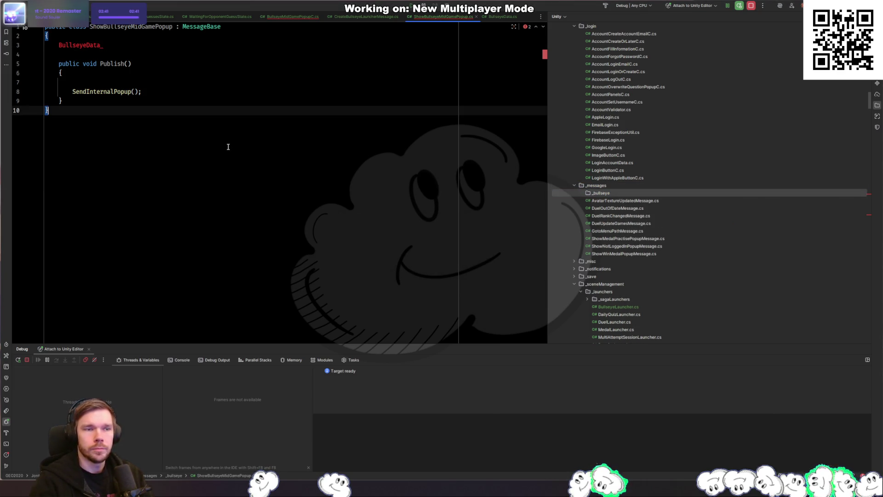
{"action": "left_click", "coordinate": [622, 190]}
{"action": "key", "text": "ctrl+v"}
{"action": "left_click", "coordinate": [125, 44]}
Make the field public and inspect the BullseyeData and BullseyePlayerData classes
{"action": "key", "text": "Home"}
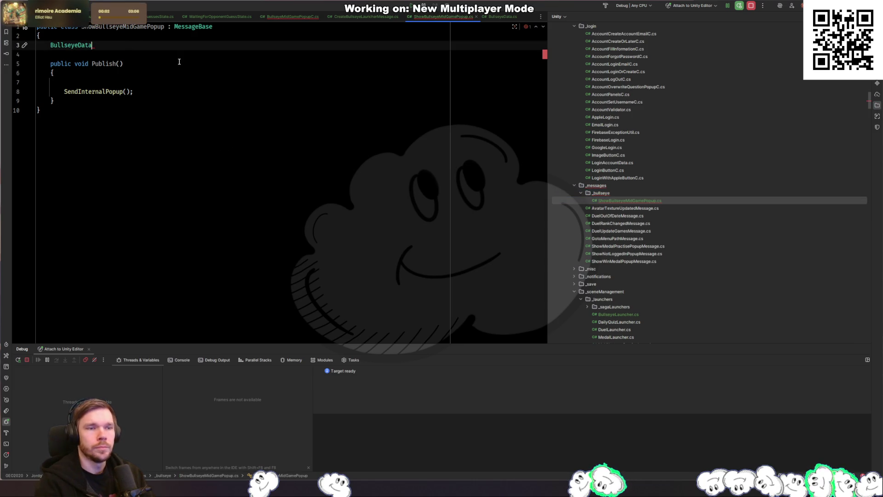
{"action": "type", "text": "public"}
{"action": "key", "text": "End"}
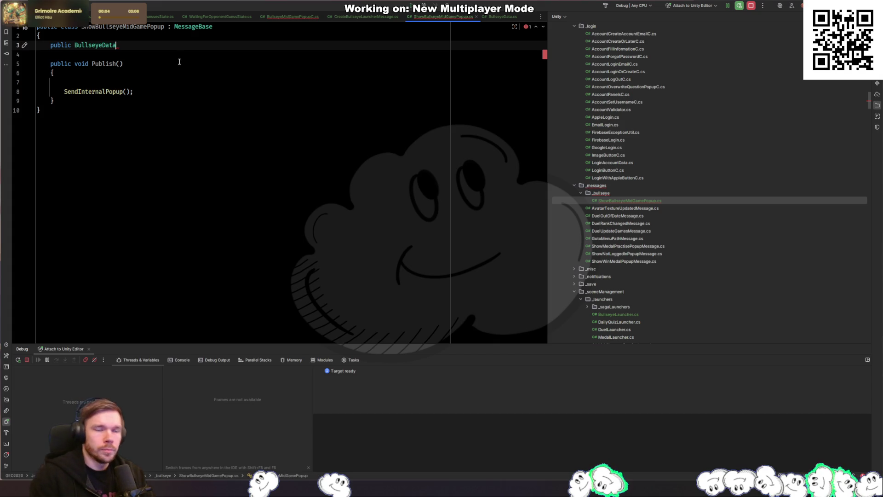
{"action": "key", "text": "ctrl+b"}
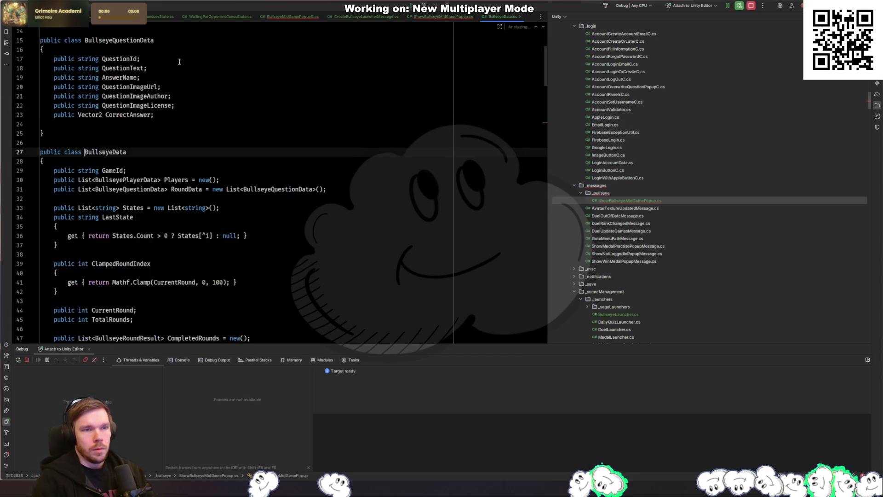
{"action": "scroll", "coordinate": [224, 76], "scroll_direction": "up", "scroll_amount": 5}
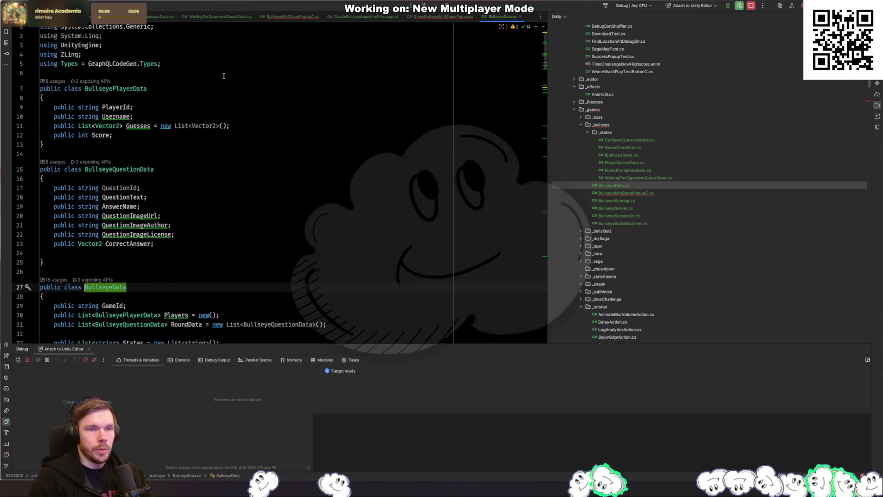
{"action": "left_click", "coordinate": [113, 95]}
{"action": "key", "text": "ctrl+alt+Left"}
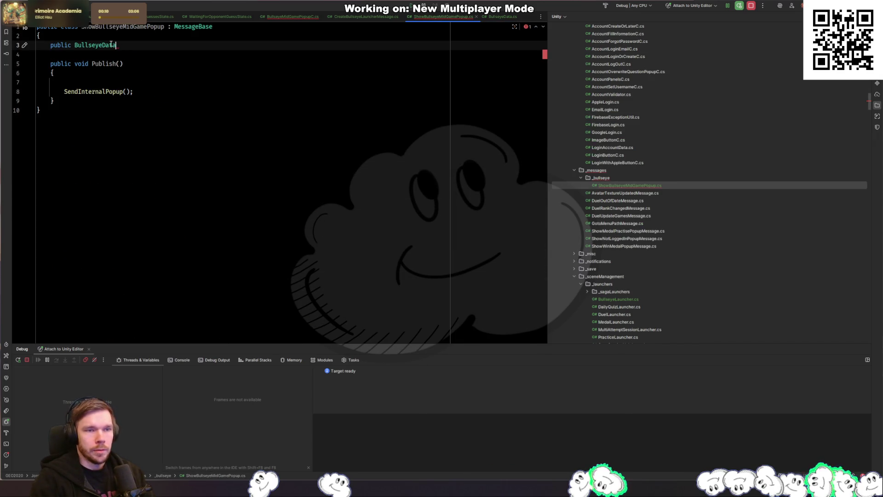
Replace the field with a List<BullseyePlayerData> Players property, importing System.Collections.Generic
{"action": "double_click", "coordinate": [111, 44]}
{"action": "type", "text": "List<BullseyePlayerData"}
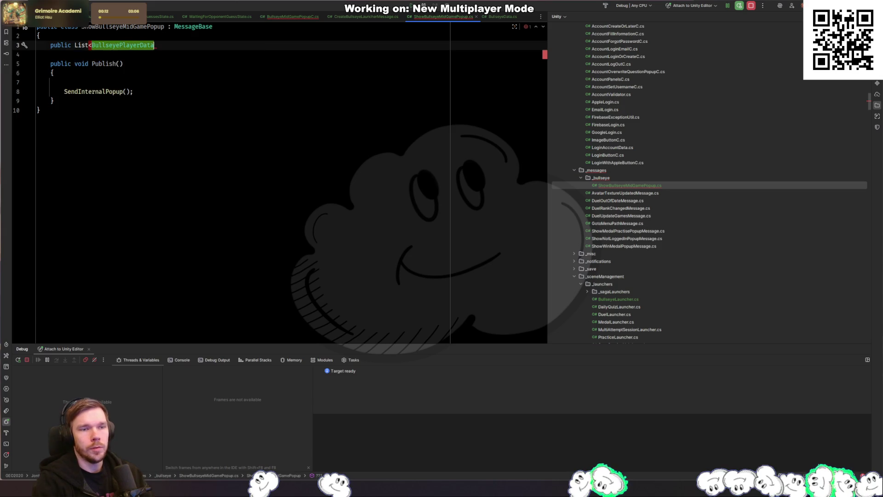
{"action": "type", "text": ">"}
{"action": "key", "text": "Tab"}
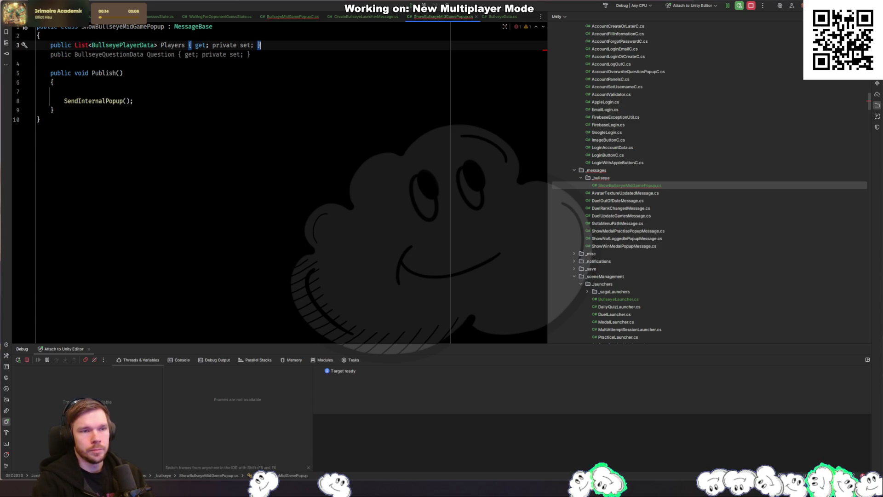
{"action": "key", "text": "Escape"}
{"action": "key", "text": "alt+Return"}
{"action": "key", "text": "Down"}
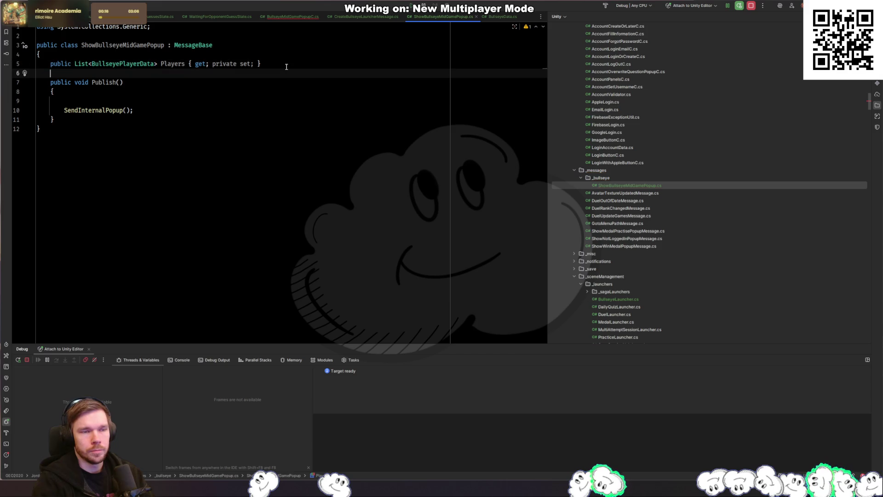
{"action": "key", "text": "Up"}
{"action": "key", "text": "Return"}
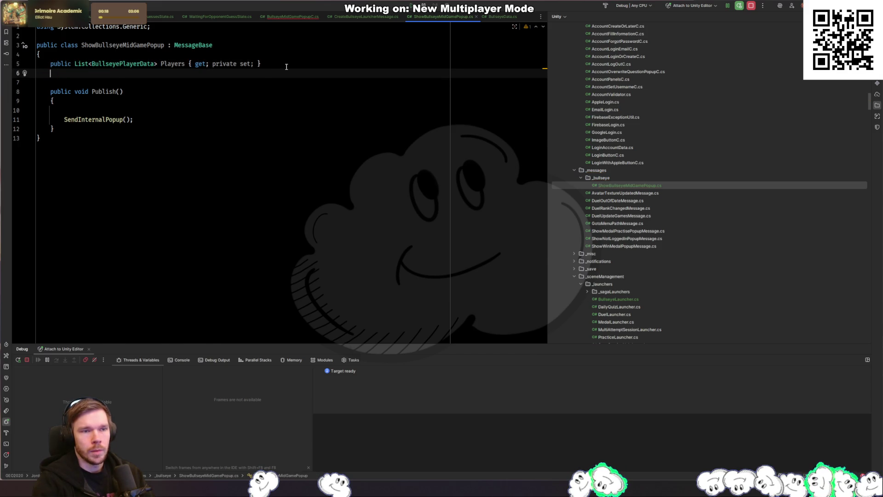
Add a BullseyeQuestionData CurrentQuestion property and a CurrentRound property
{"action": "key", "text": "ctrl+Tab"}
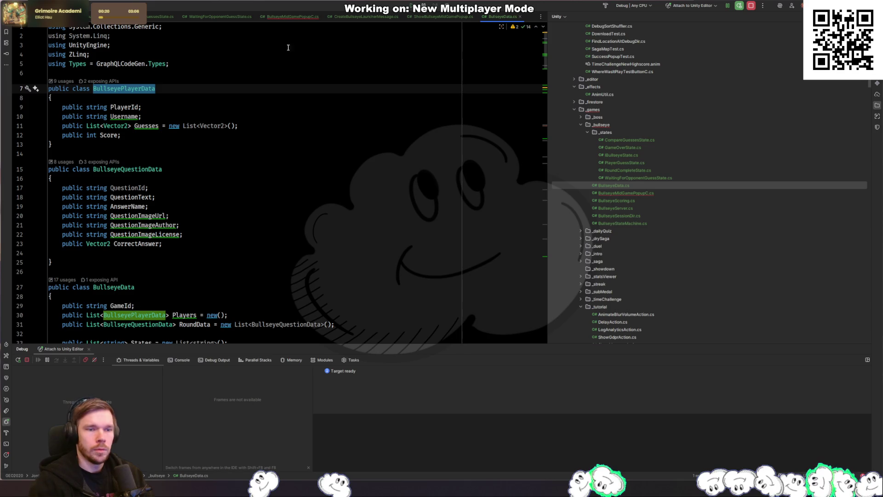
{"action": "double_click", "coordinate": [146, 172]}
{"action": "key", "text": "ctrl+Tab"}
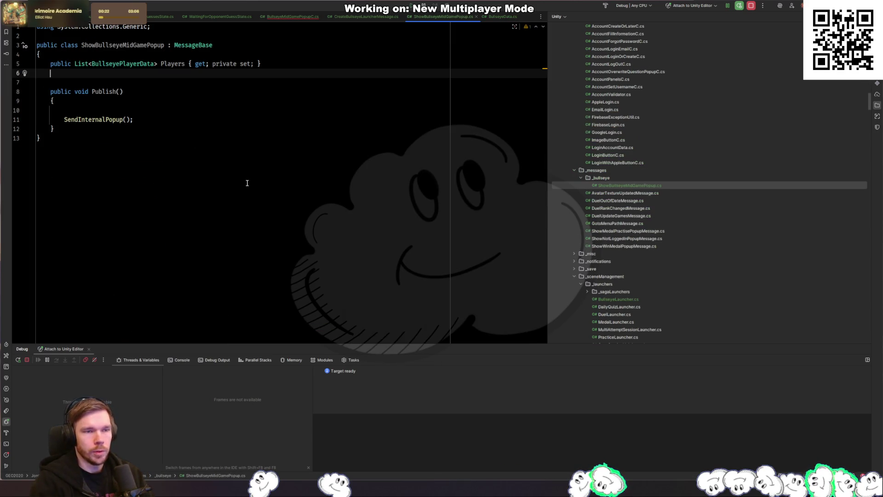
{"action": "type", "text": "public BullseyeQuestionData"}
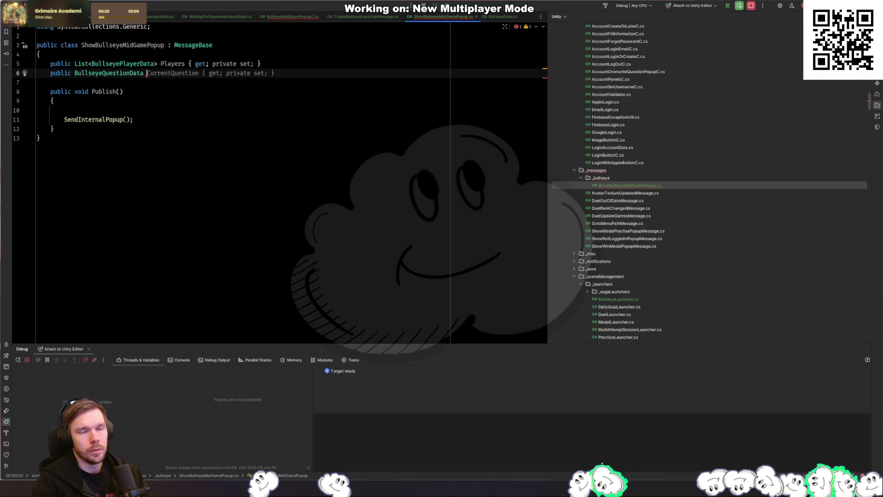
{"action": "key", "text": "Tab"}
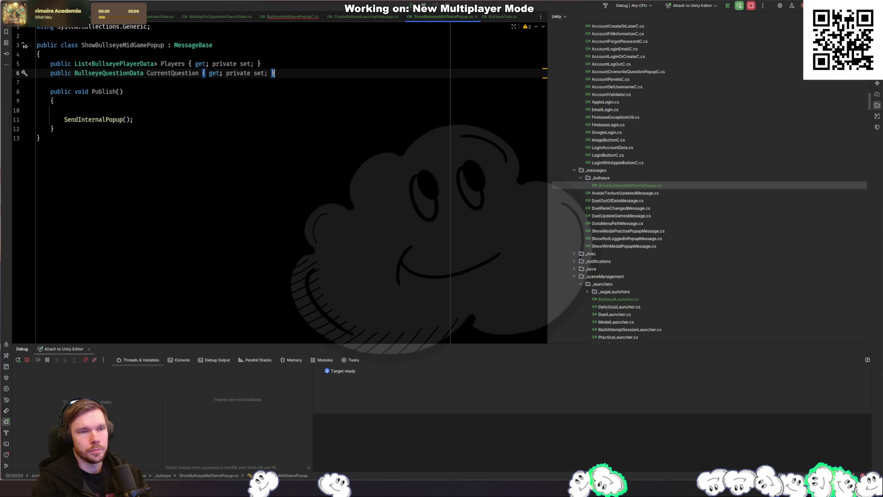
{"action": "key", "text": "Return"}
{"action": "key", "text": "Tab"}
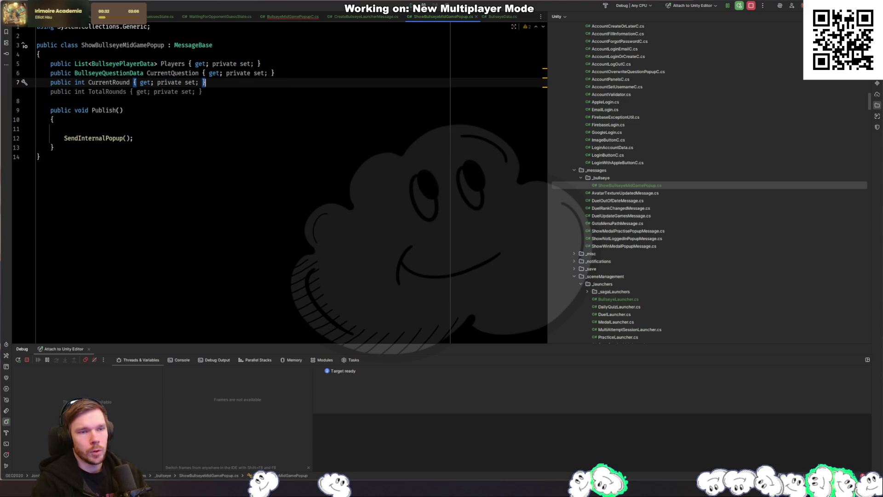
Have Publish take players, currentQuestion and currentRound and assign them; delete the stray brace
{"action": "key", "text": "Down"}
{"action": "key", "text": "Down"}
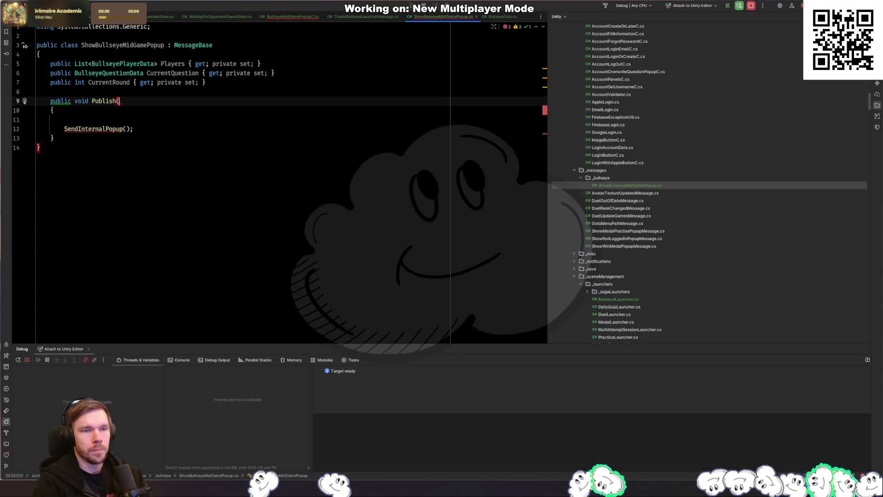
{"action": "key", "text": "Tab"}
{"action": "key", "text": "shift+Down"}
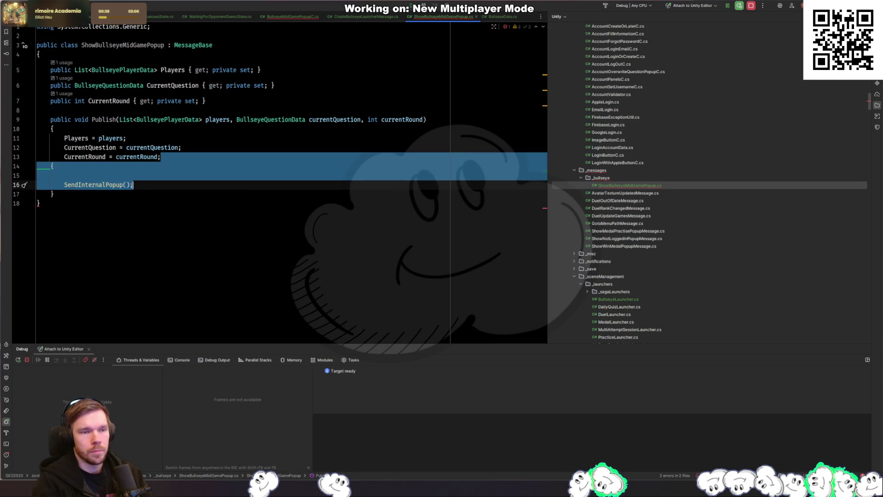
{"action": "key", "text": "BackSpace"}
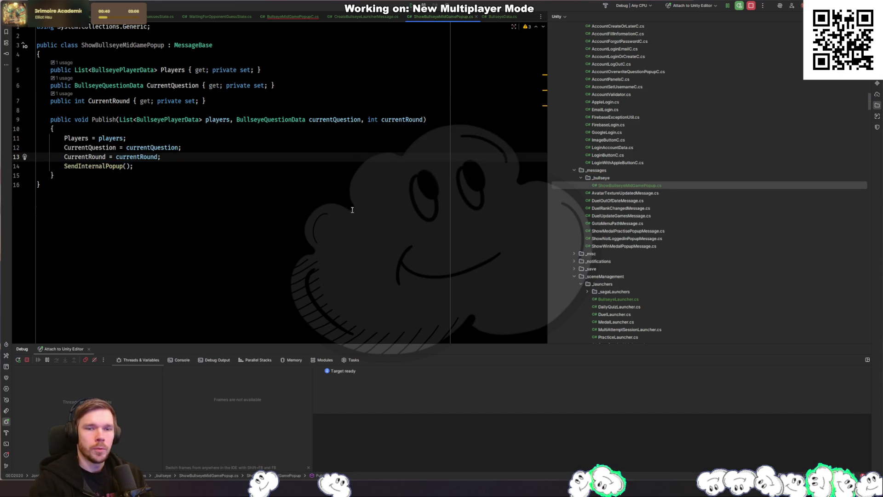
{"action": "left_click", "coordinate": [226, 136]}
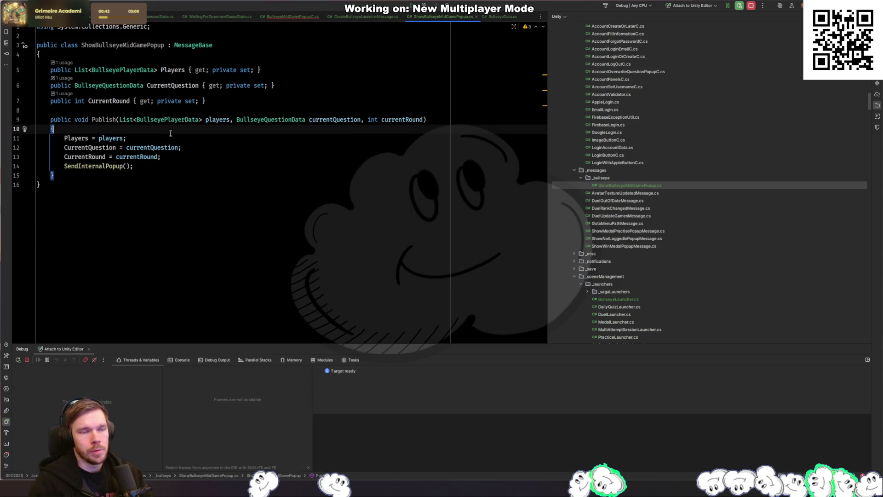
{"action": "key", "text": "Down"}
{"action": "key", "text": "Down"}
{"action": "key", "text": "Down"}
{"action": "key", "text": "End"}
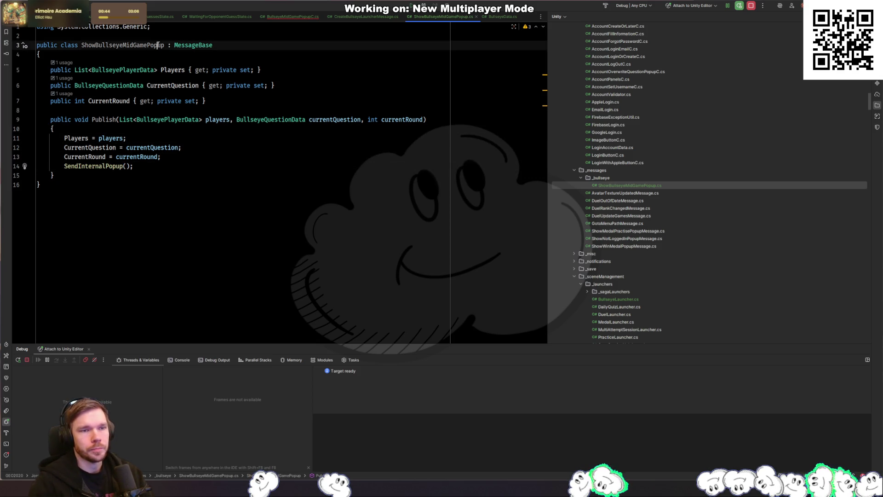
Go to WaitingForOpponentGuessState.Execute and add a new line after its opening brace
{"action": "key", "text": "ctrl+Tab"}
{"action": "key", "text": "ctrl+Tab"}
{"action": "key", "text": "ctrl+Tab"}
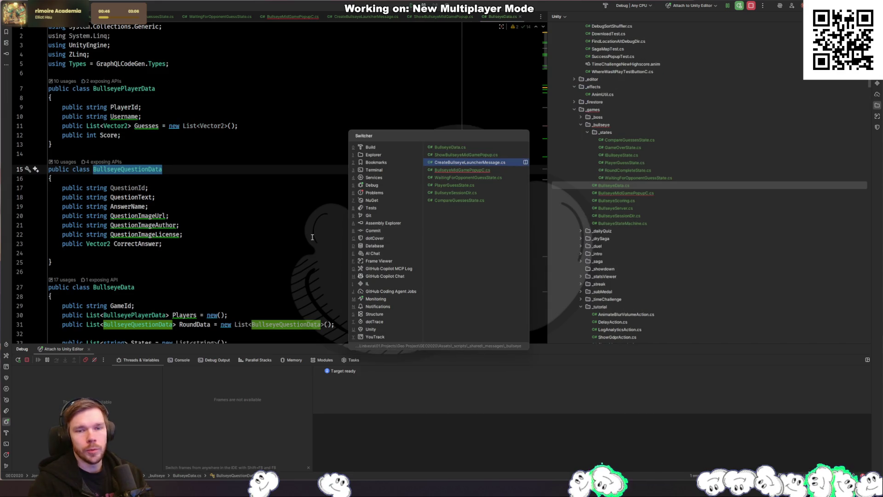
{"action": "key", "text": "ctrl+Tab"}
{"action": "key", "text": "ctrl+Tab"}
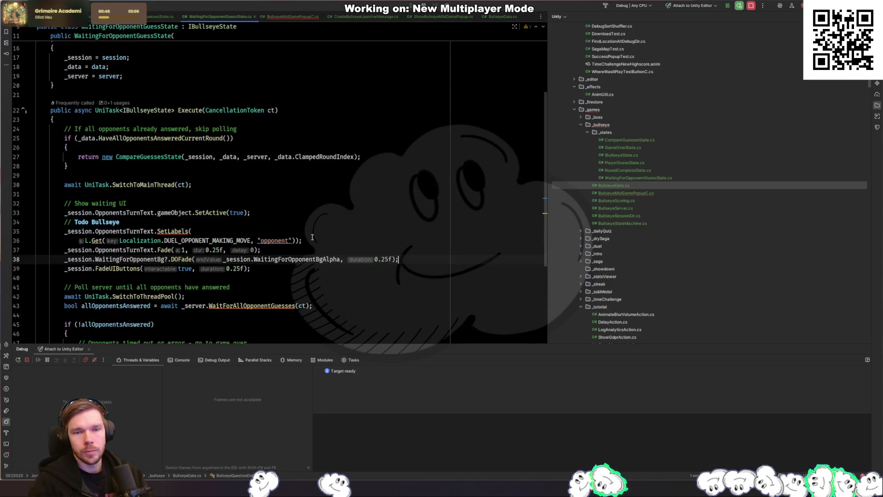
{"action": "left_click", "coordinate": [230, 119]}
{"action": "left_click", "coordinate": [203, 156]}
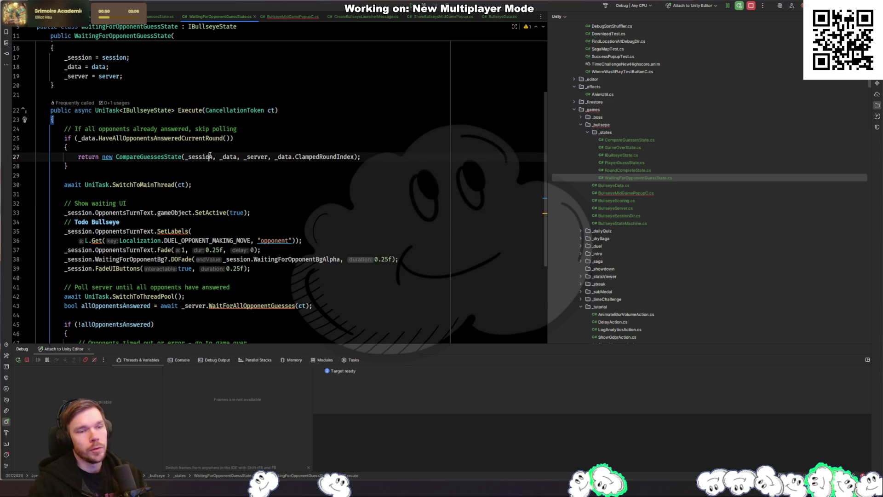
{"action": "left_click", "coordinate": [268, 120]}
{"action": "key", "text": "Return"}
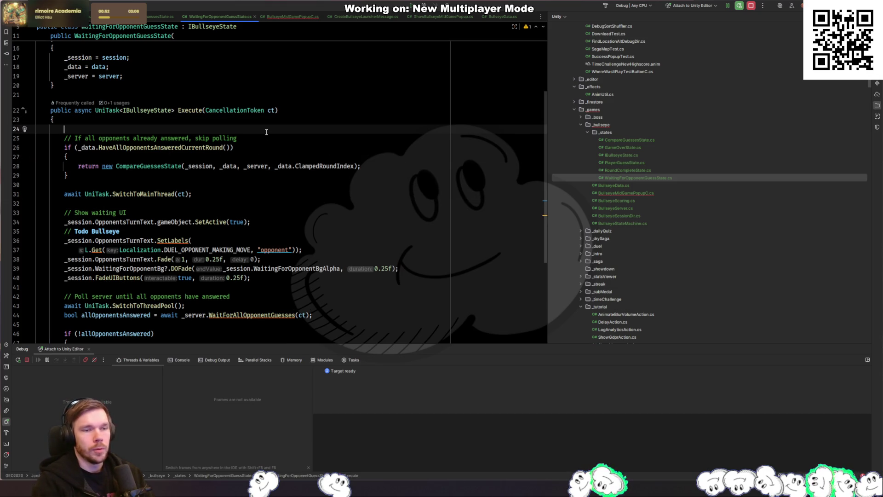
Publish ShowBullseyeMidGamePopup with _data.Players, _data.GetCurrentRoundQuestion() and _data.CurrentRound
{"action": "type", "text": "M.Get"}
{"action": "key", "text": "Return"}
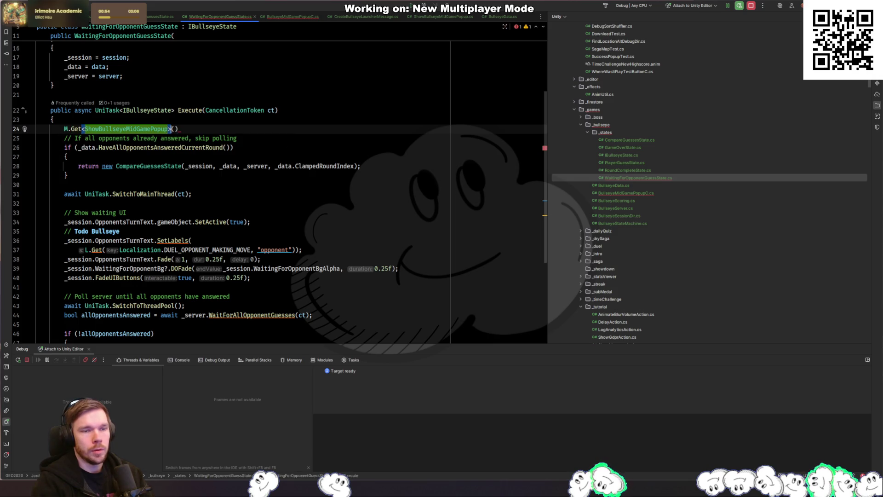
{"action": "key", "text": "Return"}
{"action": "type", "text": "pub"}
{"action": "key", "text": "Return"}
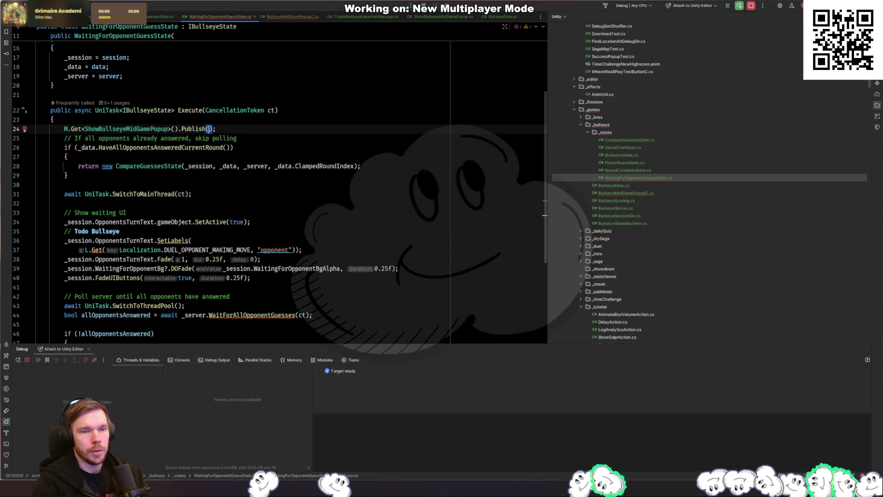
{"action": "type", "text": "_data."}
{"action": "type", "text": "Pl"}
{"action": "key", "text": "Return"}
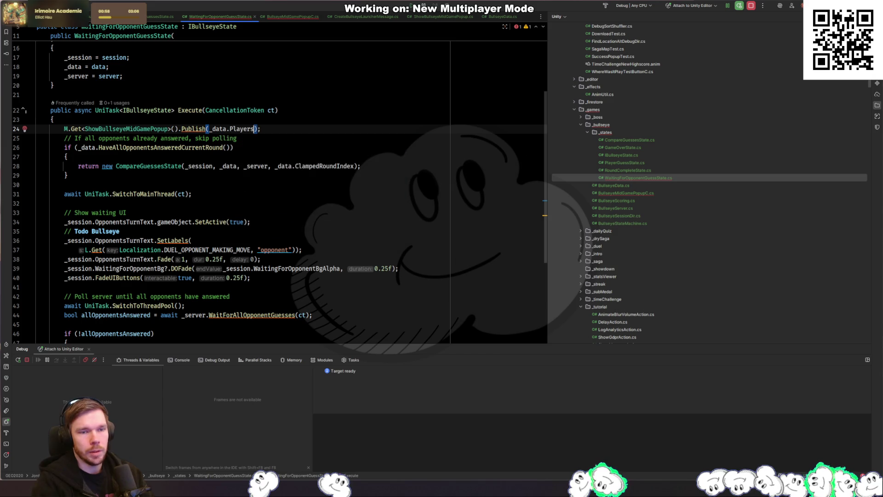
{"action": "type", "text": ", _data.GetCur"}
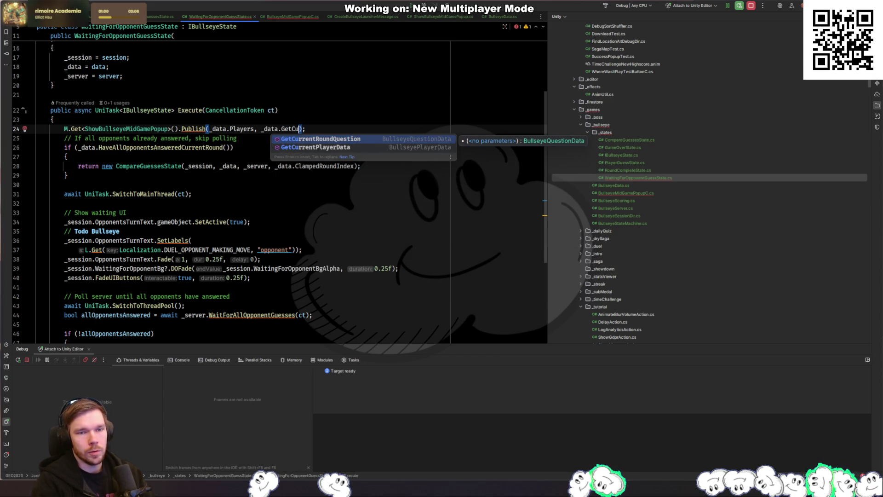
{"action": "key", "text": "Return"}
{"action": "type", "text": ","}
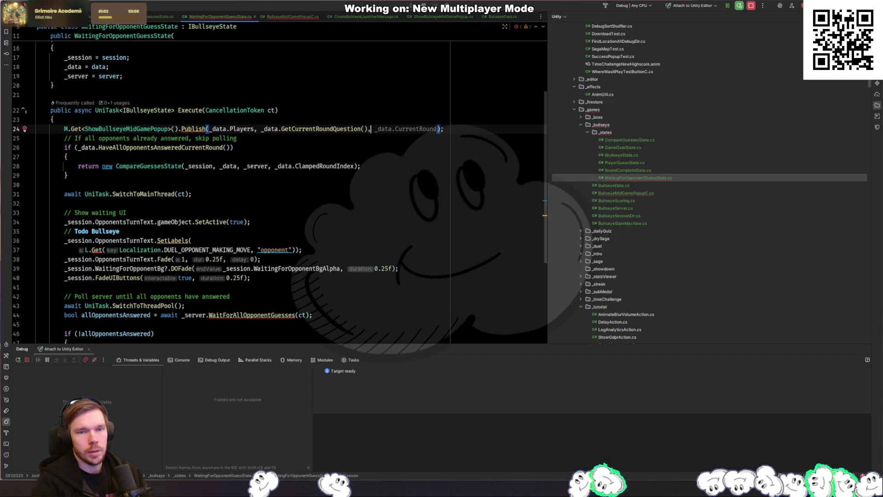
{"action": "key", "text": "Tab"}
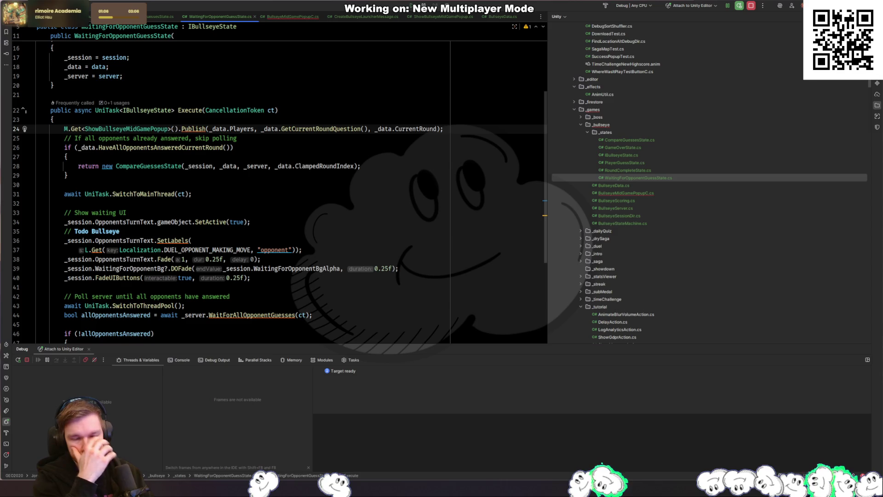
Start an early return statement on the line below the Publish call
{"action": "key", "text": "Return"}
{"action": "type", "text": "return;"}
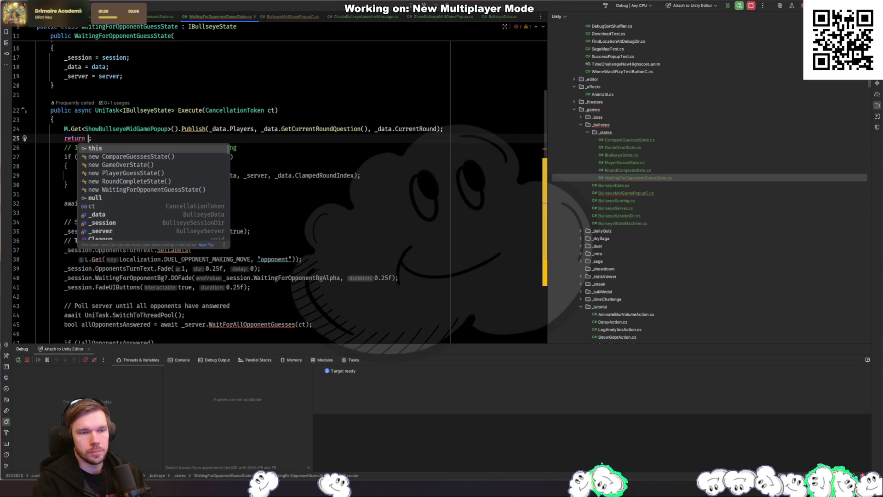
{"action": "type", "text": "null"}
Complete the line as 'return null' and check it against Execute's return type
{"action": "left_click", "coordinate": [299, 117]}
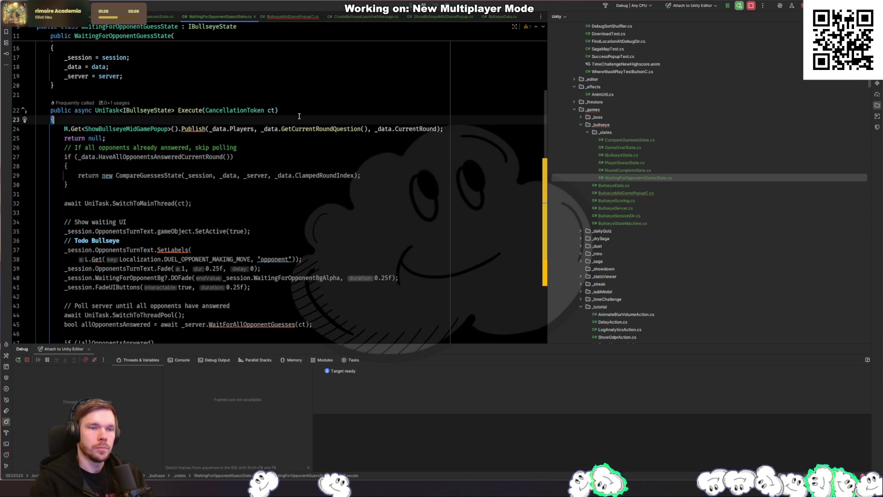
{"action": "left_click", "coordinate": [364, 139]}
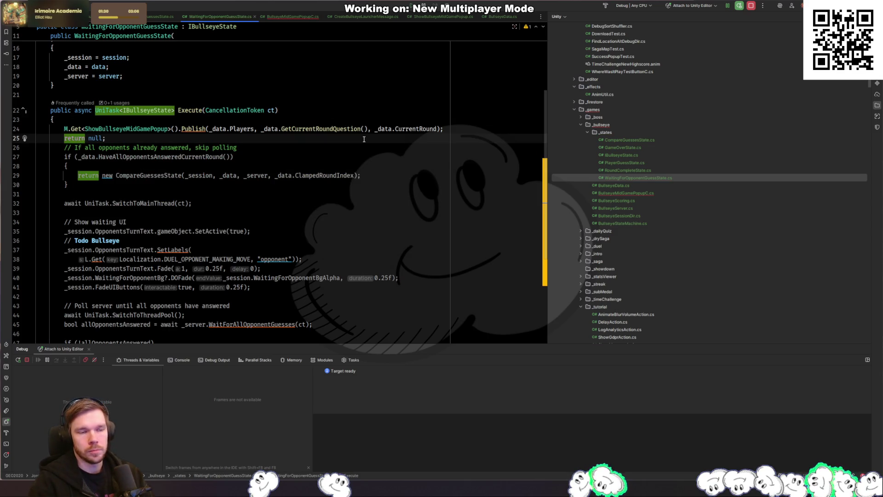
{"action": "scroll", "coordinate": [368, 140], "scroll_direction": "down", "scroll_amount": 5}
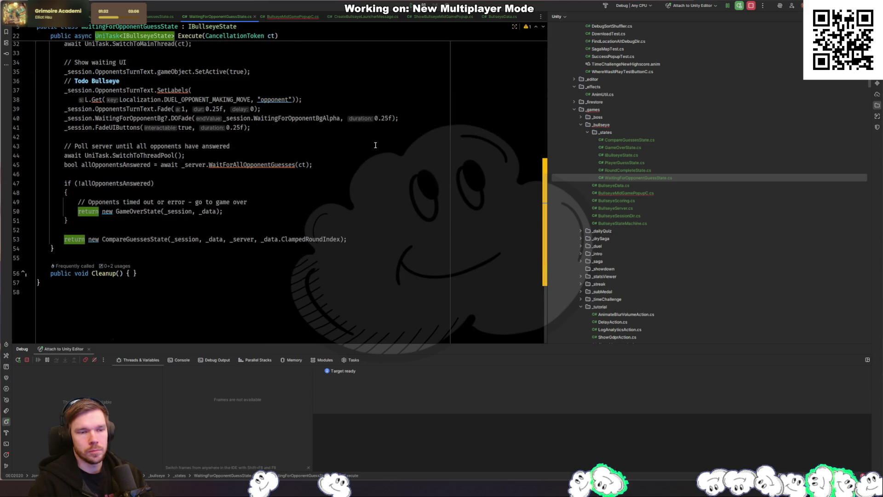
{"action": "scroll", "coordinate": [370, 147], "scroll_direction": "up", "scroll_amount": 5}
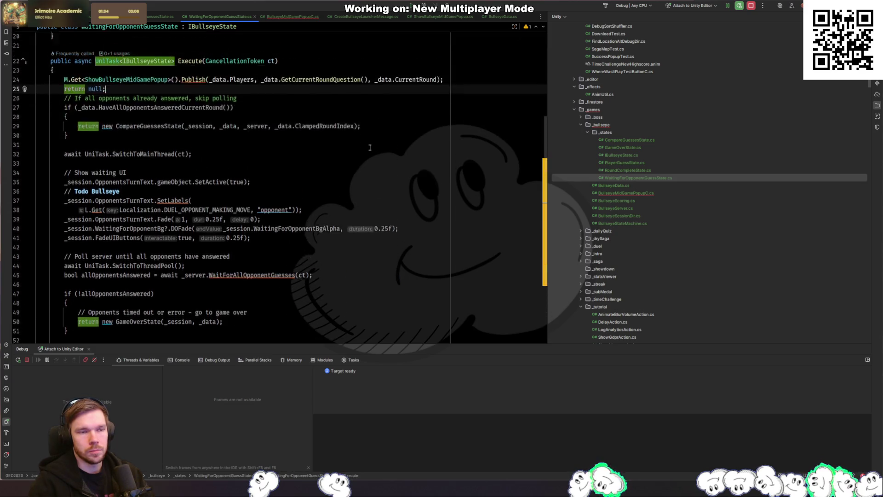
{"action": "scroll", "coordinate": [169, 145], "scroll_direction": "left", "scroll_amount": 1}
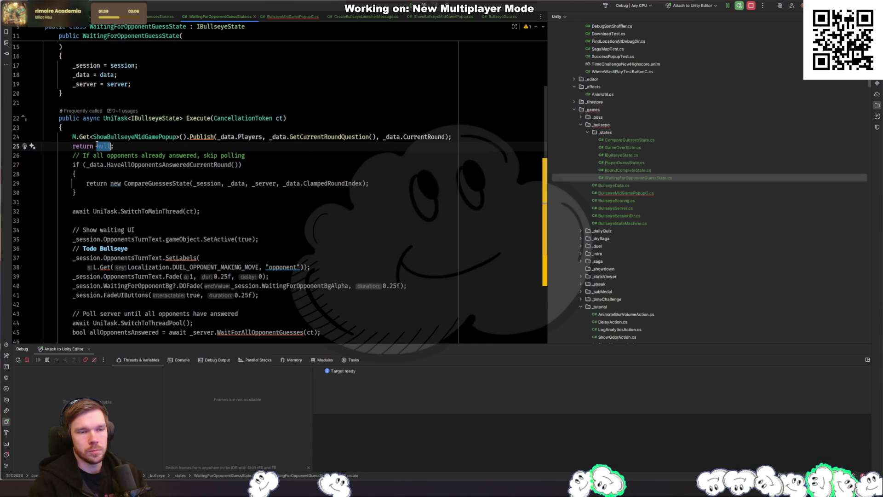
Inspect the IBullseyeState declaration, then return to WaitingForOpponentGuessState to review the return null
{"action": "left_click", "coordinate": [167, 119], "text": "ctrl"}
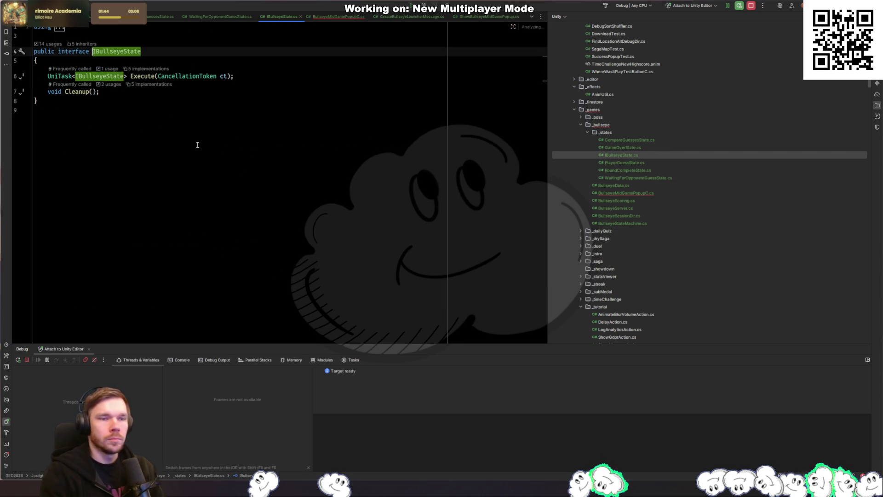
{"action": "key", "text": "ctrl+minus"}
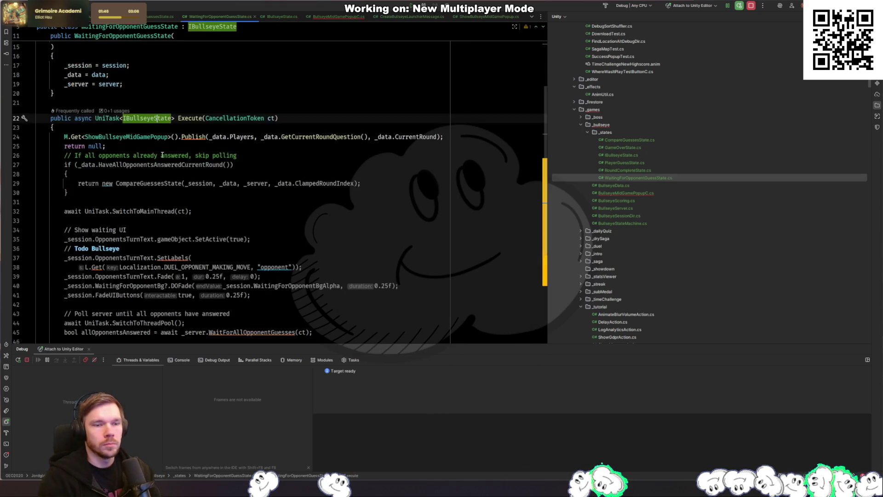
{"action": "scroll", "coordinate": [215, 178], "scroll_direction": "down", "scroll_amount": 5}
{"action": "scroll", "coordinate": [155, 221], "scroll_direction": "up", "scroll_amount": 4}
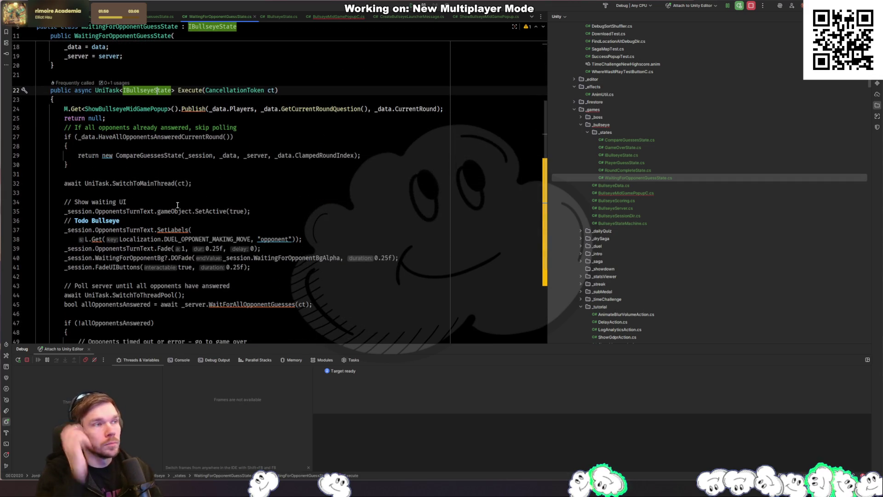
{"action": "left_click", "coordinate": [200, 166]}
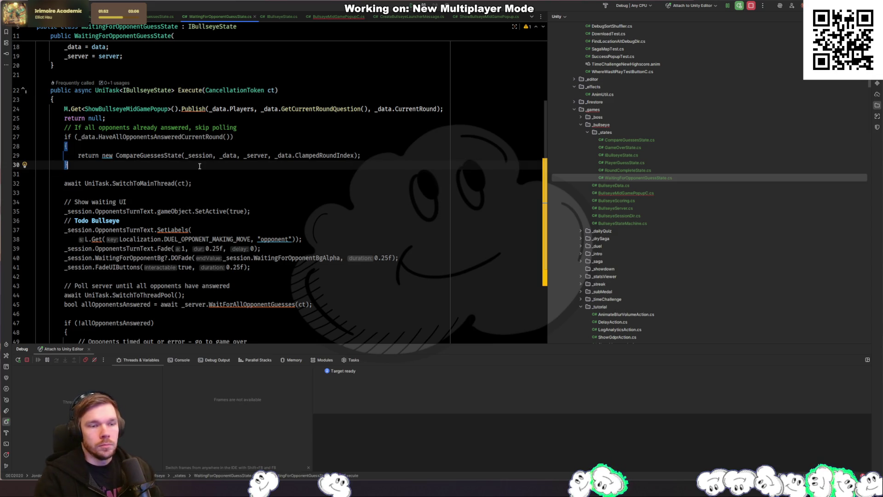
{"action": "left_click", "coordinate": [220, 119]}
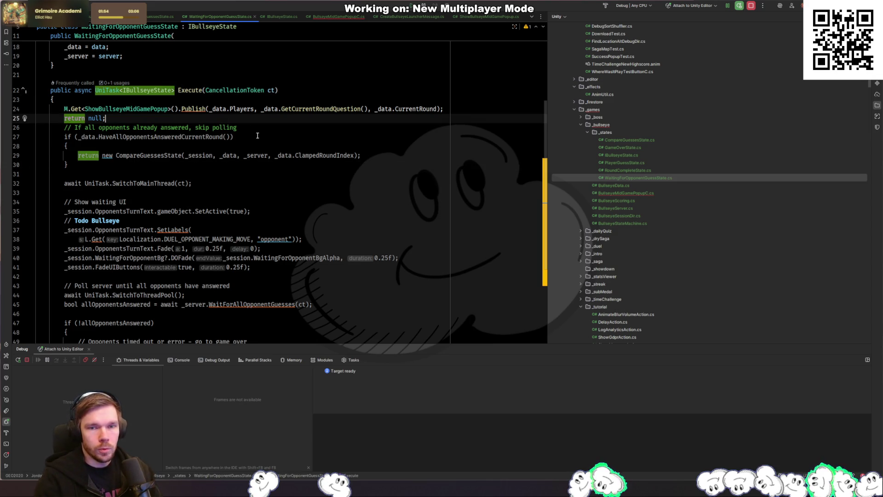
In BullseyeMidGamePopupC.cs, set Popup<ShowBullseyeMidGamePopup> and generate the missing Show override
{"action": "double_click", "coordinate": [644, 193]}
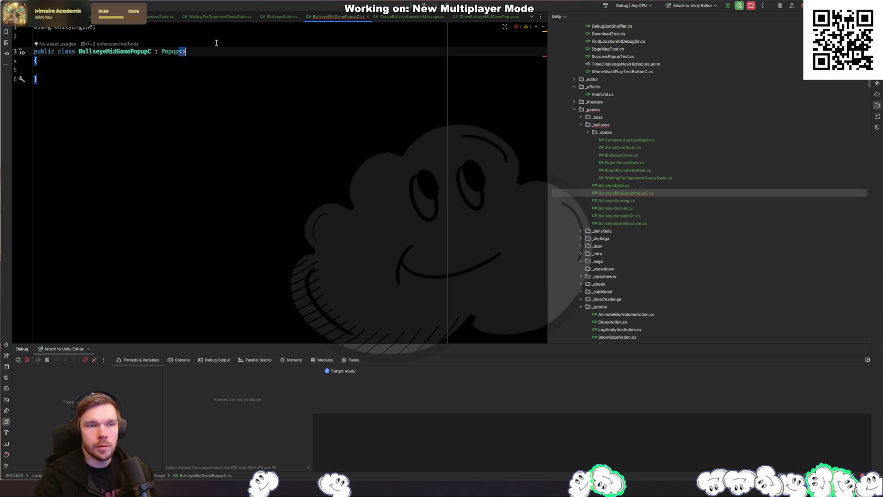
{"action": "type", "text": "ShowBullseyeMidGamePopup"}
{"action": "key", "text": "alt+Return"}
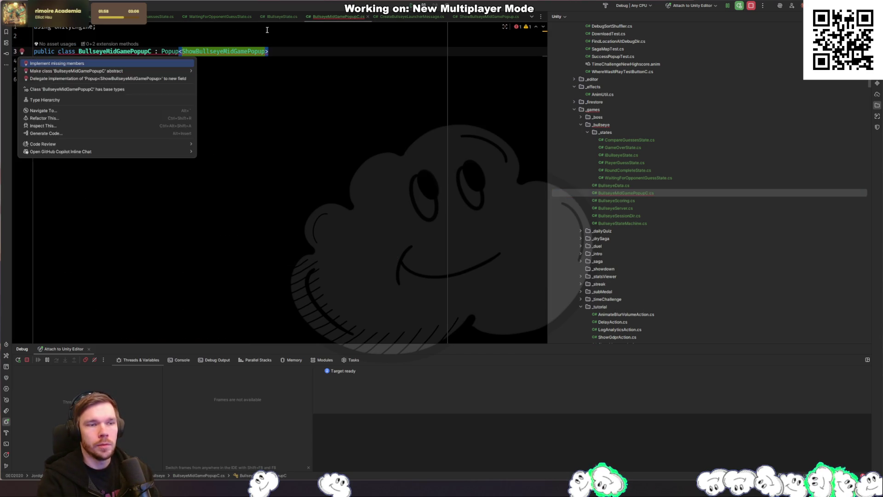
{"action": "key", "text": "Return"}
{"action": "key", "text": "Return"}
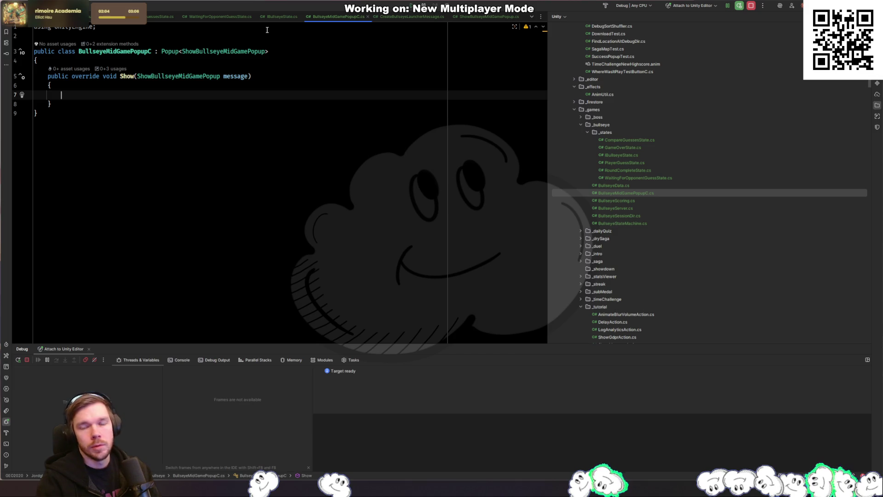
Check ShowBullseyeMidGamePopup.cs via recent files, then return to BullseyeMidGamePopupC
{"action": "key", "text": "ctrl+e"}
{"action": "key", "text": "Escape"}
{"action": "key", "text": "ctrl+Tab"}
{"action": "key", "text": "ctrl+Tab"}
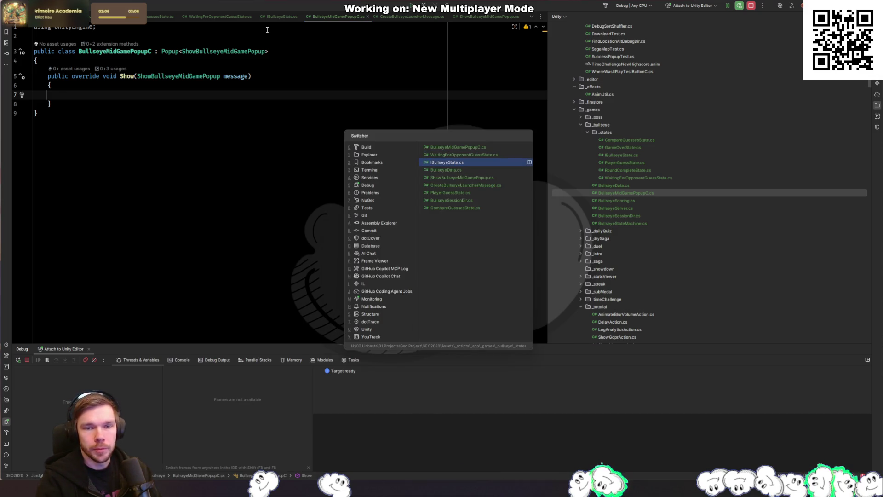
{"action": "key", "text": "ctrl+Tab"}
{"action": "key", "text": "ctrl+Tab"}
{"action": "key", "text": "ctrl+Tab"}
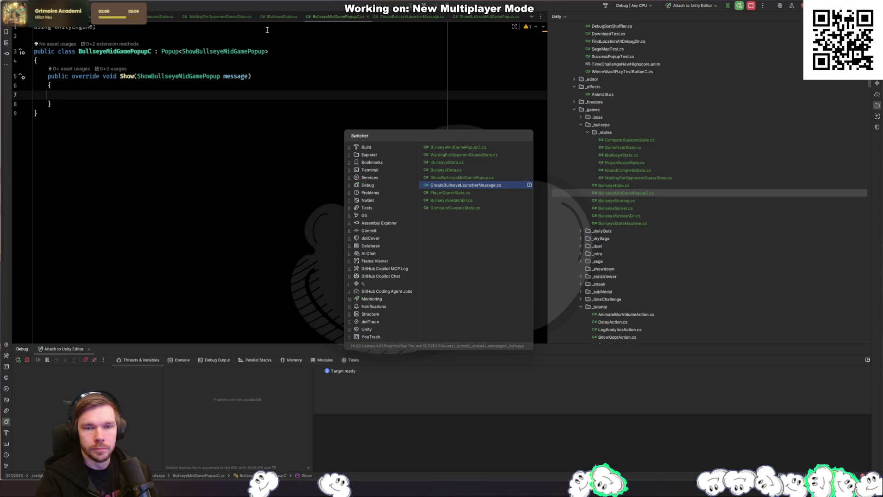
{"action": "key", "text": "ctrl+shift+Tab"}
{"action": "key", "text": "ctrl+Tab"}
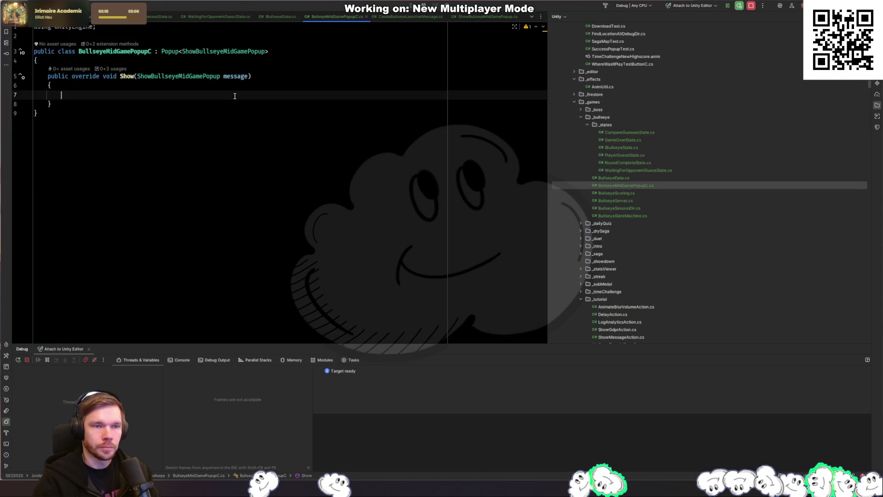
{"action": "key", "text": "ctrl+Tab"}
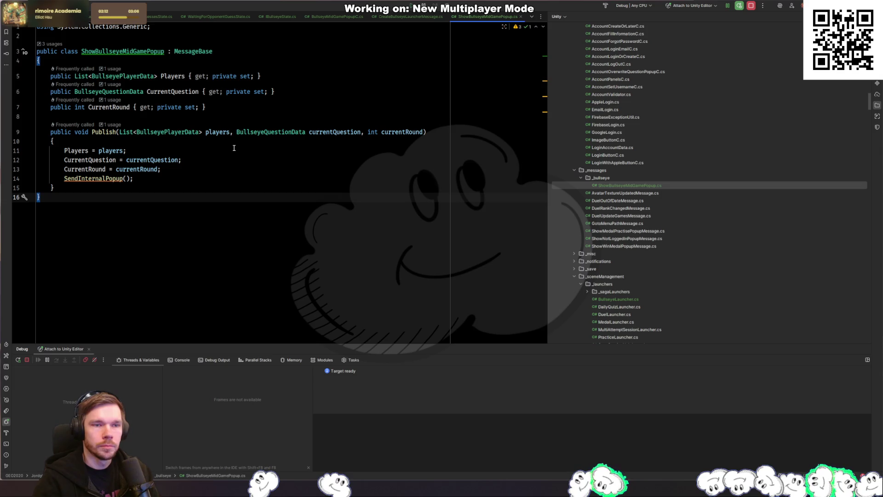
{"action": "key", "text": "ctrl+Tab"}
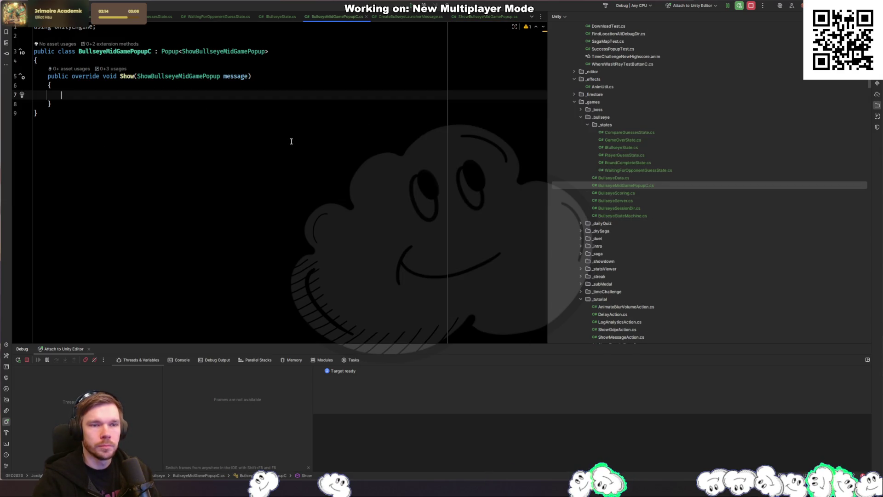
Find and open WhereWasItMidScreenPopupC.cs with a 'midscre' file search
{"action": "key", "text": "ctrl+shift+n"}
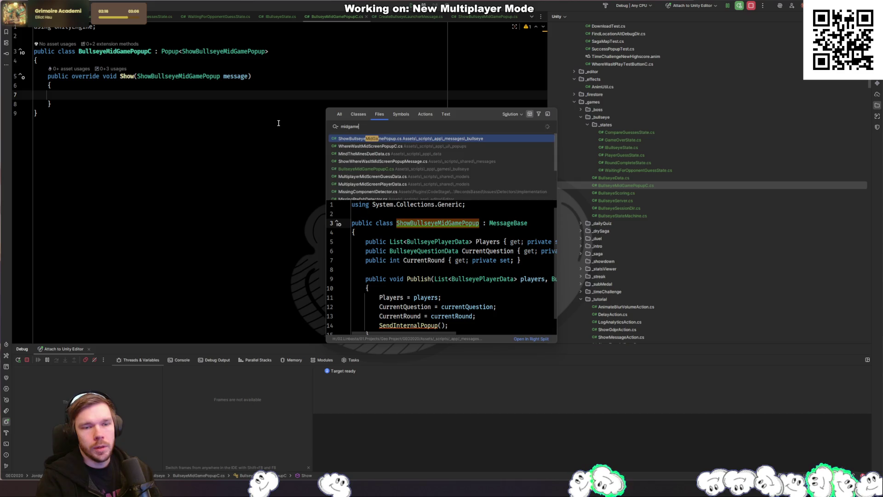
{"action": "key", "text": "Down"}
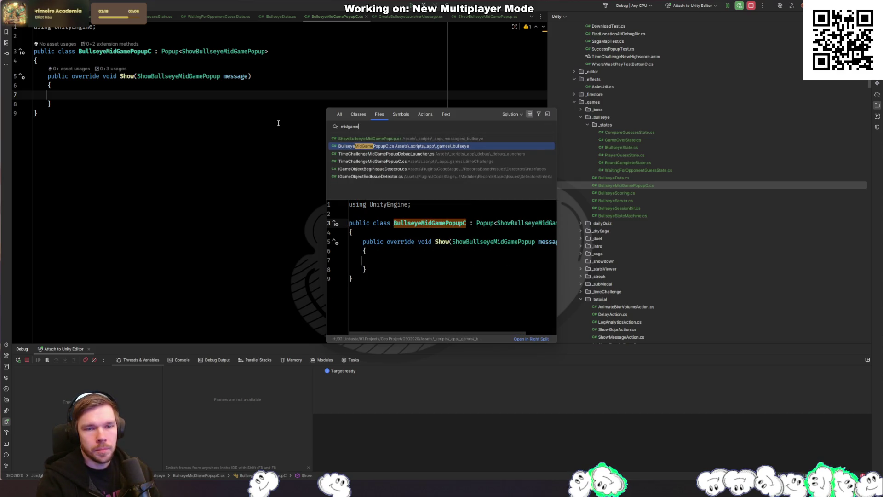
{"action": "key", "text": "Down"}
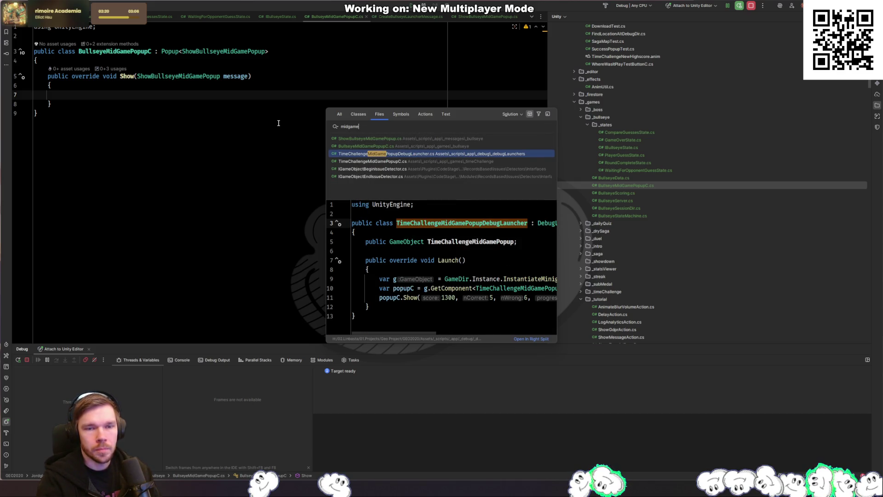
{"action": "key", "text": "BackSpace"}
{"action": "key", "text": "BackSpace"}
{"action": "key", "text": "BackSpace"}
{"action": "type", "text": "screen"}
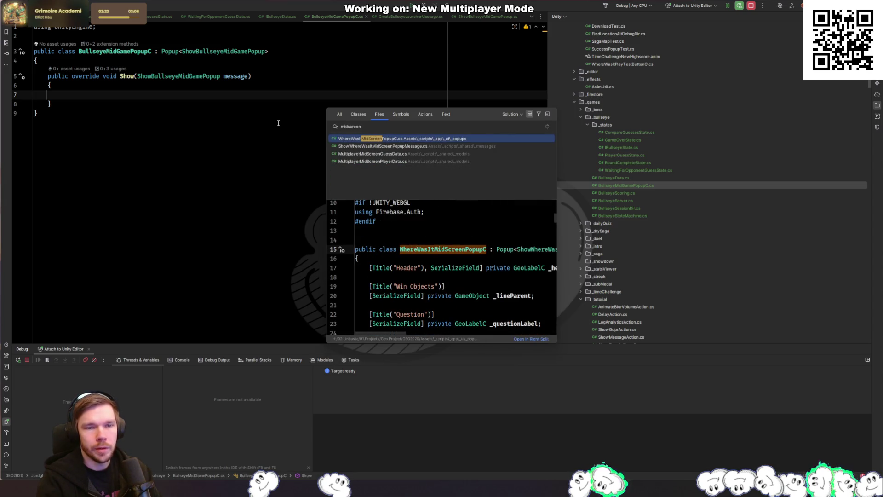
{"action": "key", "text": "Return"}
Review the distance calculation in its Show override, then switch to the Unity Editor
{"action": "scroll", "coordinate": [277, 138], "scroll_direction": "down", "scroll_amount": 5}
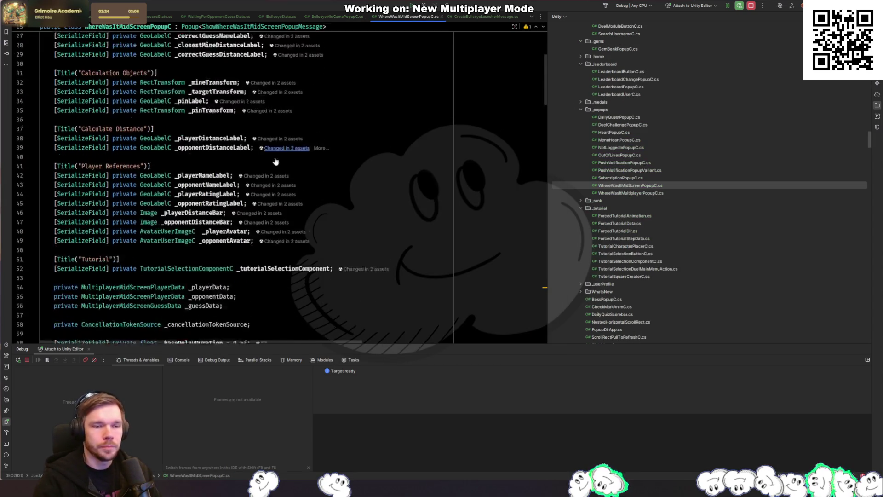
{"action": "scroll", "coordinate": [275, 161], "scroll_direction": "down", "scroll_amount": 5}
{"action": "left_click", "coordinate": [219, 188]}
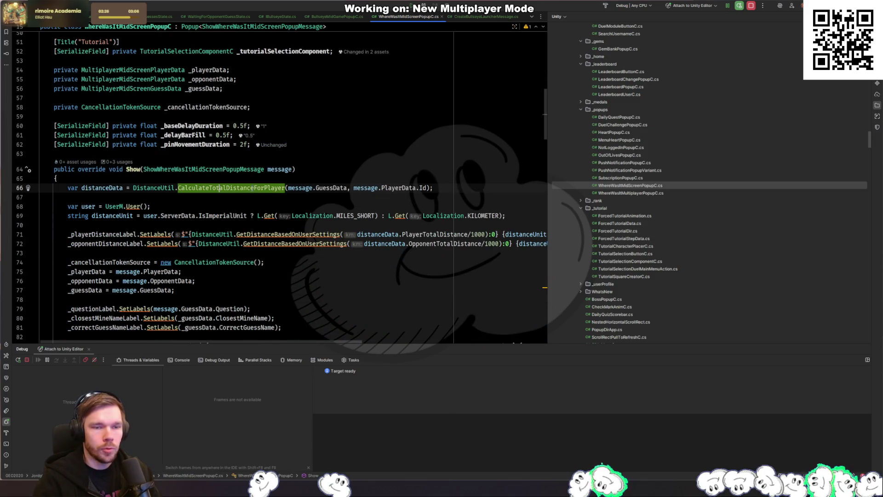
{"action": "left_click", "coordinate": [265, 197]}
{"action": "key", "text": "alt+Tab"}
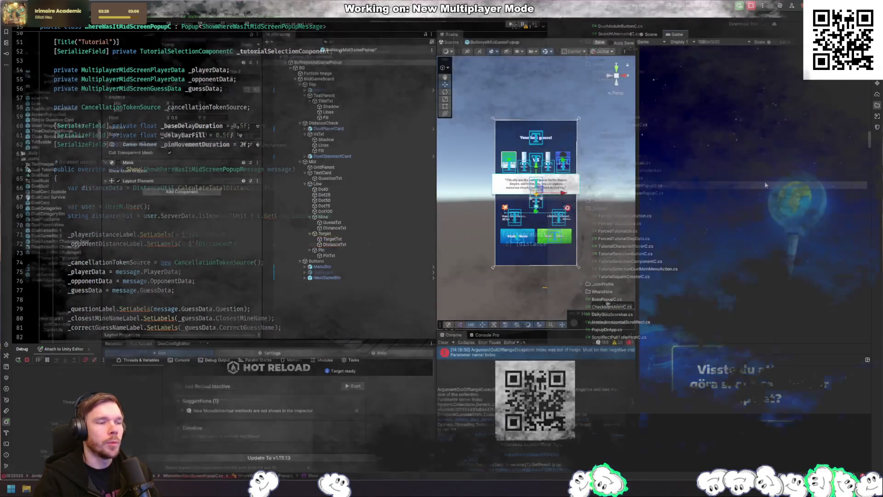
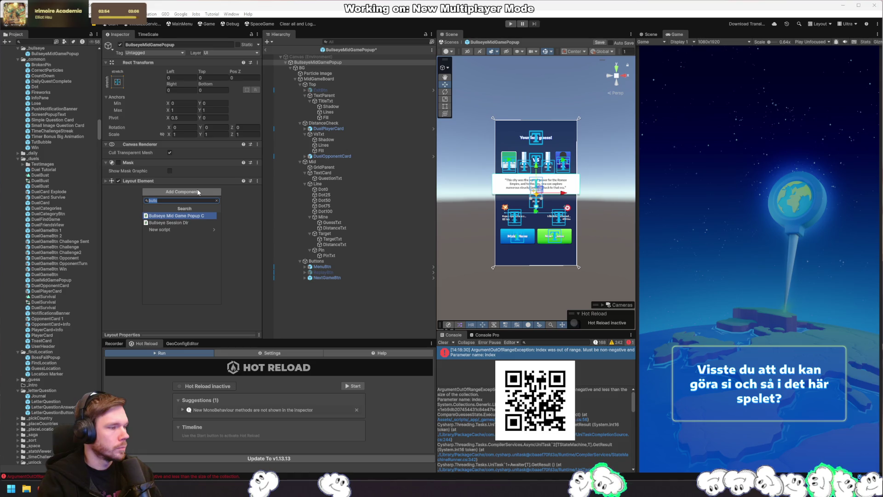
Add the Bullseye Mid Game Popup C script component, then search the Project for GamePopup assets
{"action": "key", "text": "Return"}
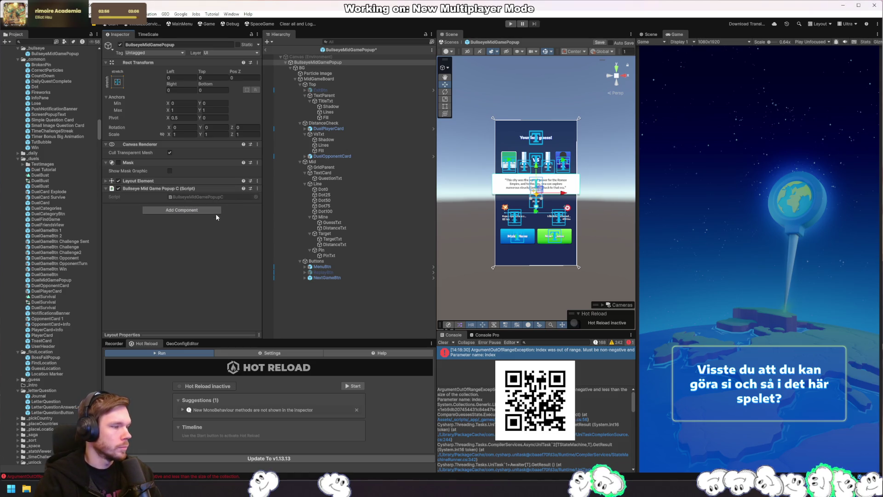
{"action": "scroll", "coordinate": [48, 137], "scroll_direction": "up", "scroll_amount": 10}
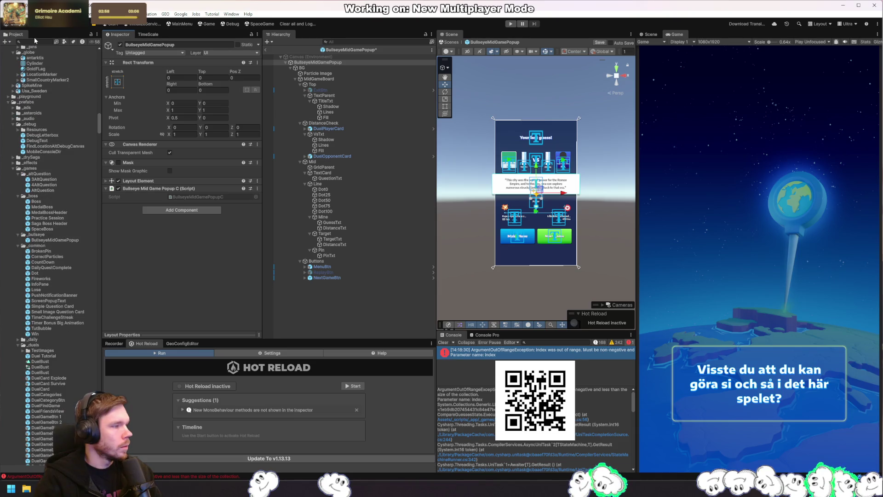
{"action": "left_click", "coordinate": [50, 42]}
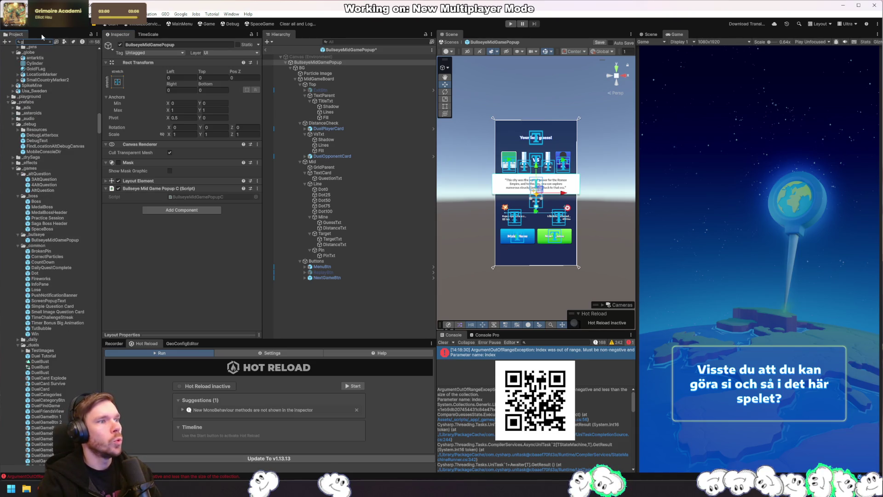
{"action": "type", "text": "amedata"}
{"action": "key", "text": "ctrl+a"}
{"action": "type", "text": "Game"}
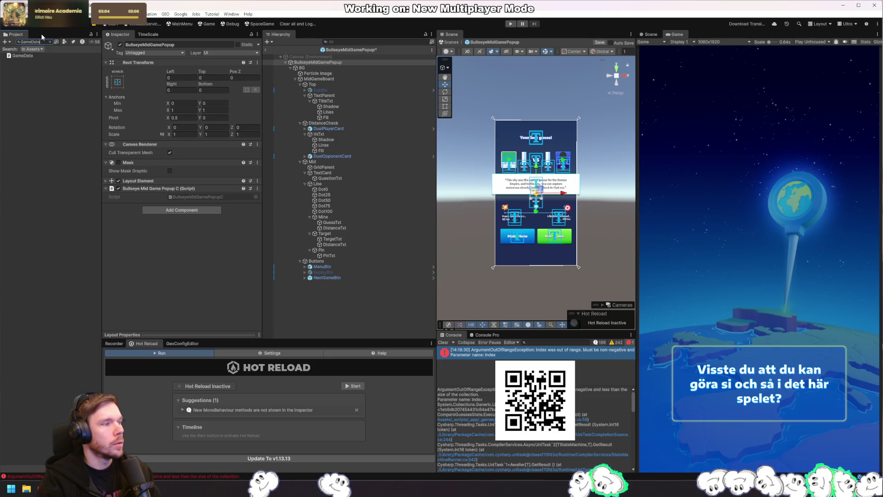
{"action": "key", "text": "ctrl+a"}
{"action": "type", "text": "Pou"}
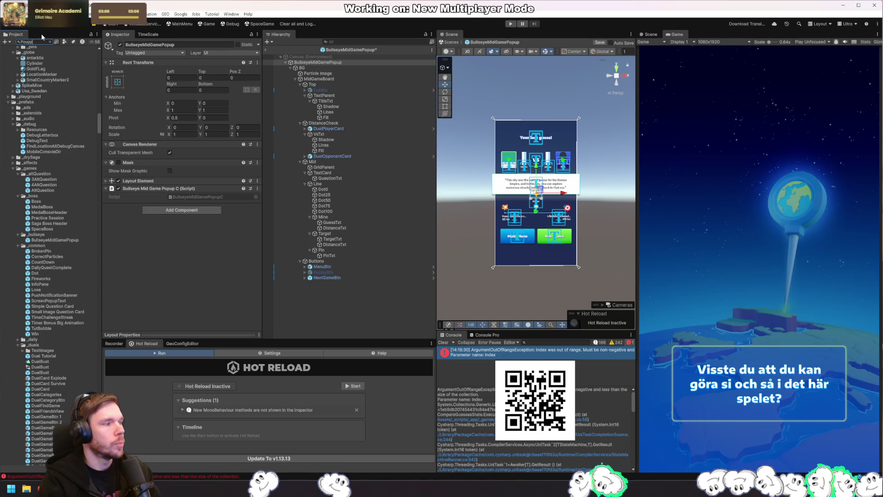
{"action": "type", "text": "Game"}
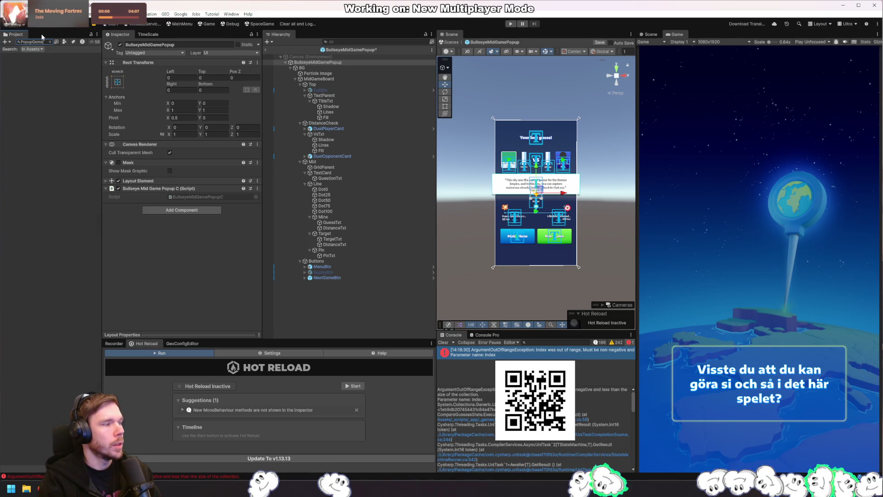
{"action": "type", "text": "GamePopup"}
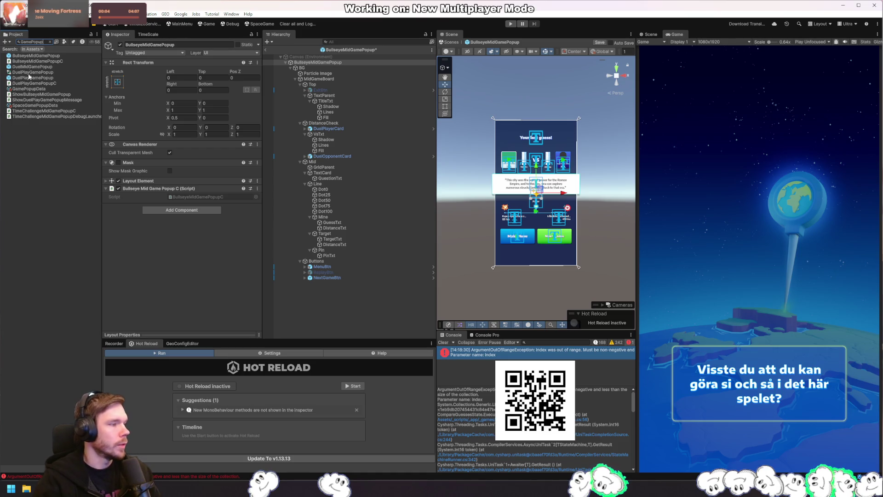
Add BullseyeMidGamePopup to GamePopupData's popups list and save
{"action": "left_click", "coordinate": [54, 90]}
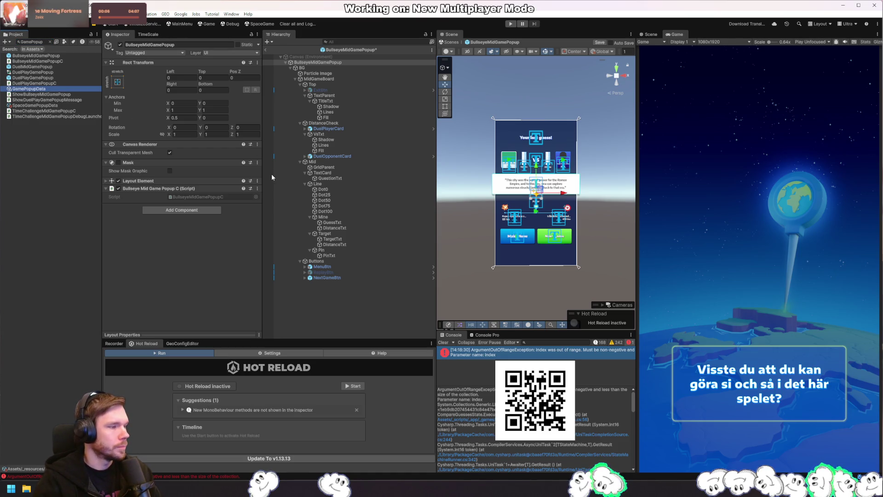
{"action": "left_click", "coordinate": [214, 265]}
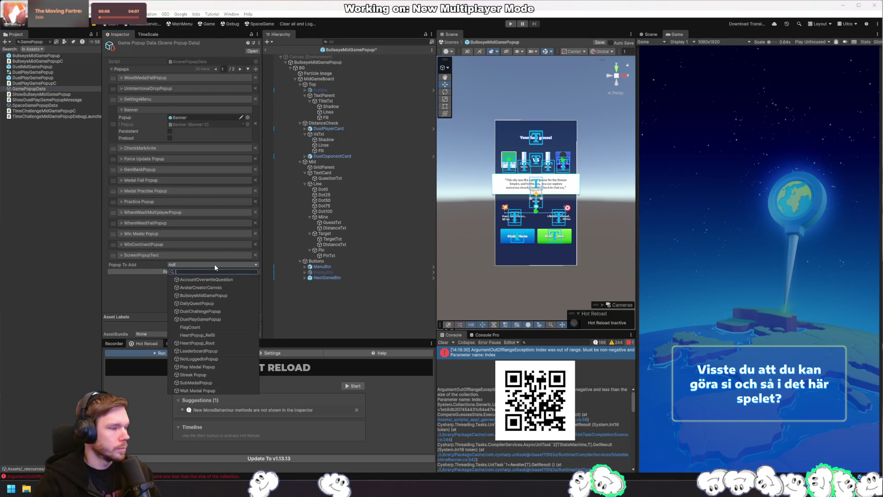
{"action": "left_click", "coordinate": [216, 296]}
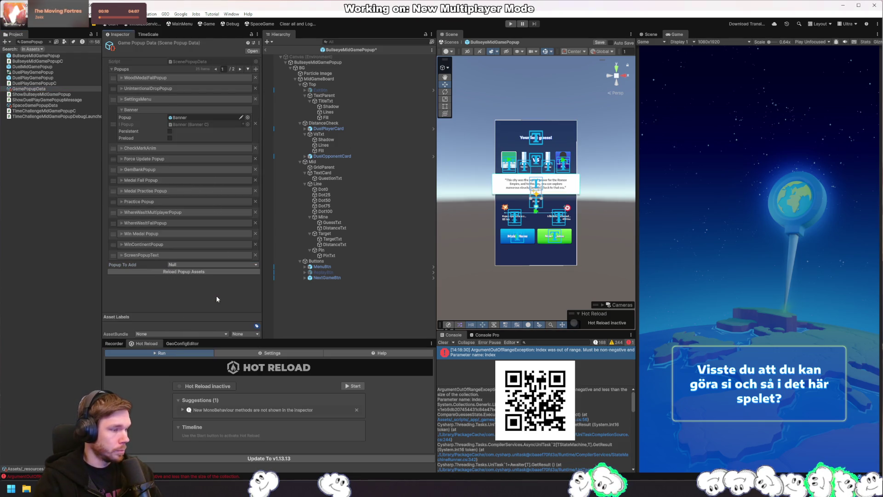
{"action": "key", "text": "ctrl+s"}
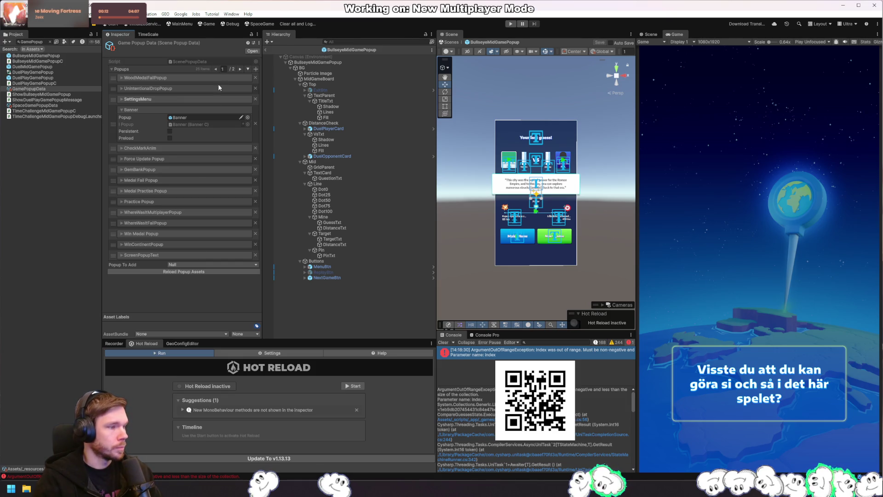
{"action": "left_click", "coordinate": [238, 70]}
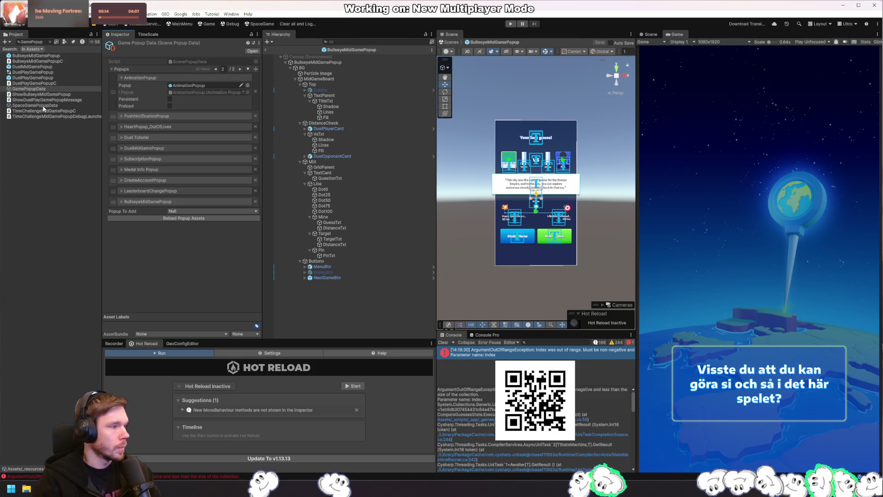
Search the Project for 'DebugData' and open the DebugPopupData asset
{"action": "double_click", "coordinate": [32, 42]}
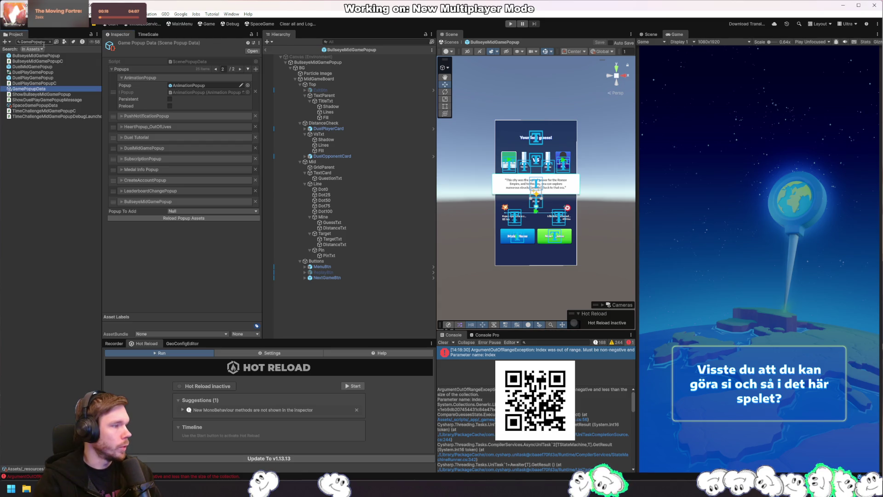
{"action": "type", "text": "DebugData"}
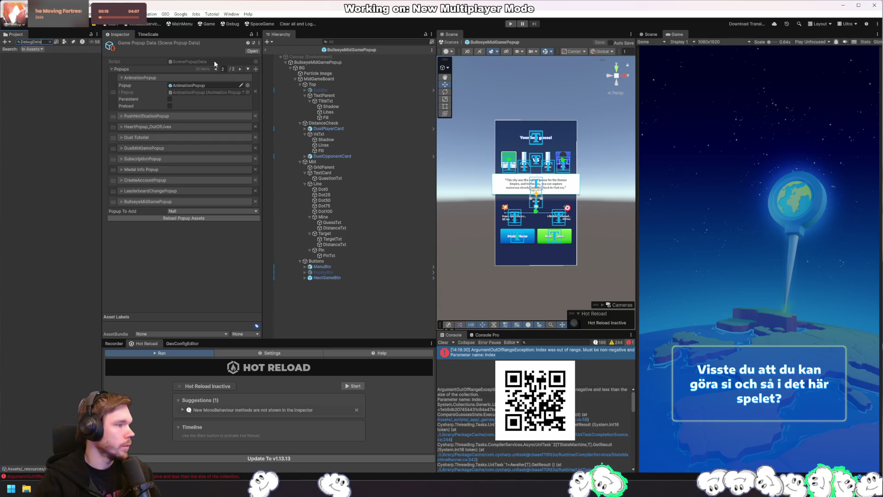
{"action": "key", "text": "BackSpace"}
{"action": "key", "text": "BackSpace"}
{"action": "key", "text": "BackSpace"}
{"action": "key", "text": "BackSpace"}
{"action": "type", "text": " Data"}
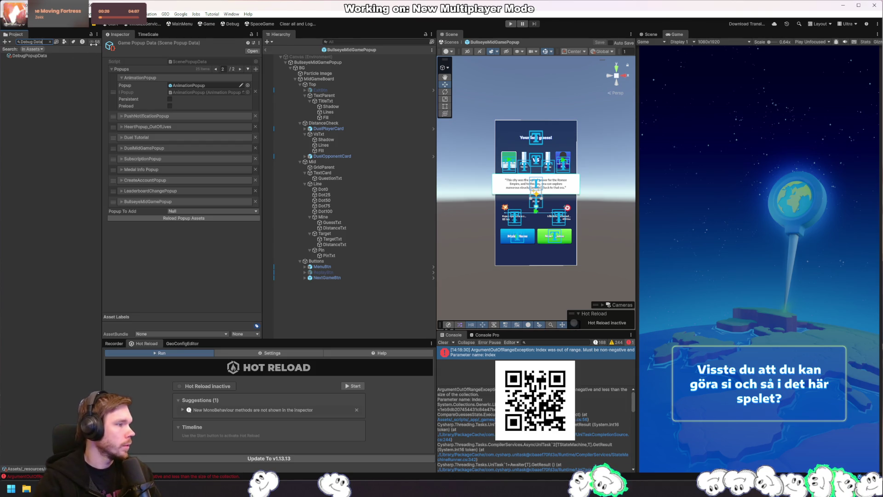
{"action": "left_click", "coordinate": [34, 56]}
Add BullseyeMidGamePopup to DebugPopupData's popups list
{"action": "left_click", "coordinate": [196, 264]}
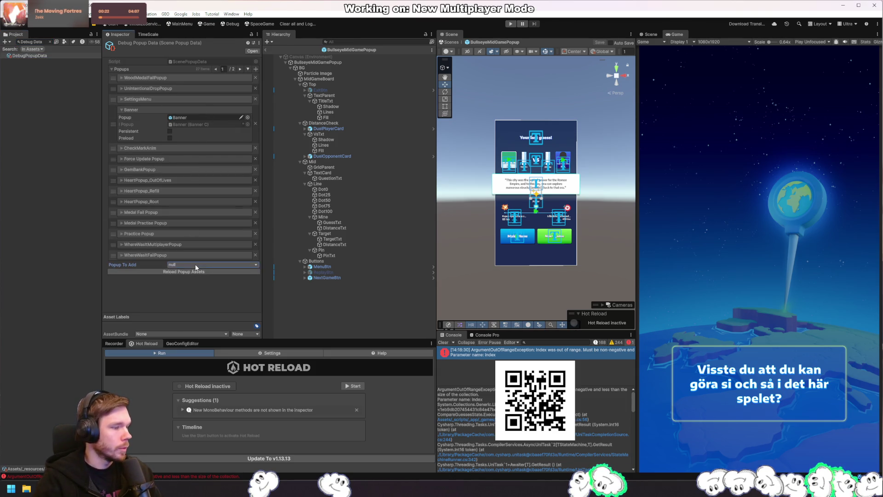
{"action": "left_click", "coordinate": [214, 296]}
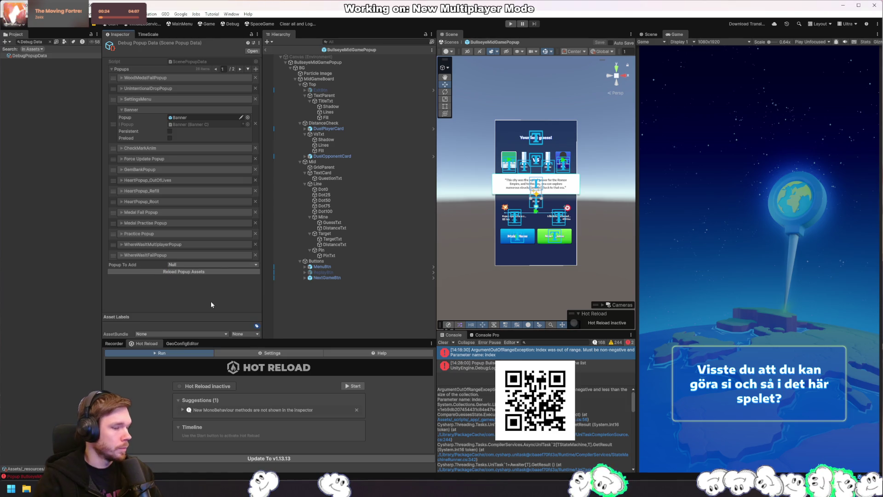
{"action": "left_click", "coordinate": [240, 69]}
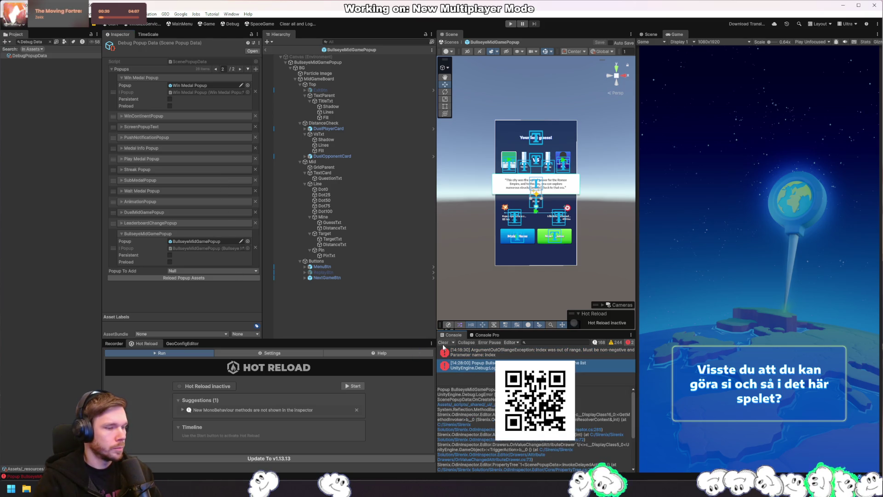
Clear the console and Project search, then select the BullseyeMidGamePopup prefab root
{"action": "left_click", "coordinate": [326, 320]}
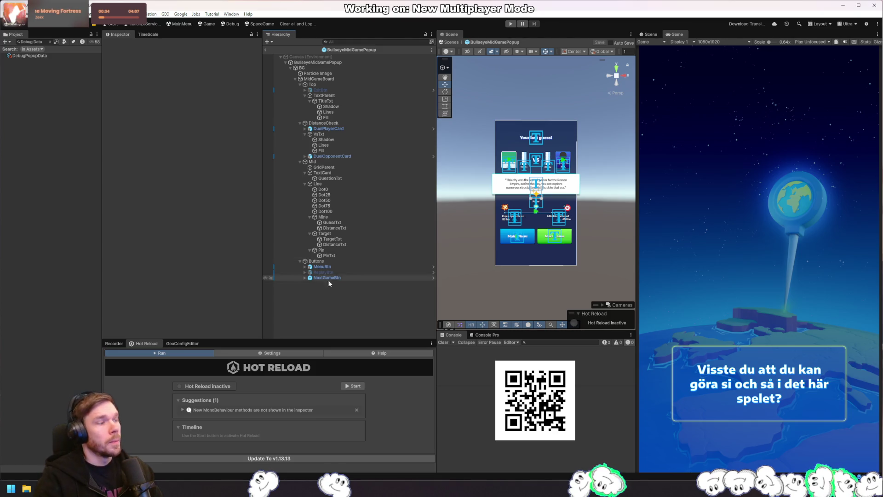
{"action": "left_click", "coordinate": [49, 42]}
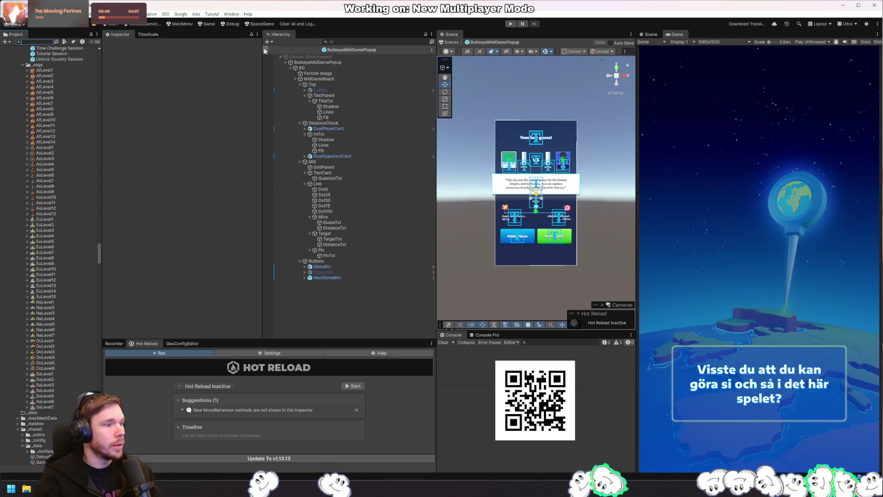
{"action": "left_click", "coordinate": [333, 63]}
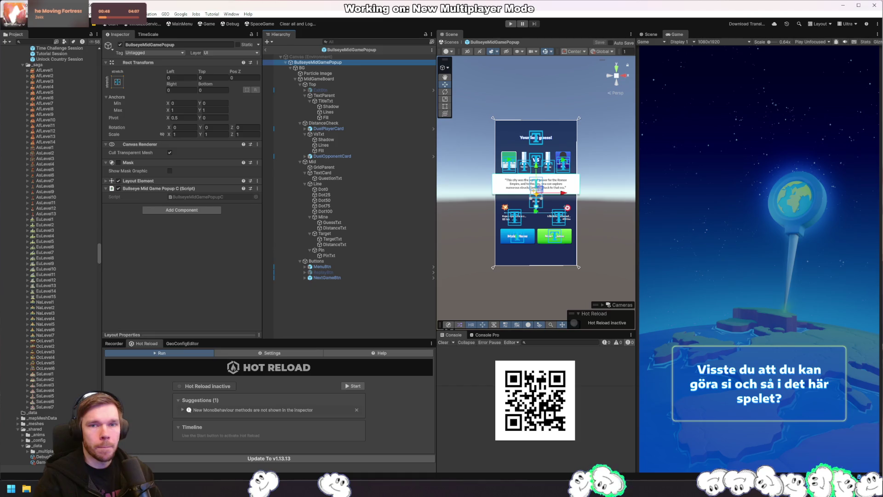
Review the WhereWasItMidScreenPopupC code in Rider, then return to Unity
{"action": "key", "text": "alt+Tab"}
{"action": "left_click", "coordinate": [334, 291]}
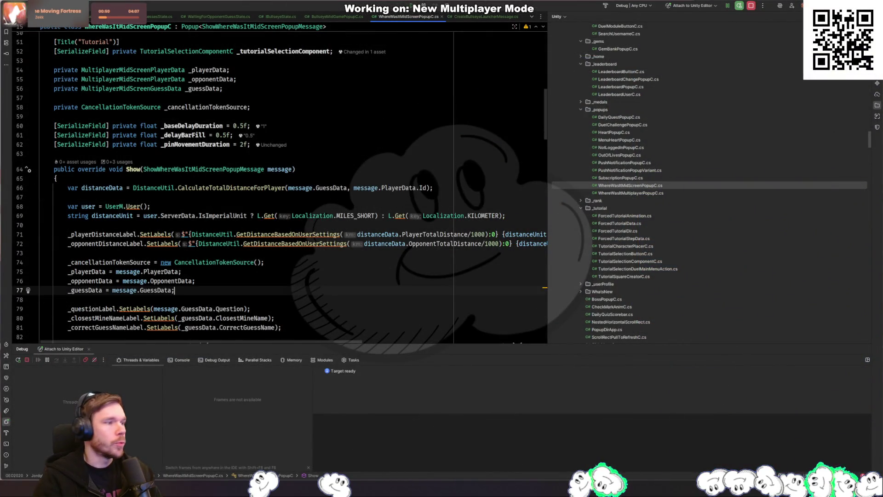
{"action": "key", "text": "alt+Tab"}
Open GEO > Debug > Popup Tester to show the Popup Messages Editor
{"action": "left_click", "coordinate": [231, 13]}
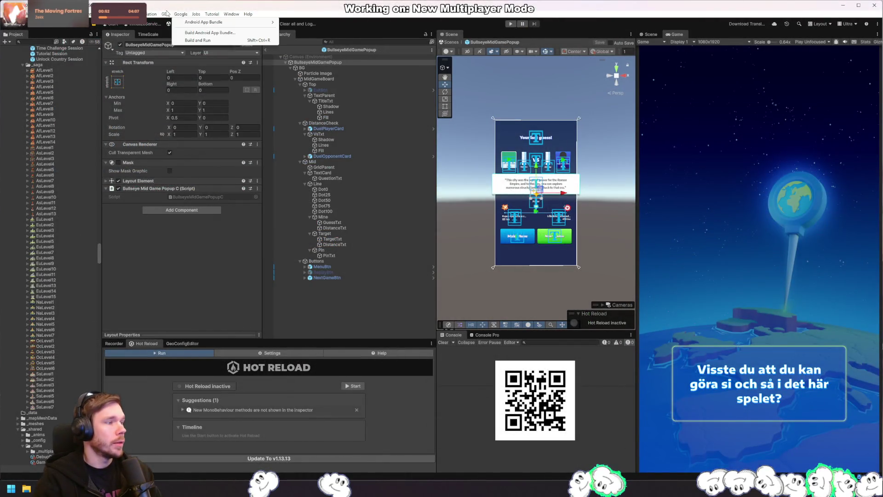
{"action": "mouse_move", "coordinate": [166, 14]}
{"action": "mouse_move", "coordinate": [216, 75]}
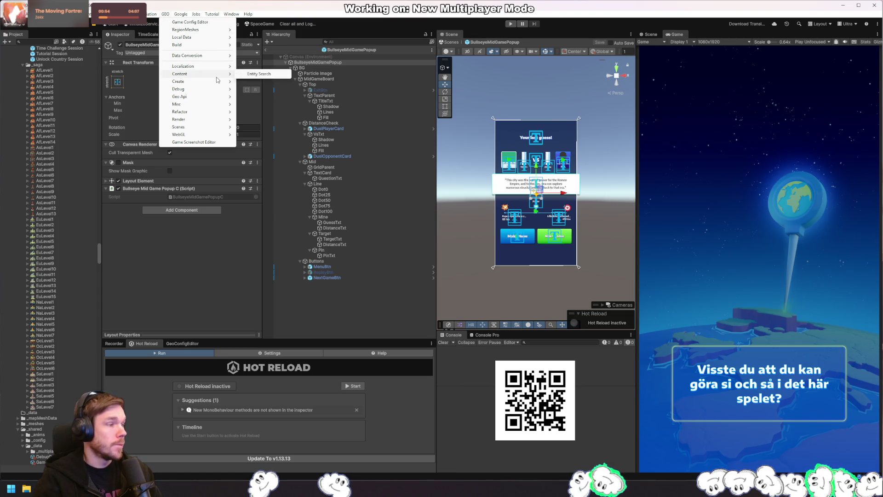
{"action": "mouse_move", "coordinate": [218, 93]}
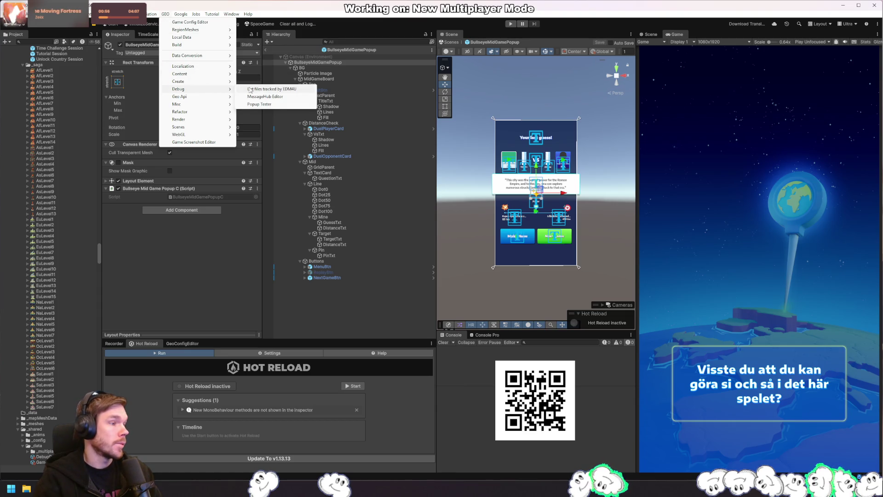
{"action": "left_click", "coordinate": [289, 97]}
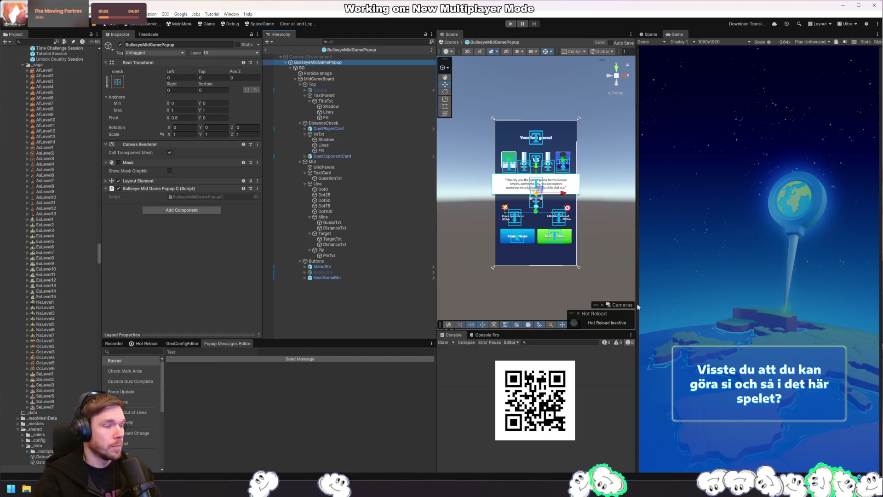
Open PopupMessagesEditor.cs in Rider via file search
{"action": "key", "text": "alt+Tab"}
{"action": "type", "text": "popuptge"}
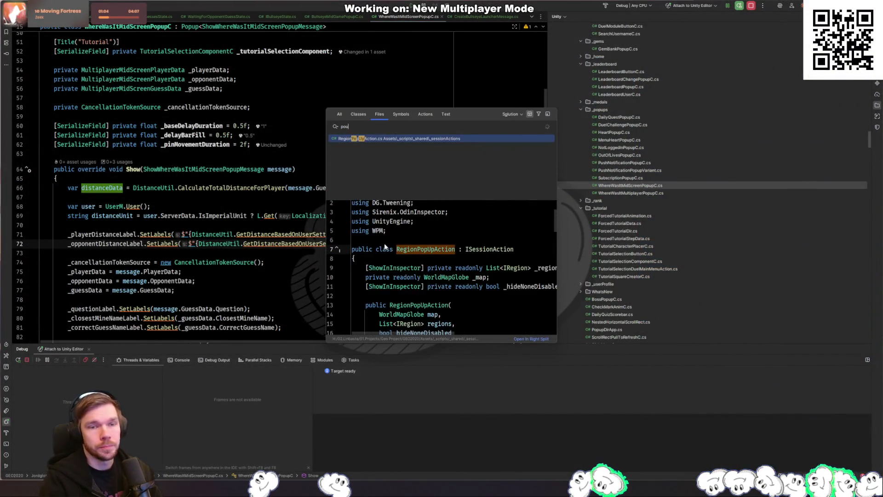
{"action": "key", "text": "BackSpace"}
{"action": "key", "text": "BackSpace"}
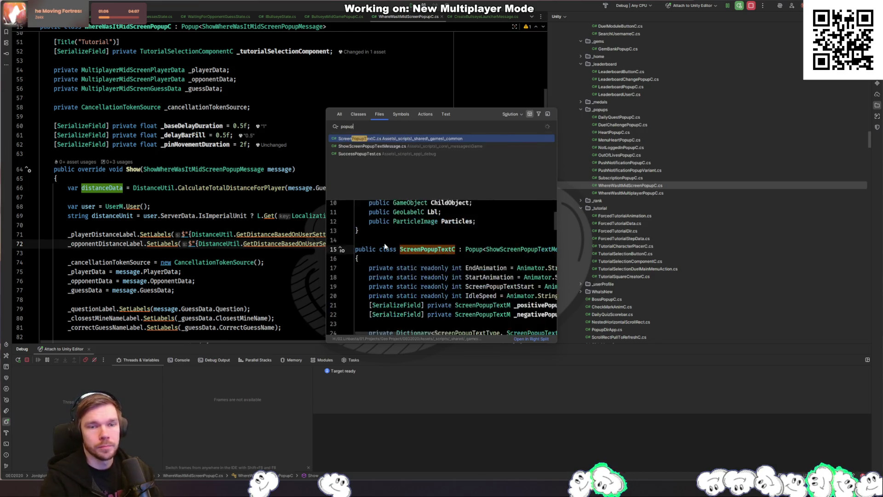
{"action": "type", "text": "est"}
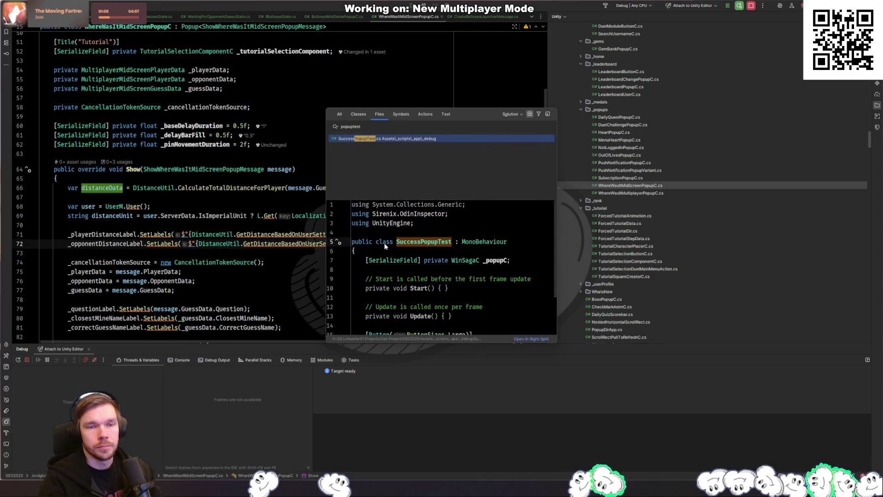
{"action": "key", "text": "ctrl+BackSpace"}
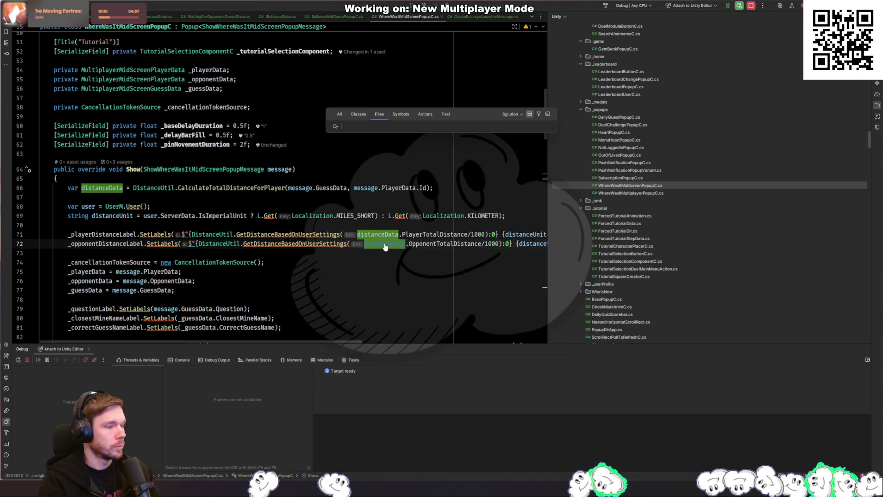
{"action": "type", "text": "Poup"}
{"action": "key", "text": "BackSpace"}
{"action": "key", "text": "BackSpace"}
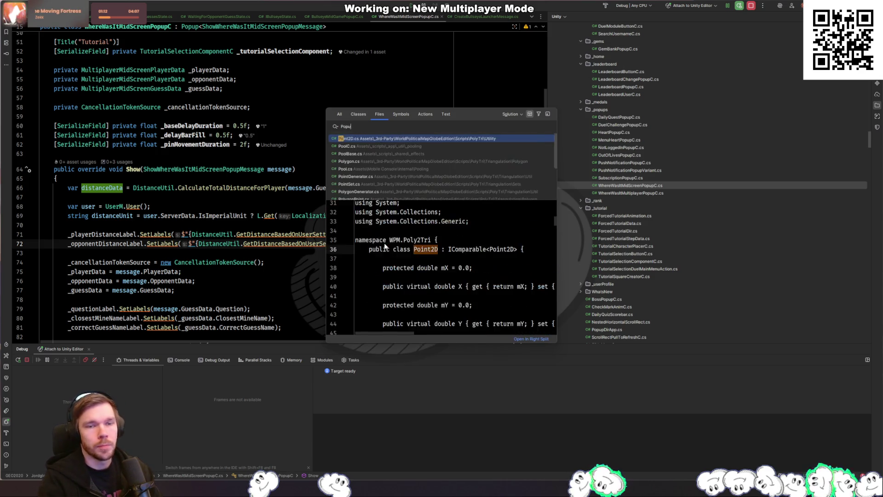
{"action": "type", "text": "pupmessages"}
{"action": "key", "text": "Return"}
Duplicate the Leaderboard Change tree.Add line and relabel the copy 'Bullseye Mid Game'
{"action": "scroll", "coordinate": [385, 244], "scroll_direction": "down", "scroll_amount": 15}
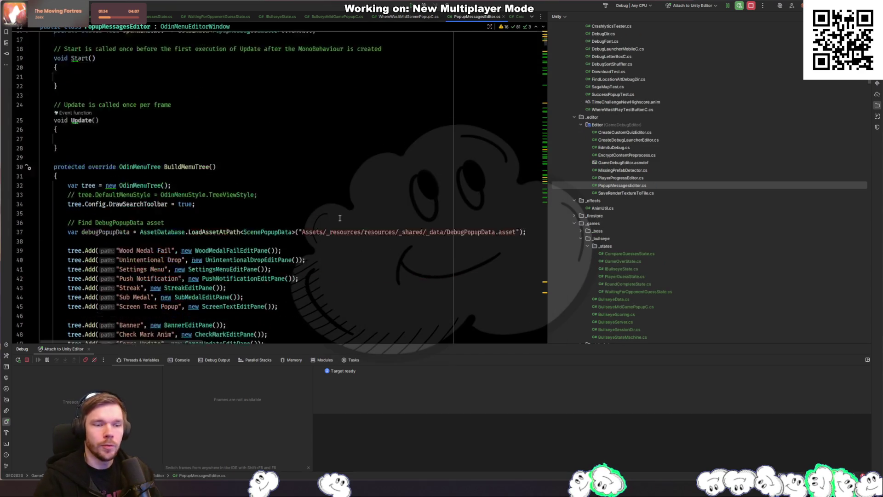
{"action": "left_click_drag", "start_coordinate": [331, 153], "coordinate": [339, 144]}
{"action": "left_click", "coordinate": [339, 152]}
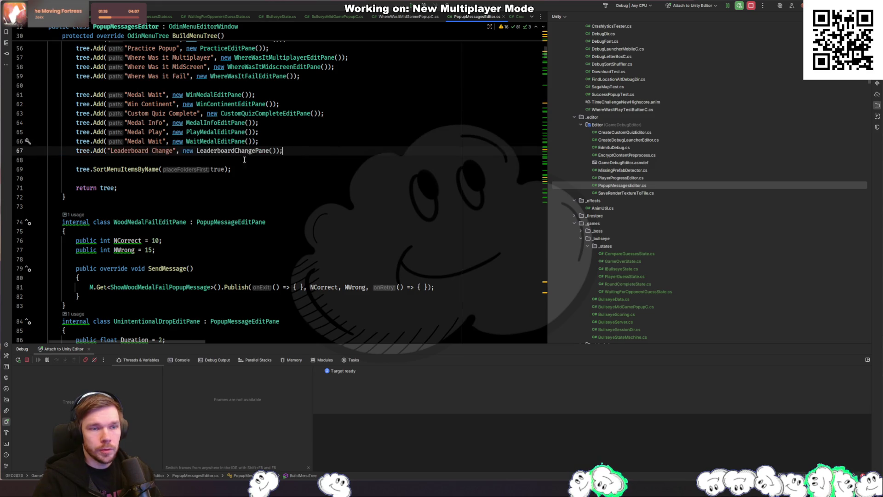
{"action": "key", "text": "ctrl+d"}
{"action": "double_click", "coordinate": [147, 159]}
{"action": "type", "text": "Dullse"}
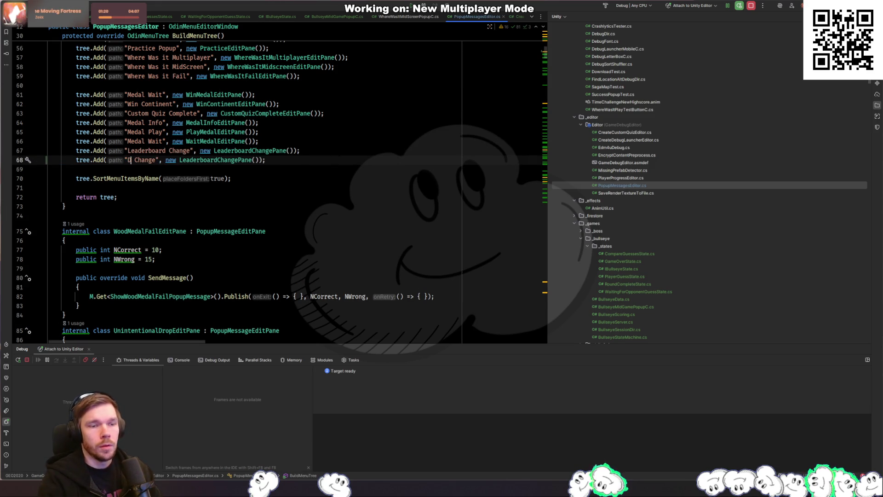
{"action": "type", "text": "ye"}
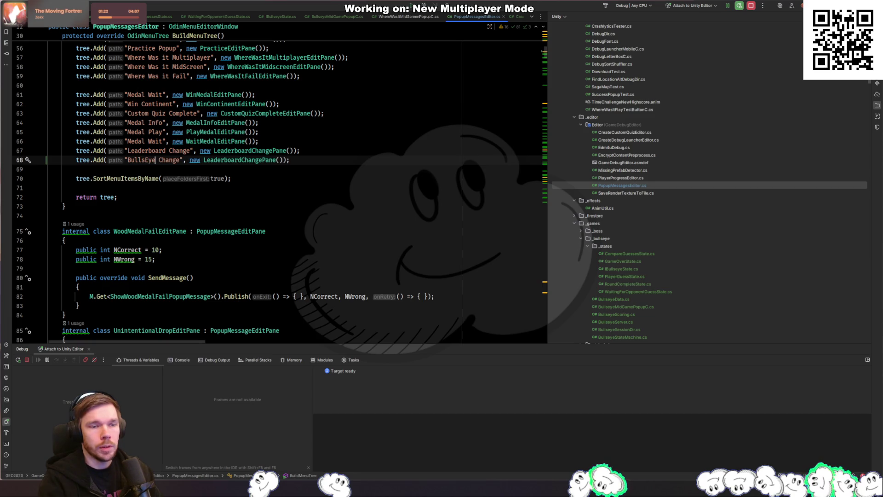
{"action": "key", "text": "ctrl+Right"}
{"action": "key", "text": "ctrl+BackSpace"}
{"action": "type", "text": "Mid "}
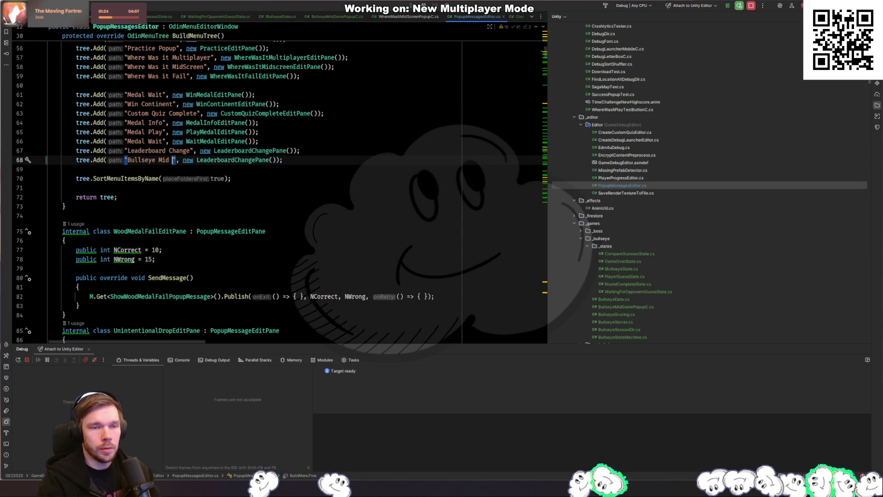
{"action": "type", "text": "Game P"}
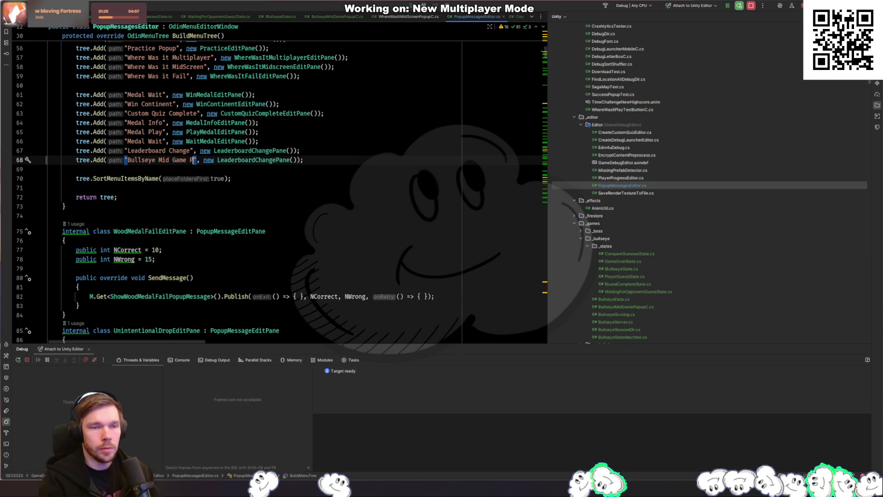
{"action": "type", "text": "opup"}
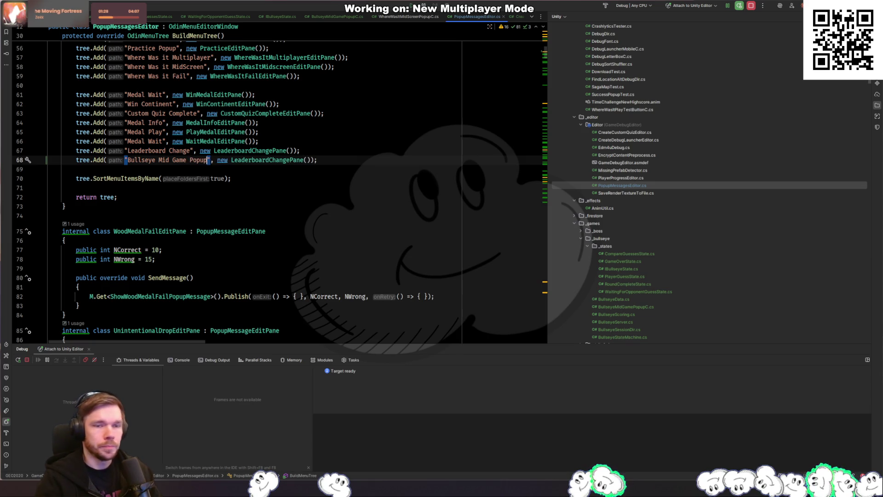
{"action": "key", "text": "BackSpace"}
{"action": "key", "text": "BackSpace"}
{"action": "key", "text": "BackSpace"}
Inspect the LeaderboardChangePane class and select the WinContinentEditPane class code
{"action": "left_click", "coordinate": [254, 160], "text": "ctrl"}
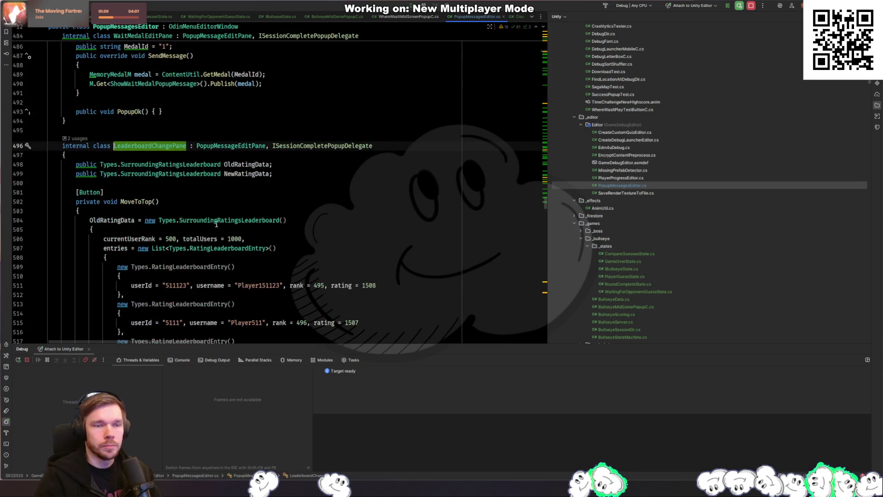
{"action": "scroll", "coordinate": [191, 178], "scroll_direction": "down", "scroll_amount": 10}
{"action": "scroll", "coordinate": [191, 178], "scroll_direction": "up", "scroll_amount": 15}
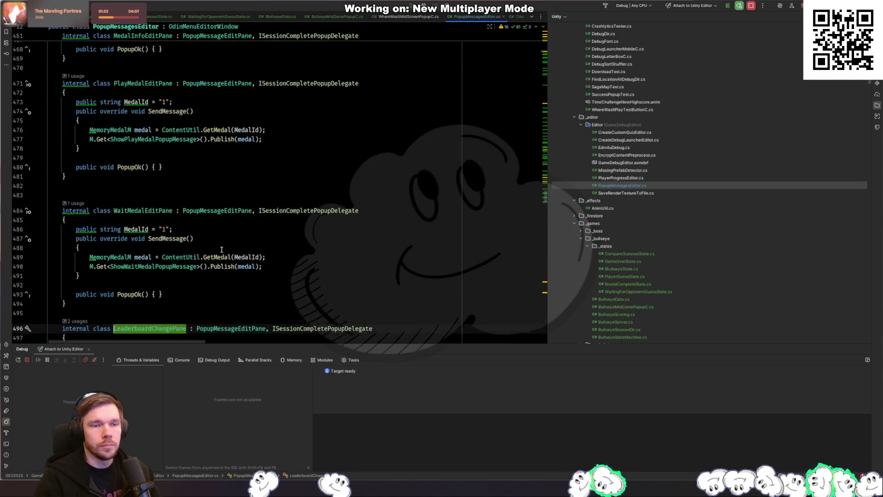
{"action": "scroll", "coordinate": [156, 312], "scroll_direction": "up", "scroll_amount": 15}
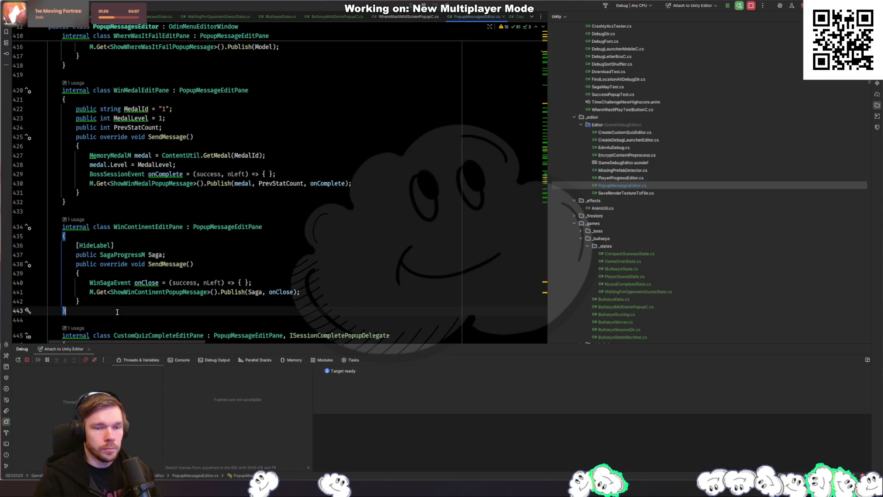
{"action": "left_click_drag", "start_coordinate": [99, 312], "coordinate": [165, 213]}
{"action": "key", "text": "ctrl+c"}
{"action": "scroll", "coordinate": [160, 222], "scroll_direction": "down", "scroll_amount": 11}
{"action": "scroll", "coordinate": [160, 222], "scroll_direction": "down", "scroll_amount": 20}
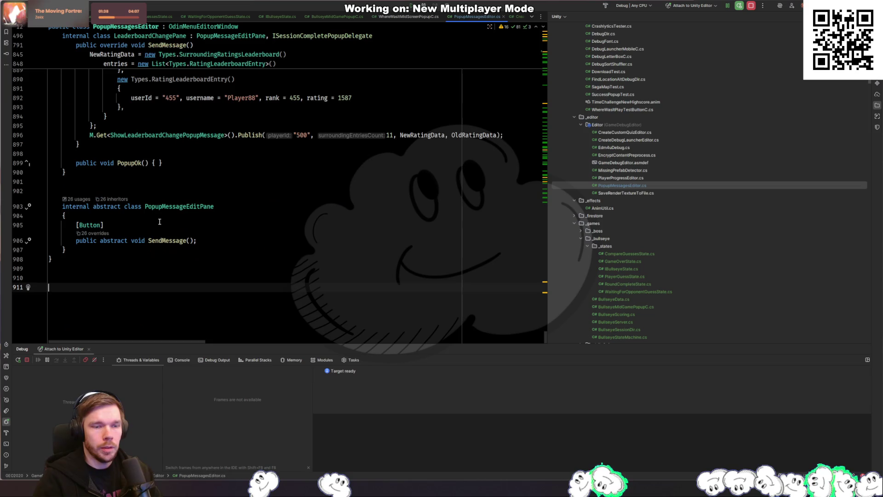
Paste the WinContinentEditPane class below LeaderboardChangePane and rename it BullseyeMidgamePopup
{"action": "scroll", "coordinate": [135, 241], "scroll_direction": "down", "scroll_amount": 3}
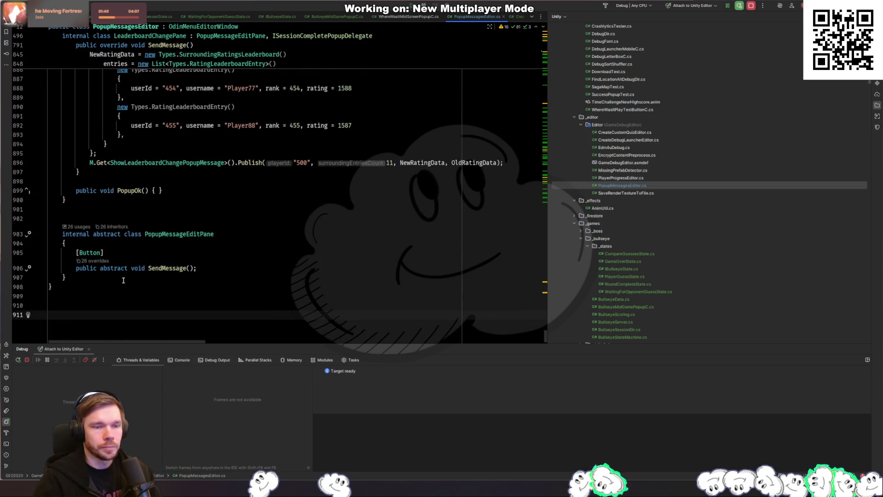
{"action": "left_click", "coordinate": [162, 204]}
{"action": "key", "text": "ctrl+v"}
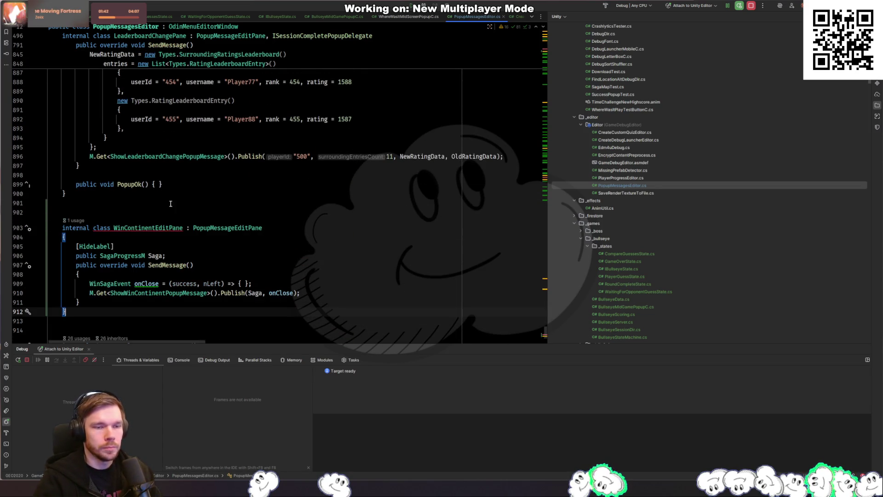
{"action": "left_click", "coordinate": [167, 205]}
{"action": "double_click", "coordinate": [148, 218]}
{"action": "type", "text": "Bullse"}
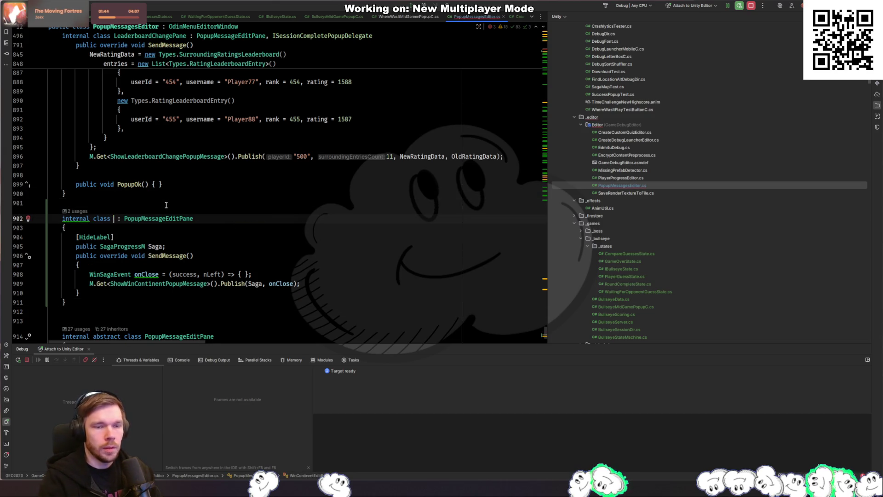
{"action": "type", "text": "yeMidgamePo"}
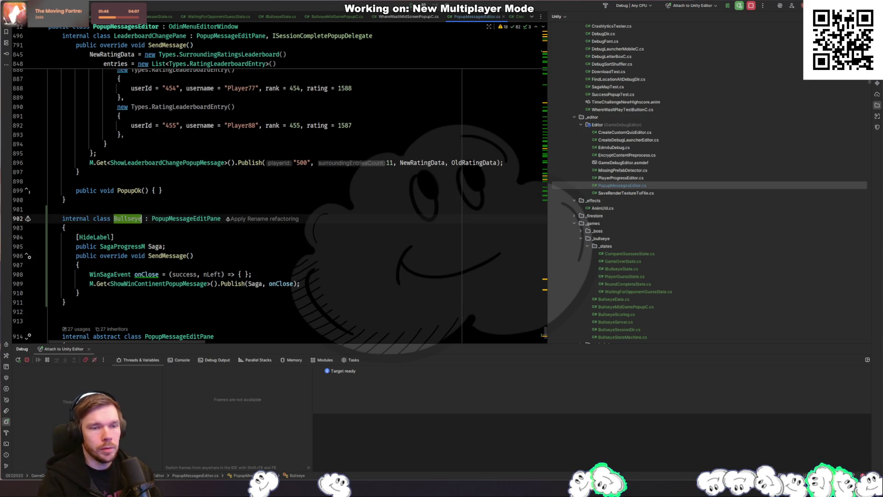
{"action": "type", "text": "pup"}
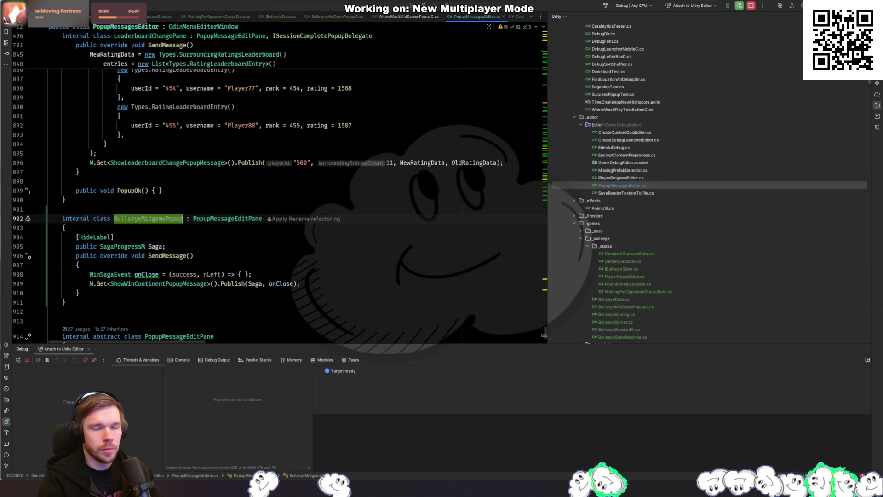
{"action": "key", "text": "shift+Home"}
{"action": "left_click", "coordinate": [229, 208]}
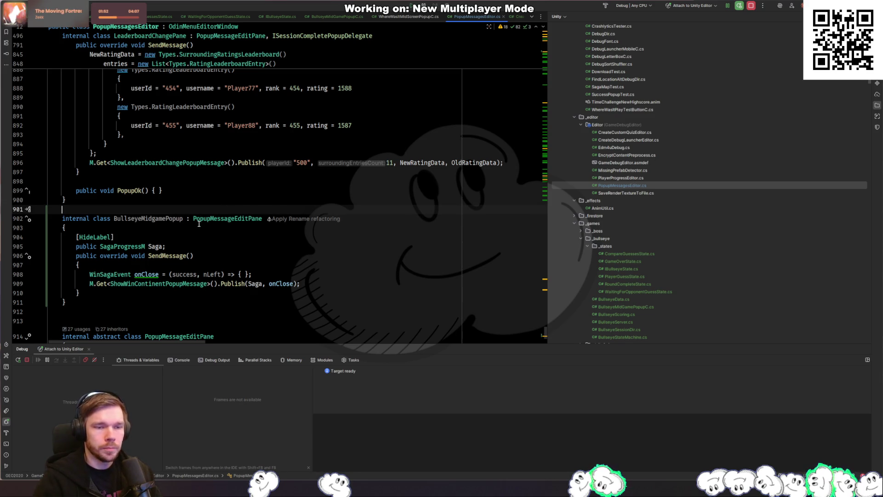
Make the Bullseye Mid Game entry use BullseyeMidgamePopup instead of LeaderboardChangePane
{"action": "key", "text": "ctrl+Home"}
{"action": "scroll", "coordinate": [253, 138], "scroll_direction": "down", "scroll_amount": 10}
{"action": "double_click", "coordinate": [253, 103]}
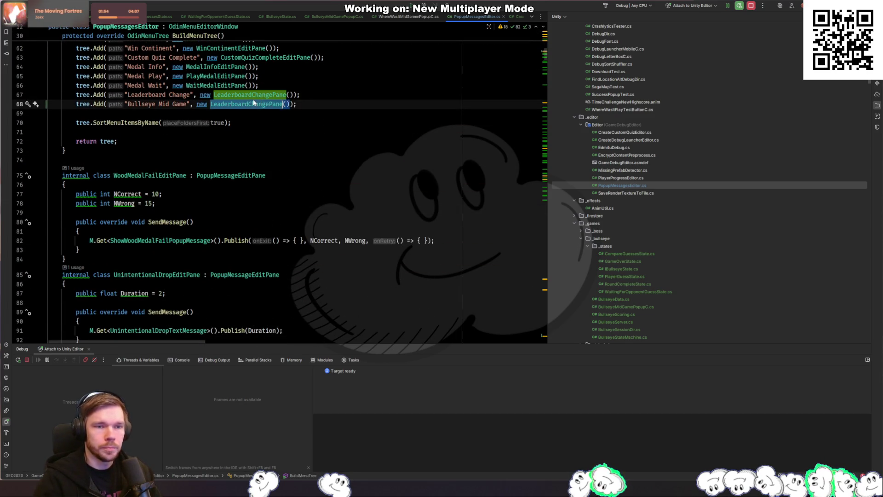
{"action": "type", "text": "Buls"}
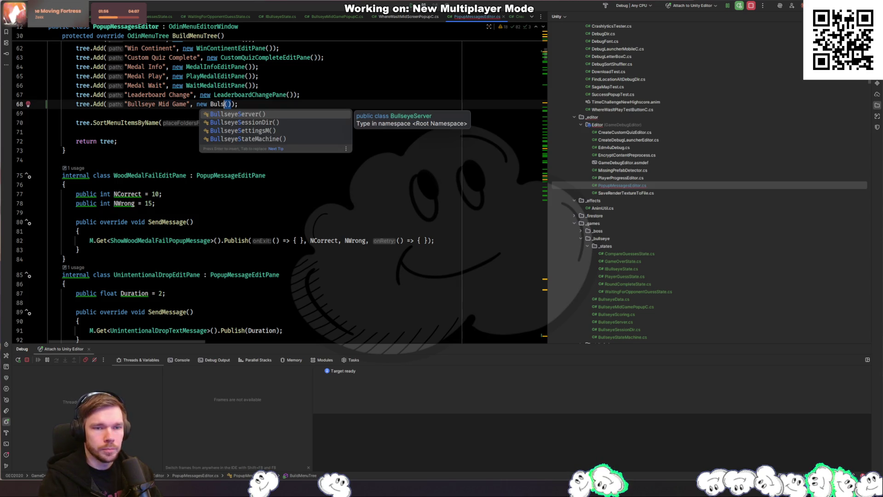
{"action": "key", "text": "BackSpace"}
{"action": "type", "text": "lseyeMidGame"}
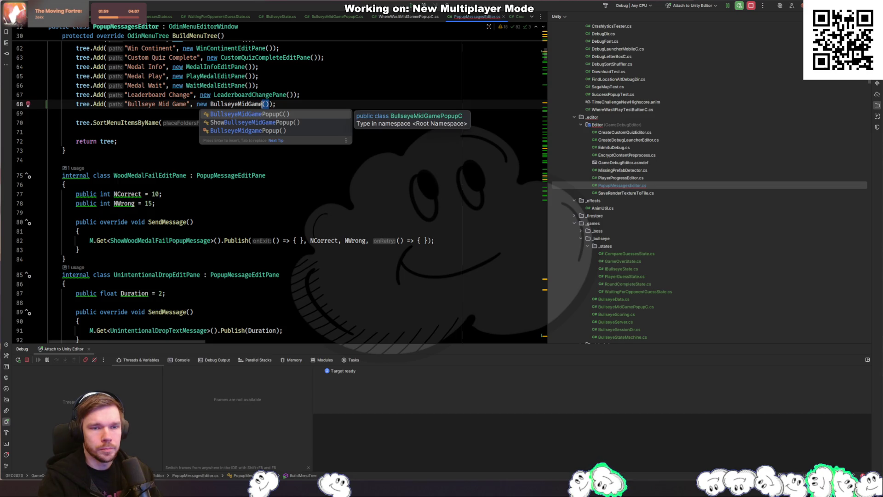
{"action": "key", "text": "Return"}
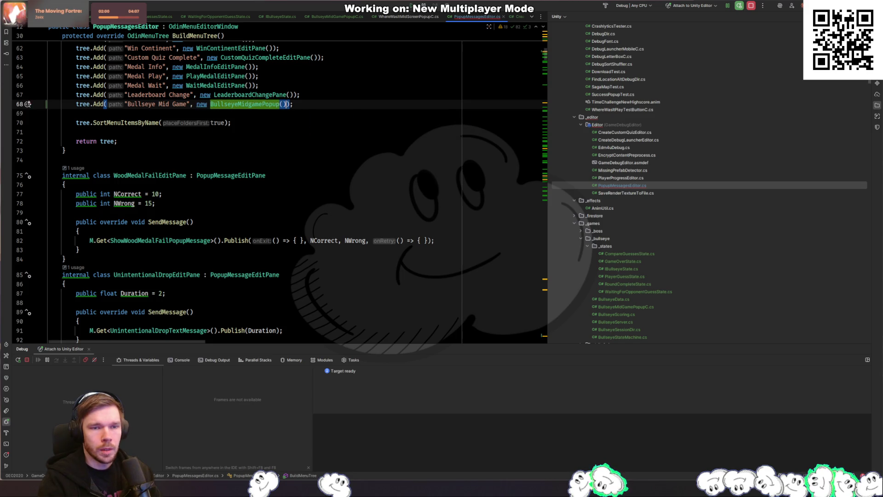
{"action": "key", "text": "F12"}
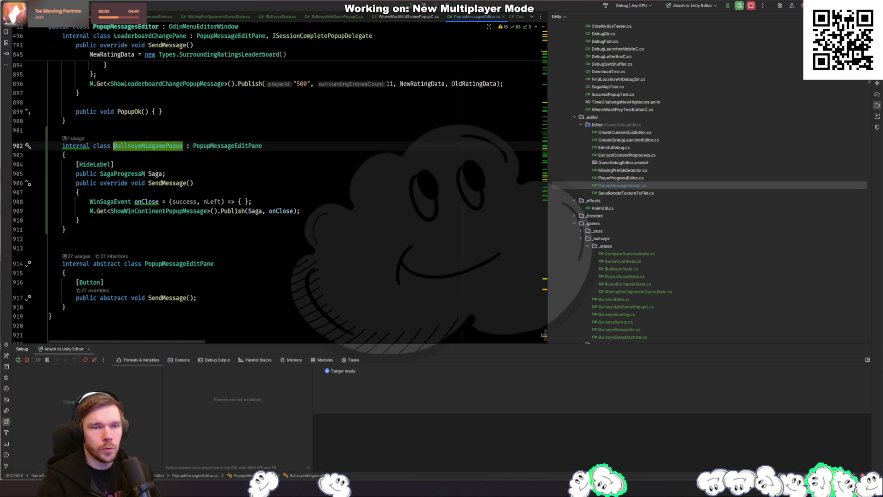
{"action": "key", "text": "ctrl+minus"}
Rename the BullseyeMidgamePopup class everywhere to BullseyeMidgamePane
{"action": "key", "text": "ctrl+r"}
{"action": "key", "text": "ctrl+r"}
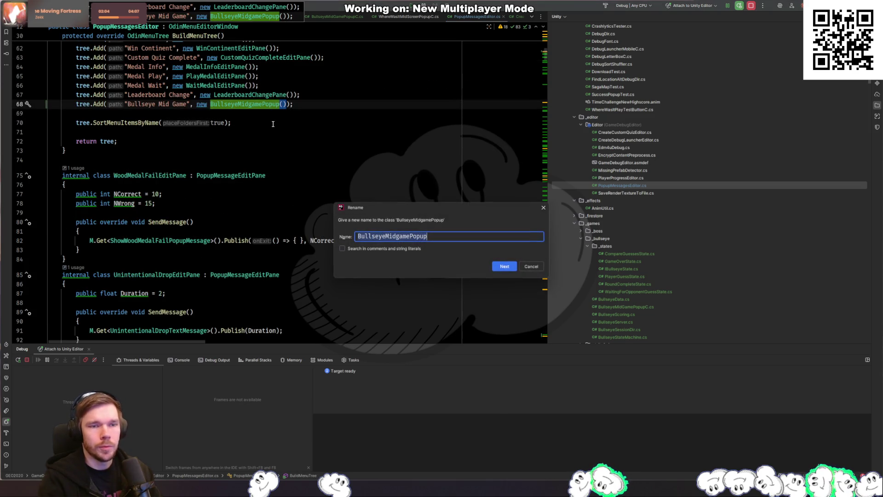
{"action": "key", "text": "End"}
{"action": "key", "text": "BackSpace"}
{"action": "key", "text": "BackSpace"}
{"action": "key", "text": "BackSpace"}
{"action": "type", "text": "Pane"}
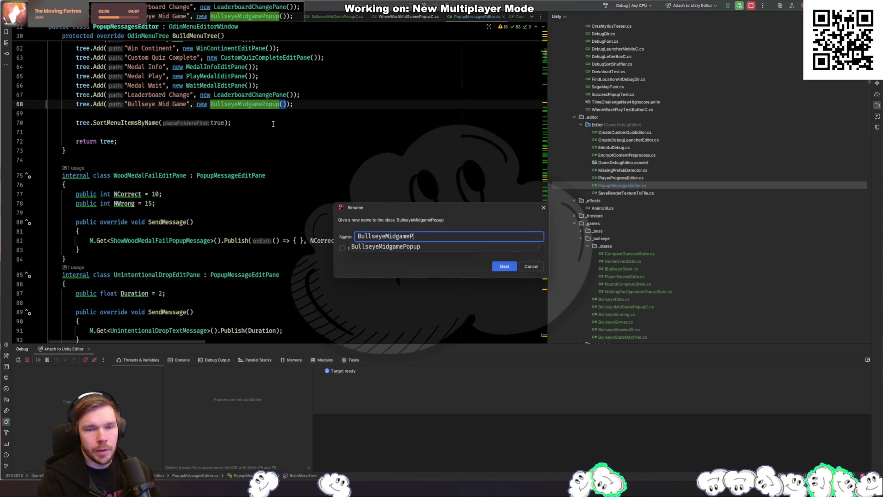
{"action": "key", "text": "Return"}
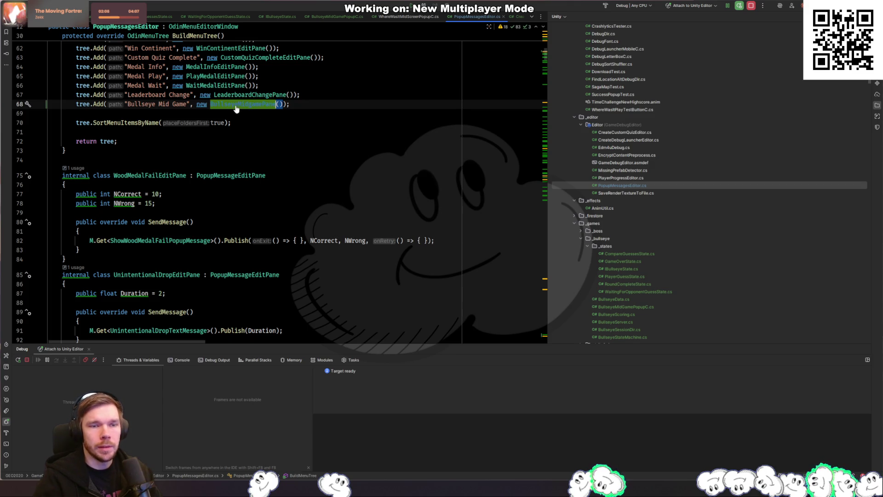
{"action": "key", "text": "F12"}
{"action": "key", "text": "ctrl+minus"}
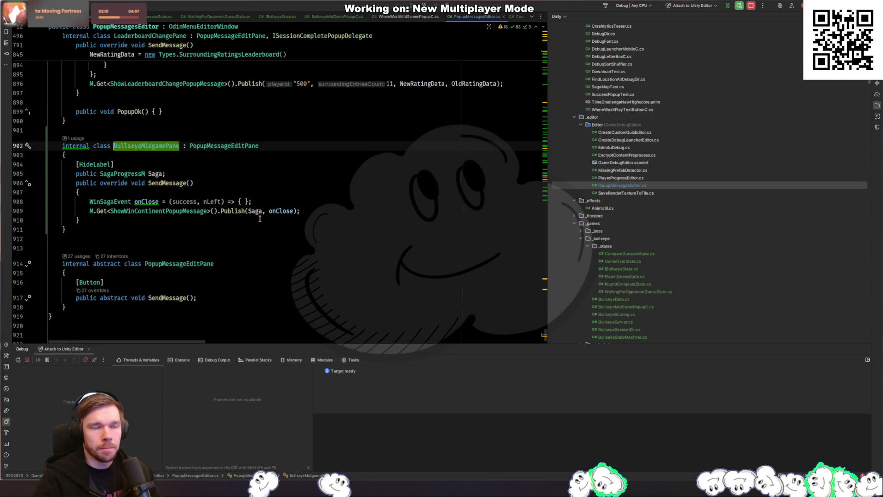
{"action": "left_click", "coordinate": [335, 208]}
Make the pane publish ShowBullseyeMidGamePopup, removing the onClose line and the Saga, onClose arguments
{"action": "key", "text": "Up"}
{"action": "key", "text": "Up"}
{"action": "key", "text": "Up"}
{"action": "key", "text": "ctrl+Left"}
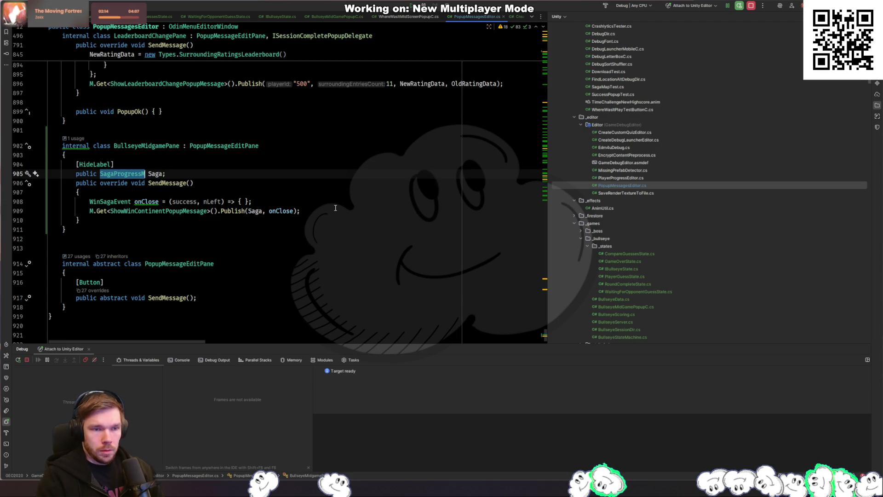
{"action": "key", "text": "Down"}
{"action": "key", "text": "Down"}
{"action": "key", "text": "Down"}
{"action": "key", "text": "ctrl+x"}
{"action": "key", "text": "ctrl+w"}
{"action": "key", "text": "Delete"}
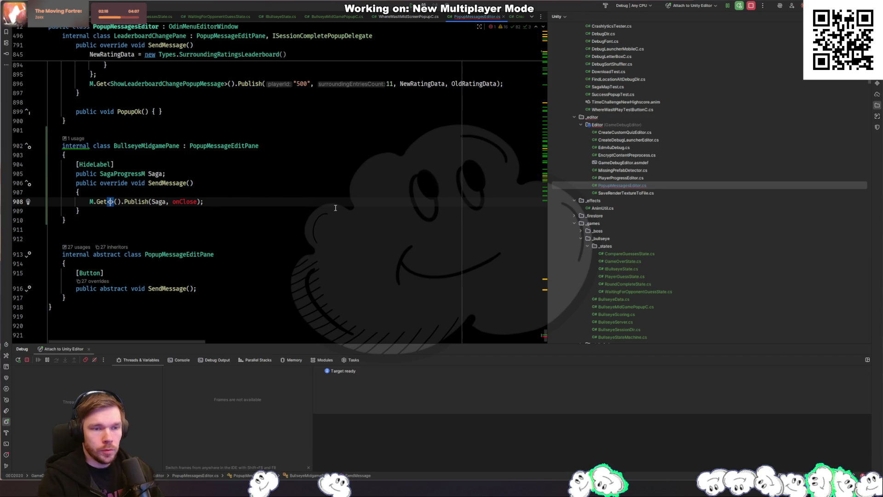
{"action": "type", "text": "ShowBullseye"}
{"action": "key", "text": "Return"}
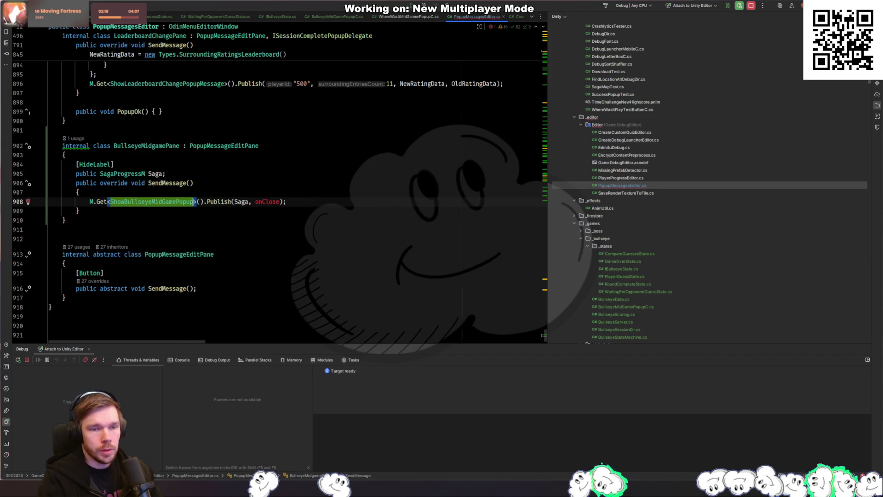
{"action": "key", "text": "ctrl+Right"}
{"action": "key", "text": "ctrl+Right"}
{"action": "key", "text": "ctrl+Right"}
{"action": "key", "text": "ctrl+w"}
{"action": "key", "text": "ctrl+w"}
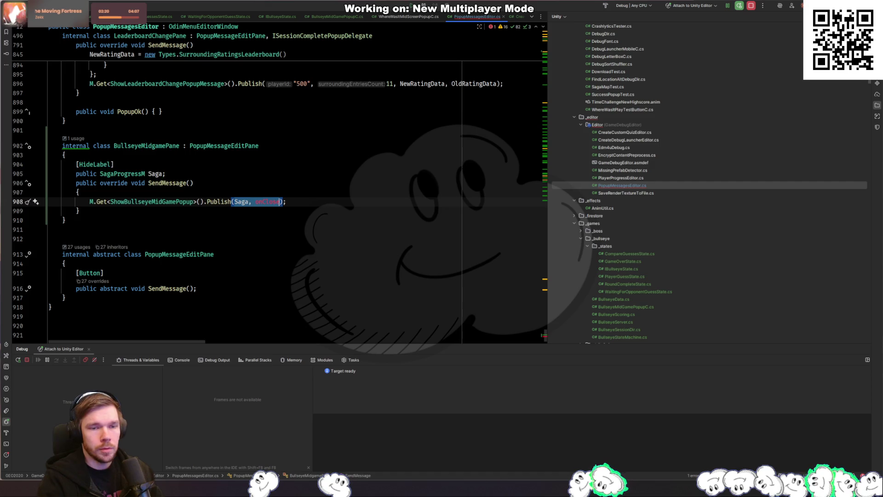
{"action": "key", "text": "Delete"}
{"action": "key", "text": "ctrl+space"}
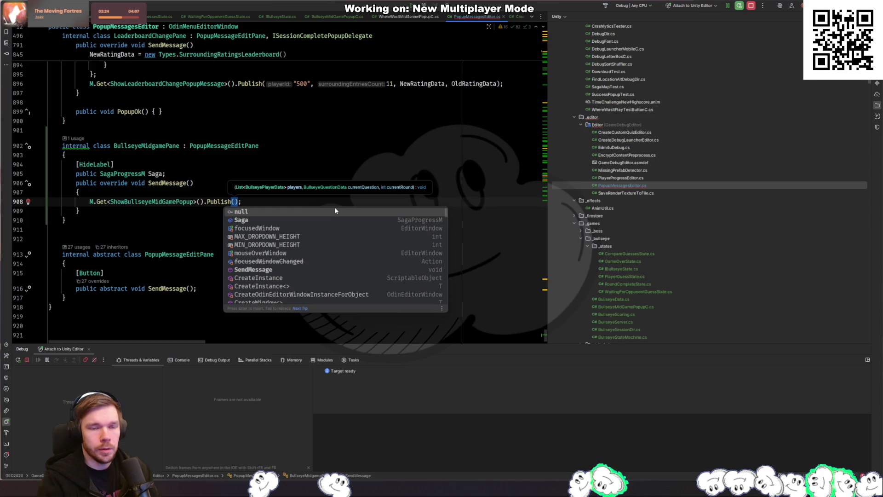
Replace the Saga field with 'public List<BullseyePlayerData> Players = new List<BullseyePlayerData>()'
{"action": "key", "text": "Escape"}
{"action": "key", "text": "Up"}
{"action": "key", "text": "Up"}
{"action": "key", "text": "Up"}
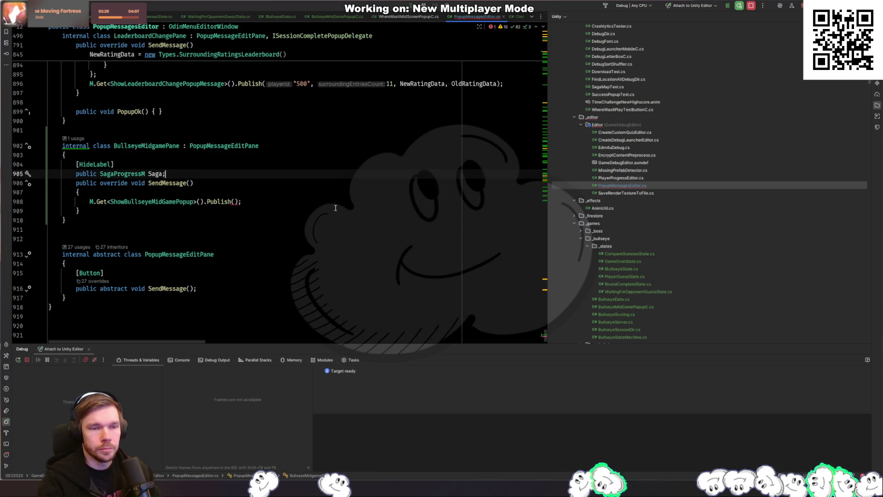
{"action": "key", "text": "ctrl+Left"}
{"action": "key", "text": "ctrl+Left"}
{"action": "key", "text": "ctrl+shift+Left"}
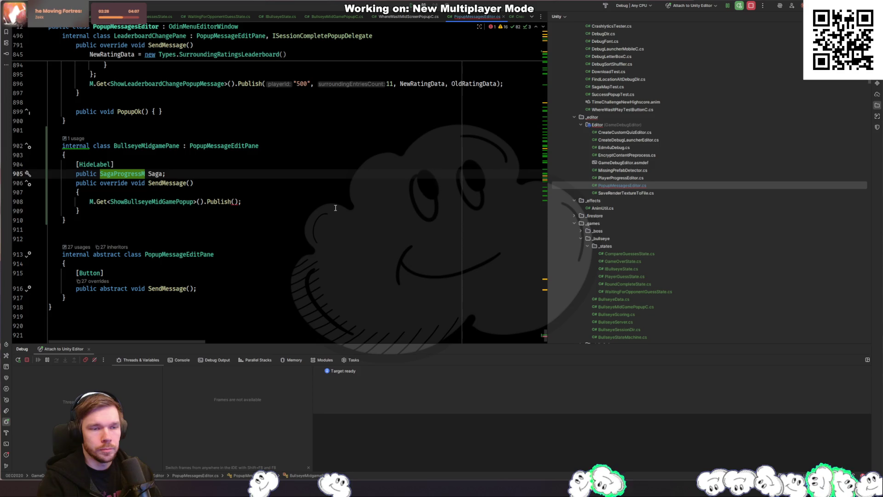
{"action": "key", "text": "BackSpace"}
{"action": "type", "text": "List<"}
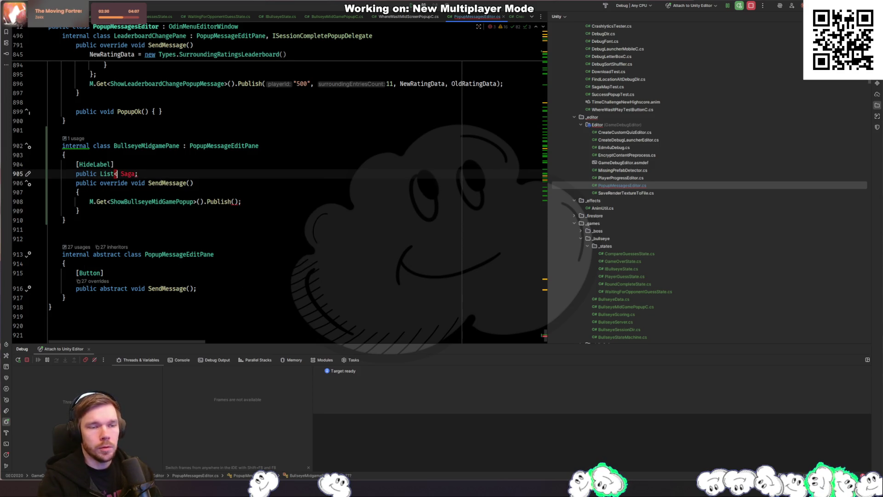
{"action": "type", "text": "Bullseyepl"}
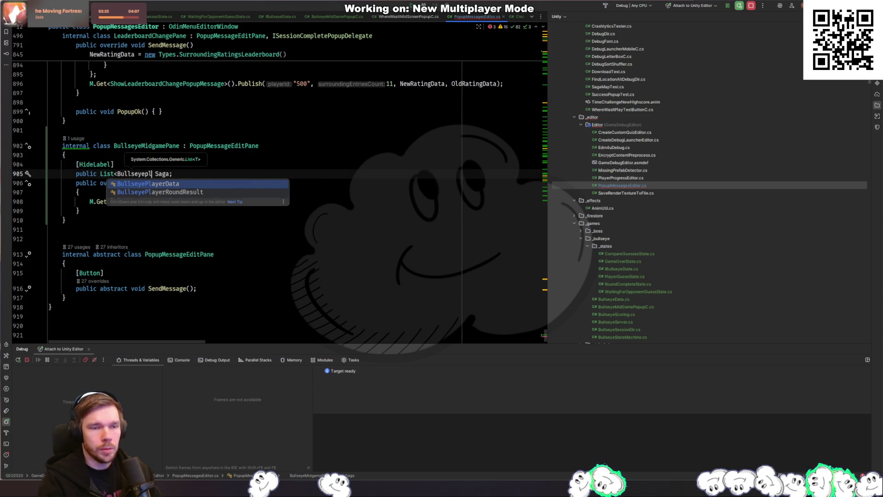
{"action": "key", "text": "Return"}
{"action": "type", "text": ">"}
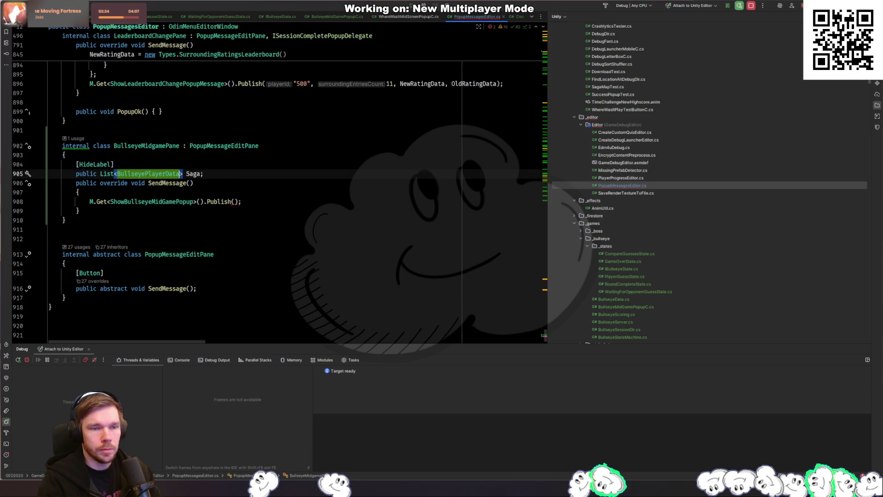
{"action": "key", "text": "ctrl+b"}
{"action": "key", "text": "ctrl+alt+Left"}
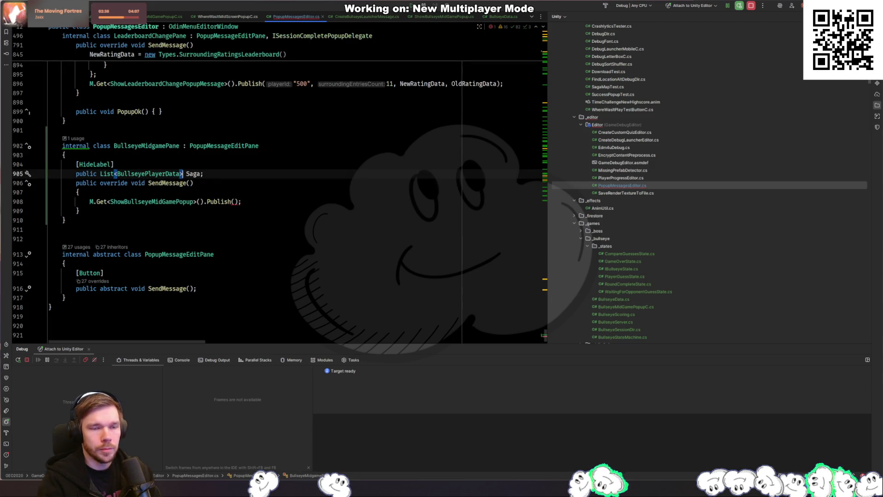
{"action": "double_click", "coordinate": [193, 174]}
{"action": "type", "text": "Players"}
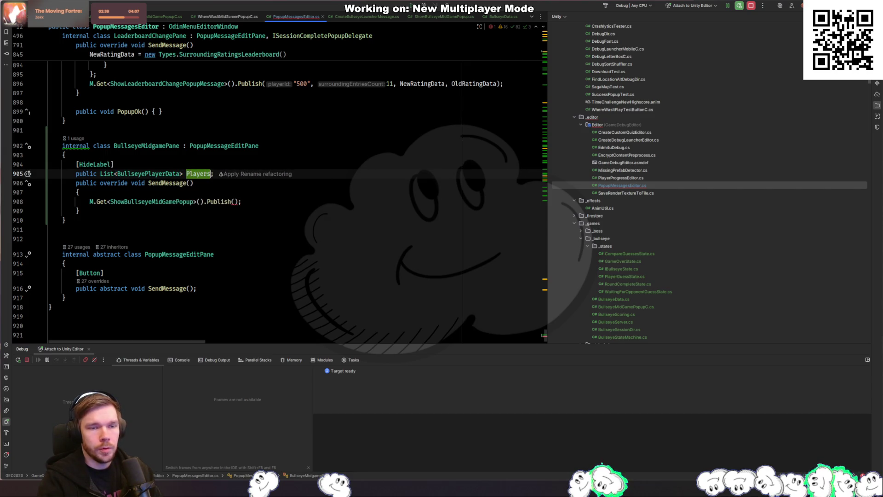
{"action": "left_click", "coordinate": [214, 173]}
{"action": "key", "text": "Left"}
{"action": "type", "text": "= new"}
{"action": "key", "text": "Return"}
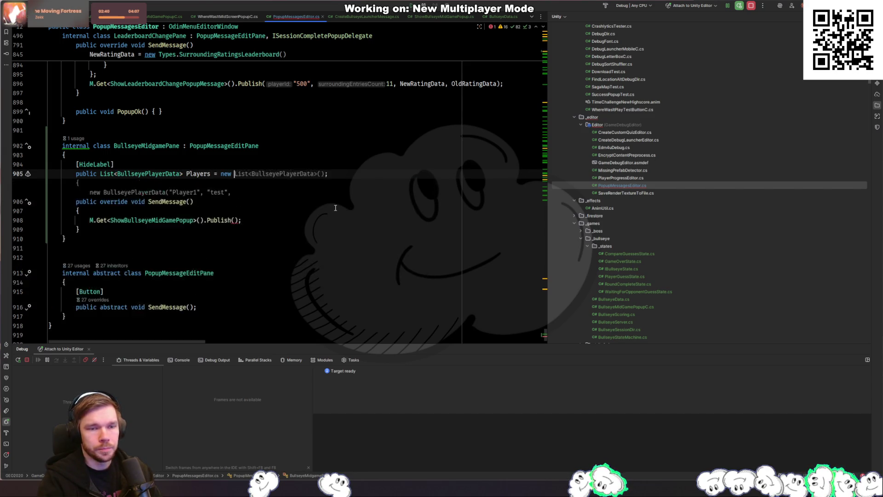
Add a BullseyeQuestionData CurrentQuestion field with the suggested sample initialiser, using AnswerName
{"action": "key", "text": "End"}
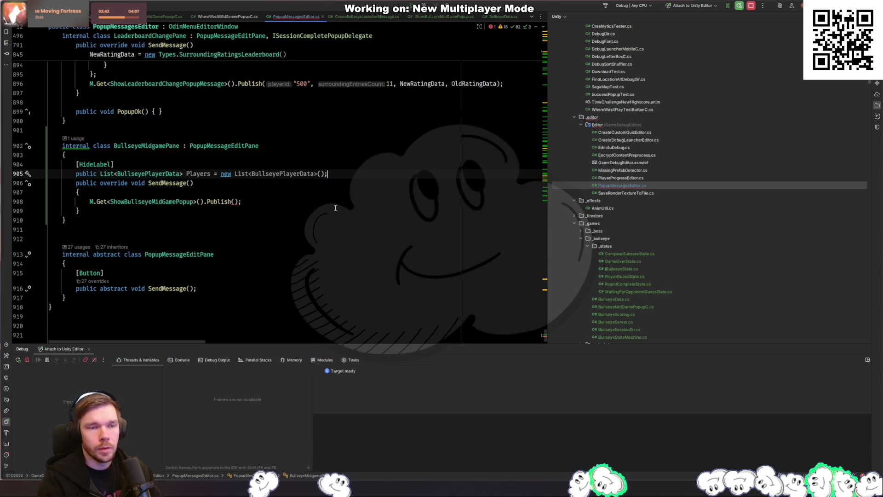
{"action": "key", "text": "Return"}
{"action": "type", "text": "public "}
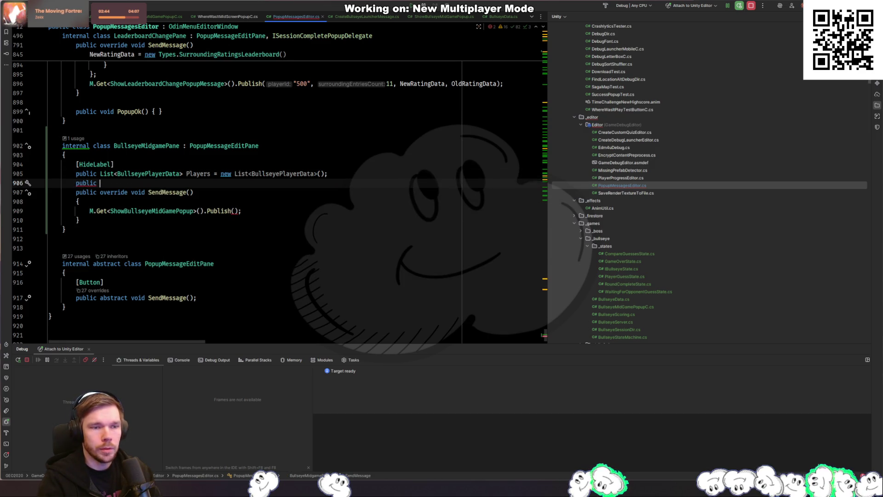
{"action": "type", "text": "Bullseye"}
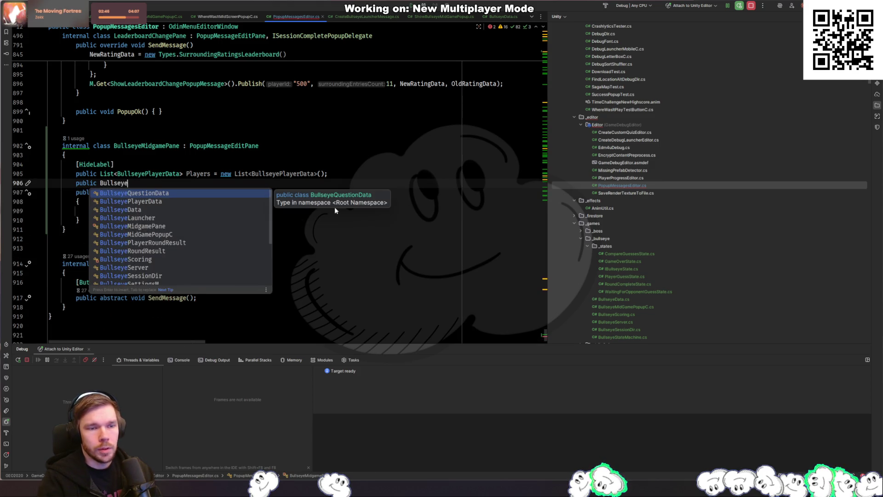
{"action": "key", "text": "Return"}
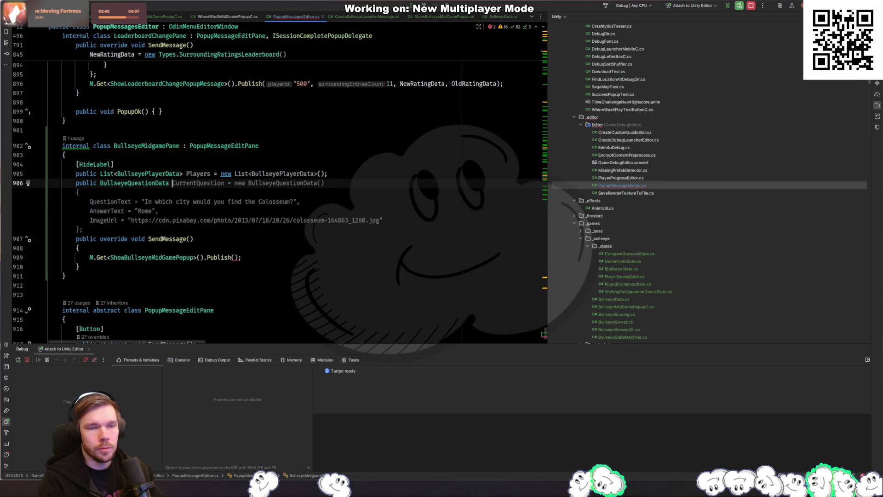
{"action": "key", "text": "Tab"}
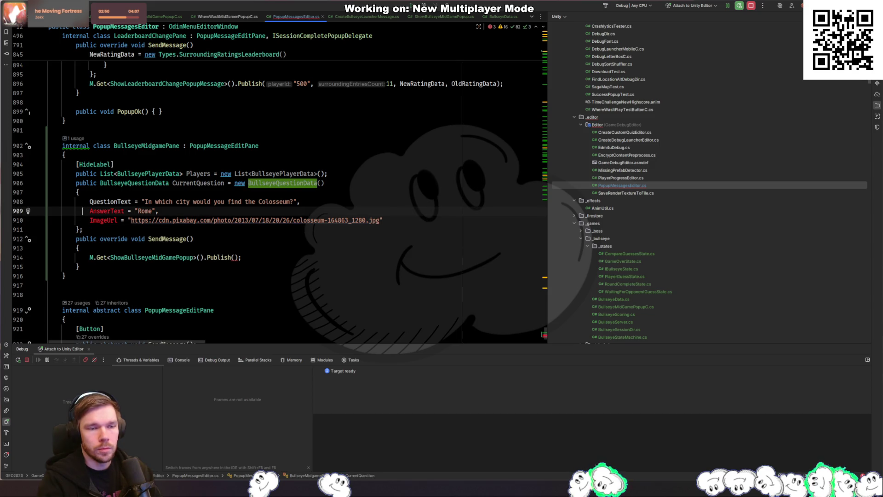
{"action": "key", "text": "ctrl+w"}
{"action": "type", "text": "A"}
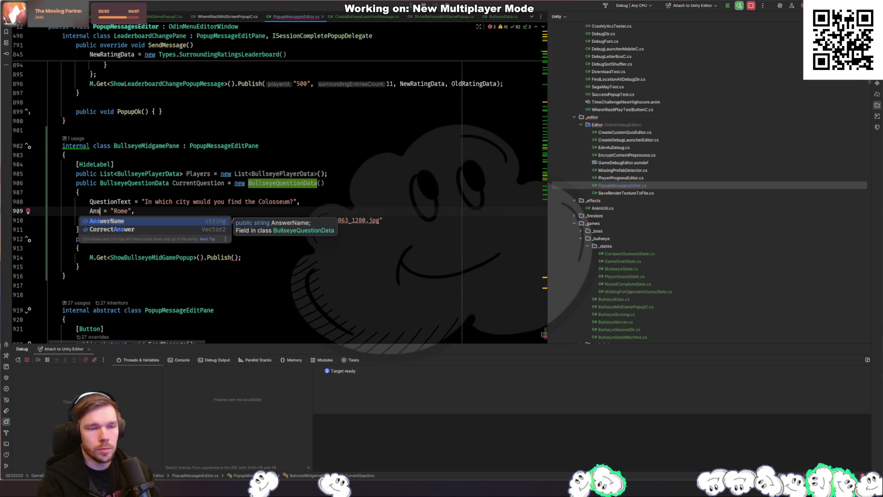
{"action": "key", "text": "Return"}
{"action": "key", "text": "ctrl+z"}
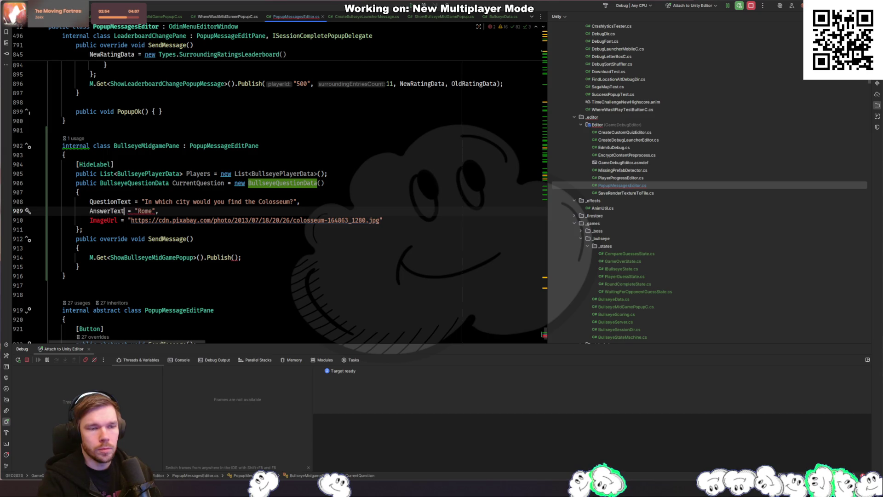
{"action": "key", "text": "ctrl+shift+z"}
Replace the ImageUrl line with CorrectAnswer = new Vector2(10, 10) in the question initialiser
{"action": "key", "text": "ctrl+x"}
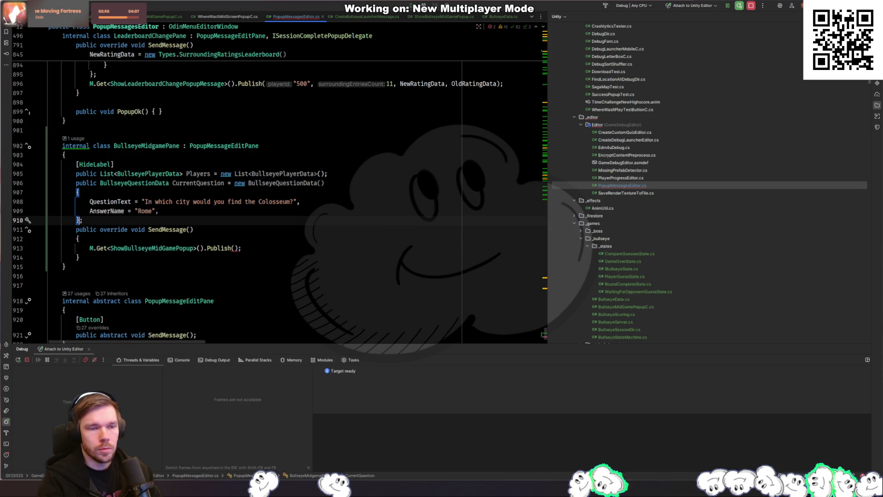
{"action": "key", "text": "Up"}
{"action": "key", "text": "End"}
{"action": "key", "text": "Return"}
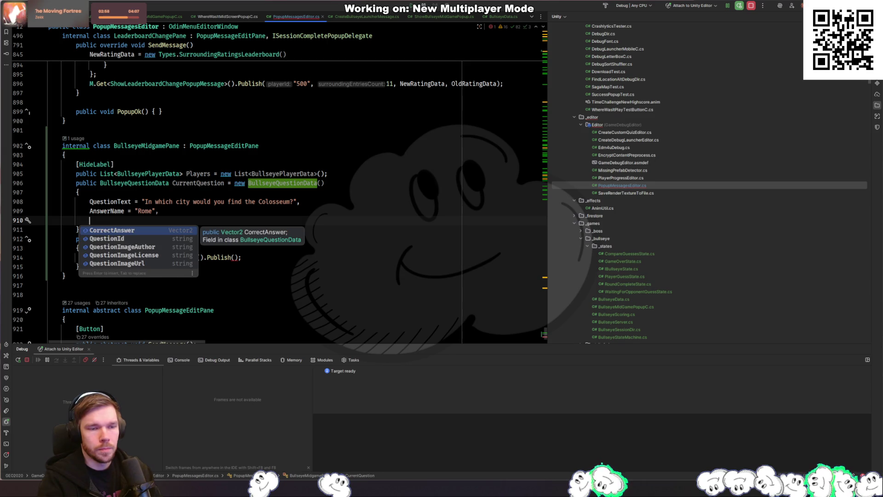
{"action": "key", "text": "Return"}
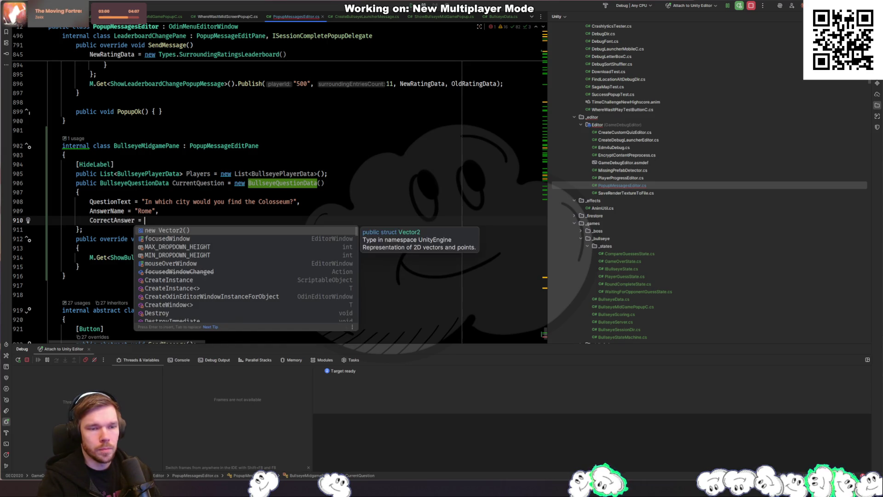
{"action": "key", "text": "Escape"}
{"action": "type", "text": "new"}
{"action": "key", "text": "Return"}
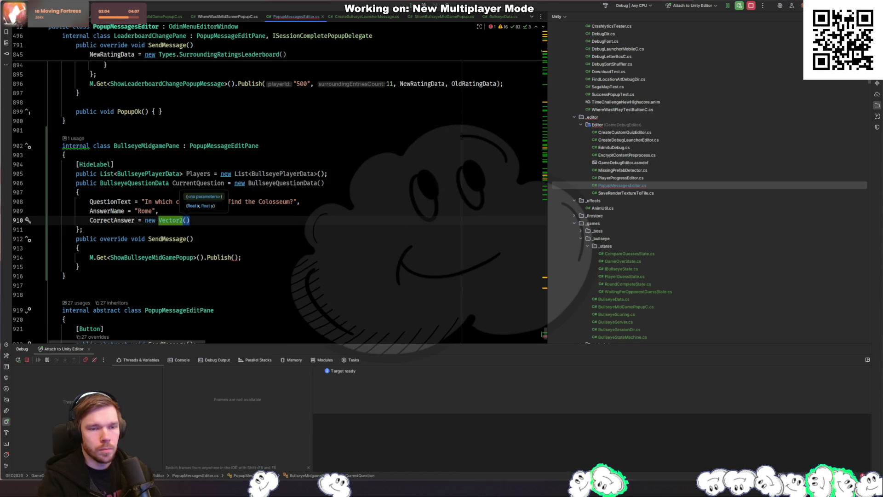
{"action": "type", "text": "10, 10"}
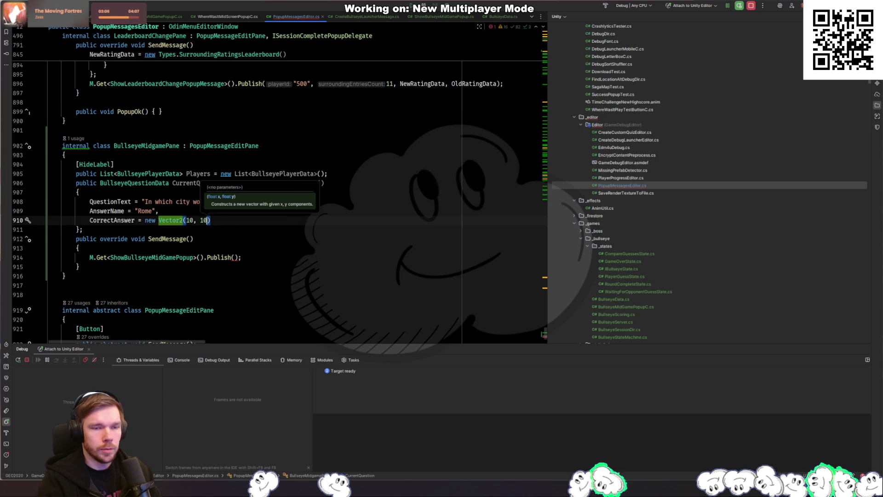
{"action": "type", "text": ");"}
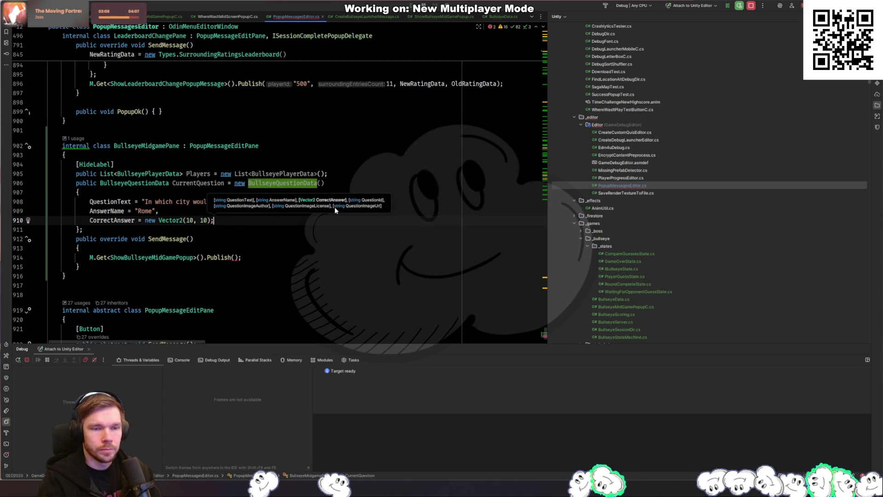
{"action": "key", "text": "BackSpace"}
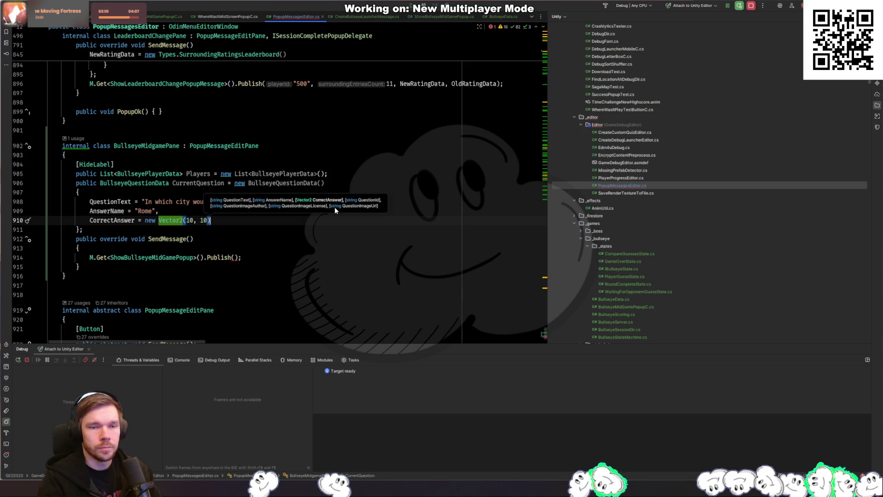
Add a public int CurrentRound field initialised to 3 after the question
{"action": "key", "text": "Up"}
{"action": "key", "text": "Up"}
{"action": "key", "text": "Up"}
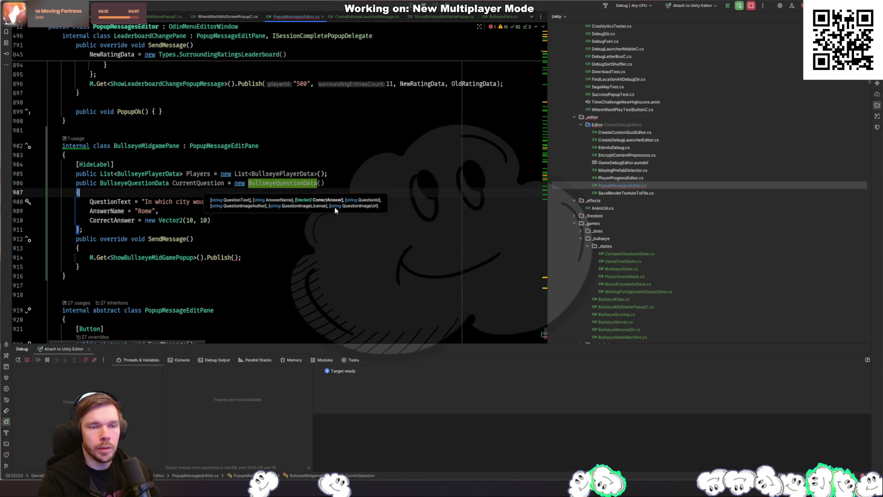
{"action": "key", "text": "Down"}
{"action": "key", "text": "Down"}
{"action": "key", "text": "Down"}
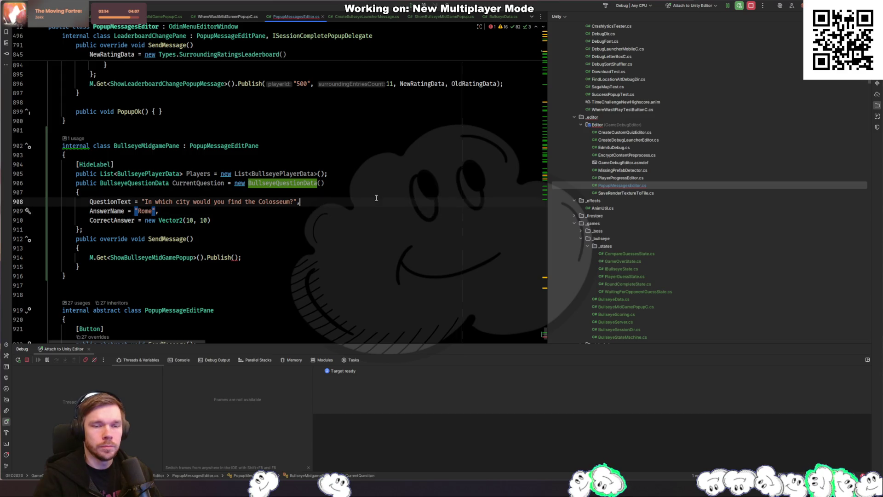
{"action": "key", "text": "Down"}
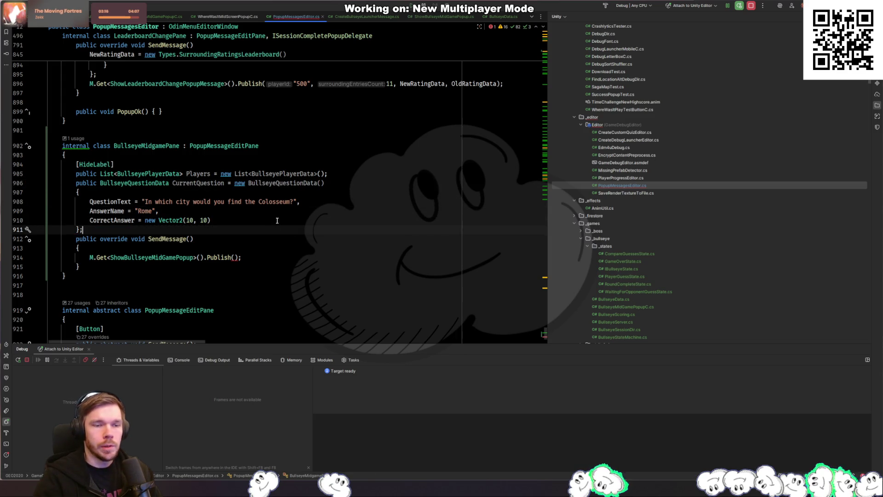
{"action": "key", "text": "Return"}
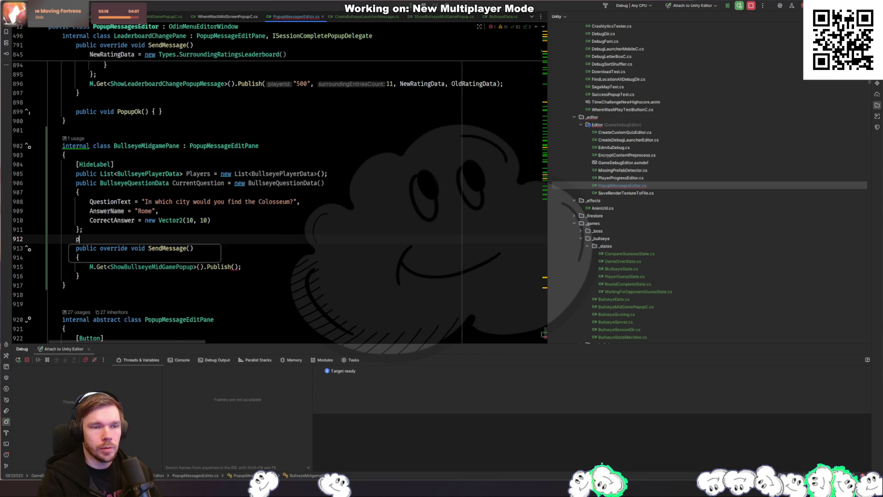
{"action": "type", "text": "public in"}
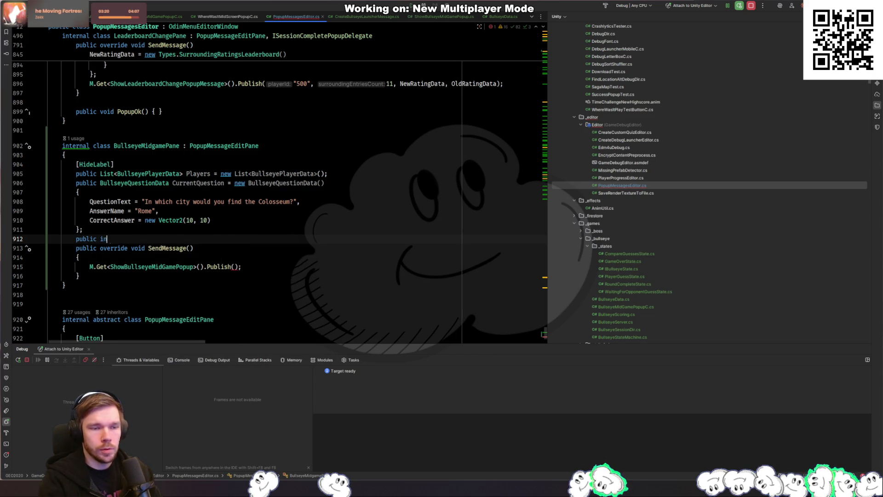
{"action": "type", "text": "t Current"}
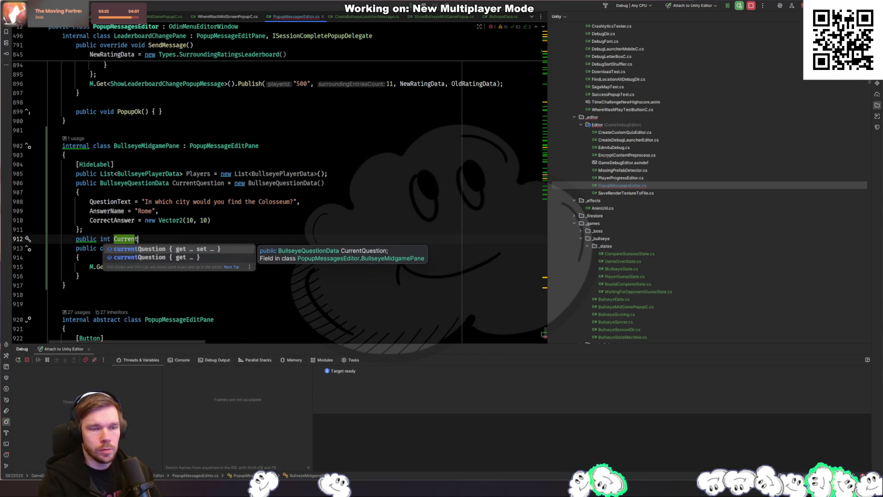
{"action": "type", "text": "Round"}
{"action": "key", "text": "Tab"}
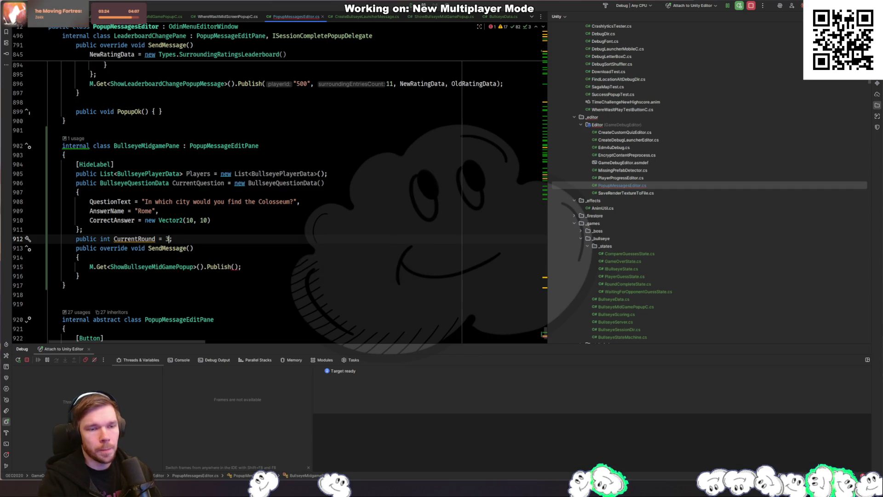
Change the Publish call to pass Players, CurrentQuestion and CurrentRound
{"action": "left_click", "coordinate": [147, 239]}
{"action": "left_click", "coordinate": [235, 267]}
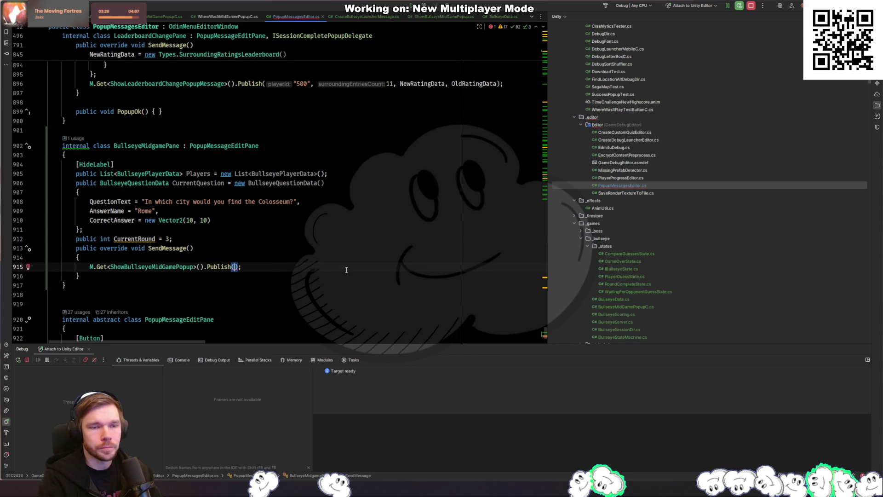
{"action": "type", "text": "Pl"}
{"action": "key", "text": "Return"}
{"action": "type", "text": ", cur"}
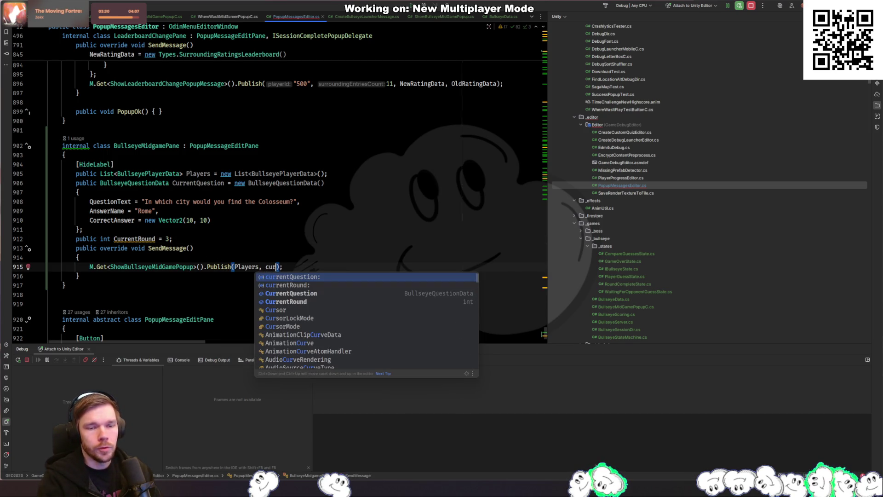
{"action": "key", "text": "Down"}
{"action": "key", "text": "Down"}
{"action": "key", "text": "Return"}
{"action": "type", "text": ", cur"}
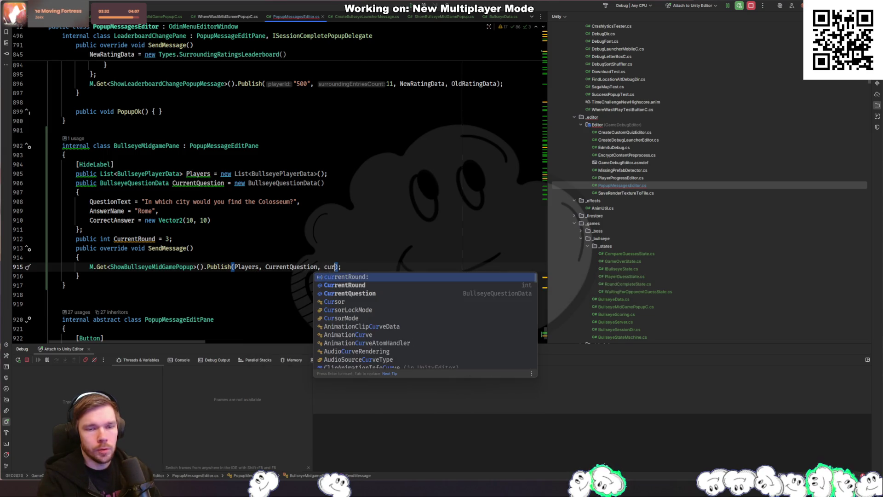
{"action": "key", "text": "Down"}
{"action": "key", "text": "Return"}
{"action": "key", "text": "Up"}
{"action": "key", "text": "Up"}
{"action": "key", "text": "Up"}
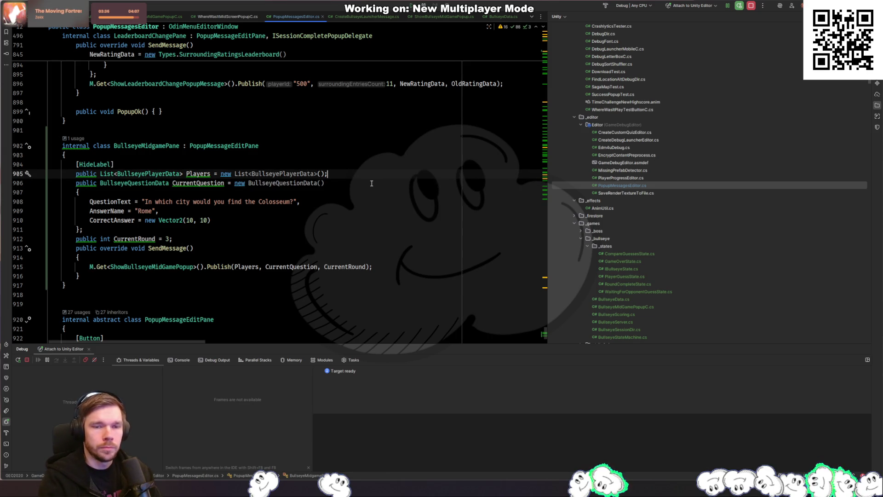
Initialise the Players list with the suggested Player1 and Player2 entries, closing with a semicolon
{"action": "key", "text": "Return"}
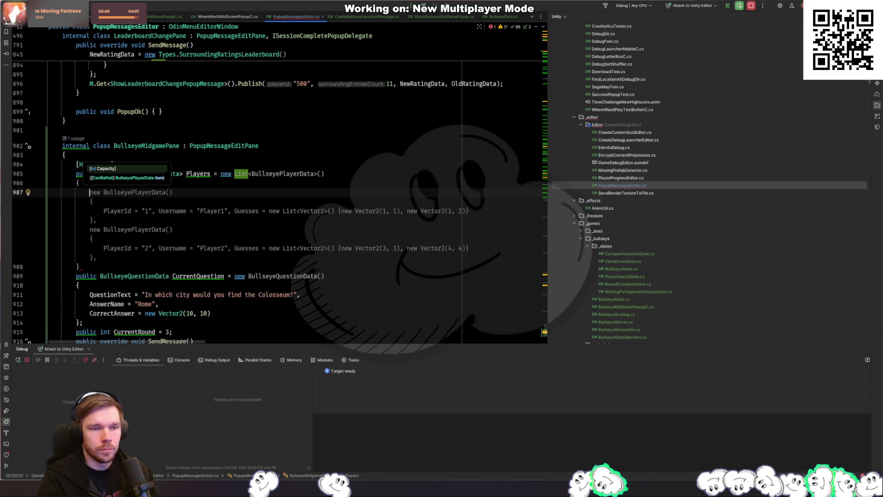
{"action": "key", "text": "Tab"}
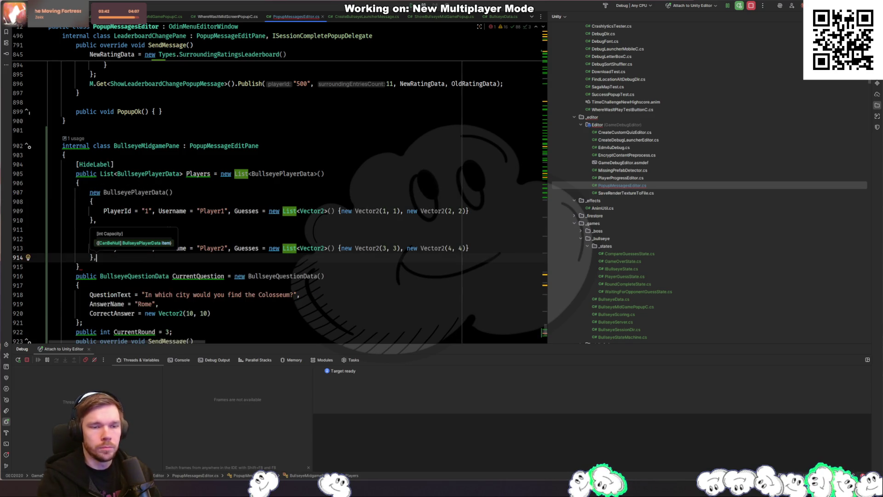
{"action": "type", "text": ";"}
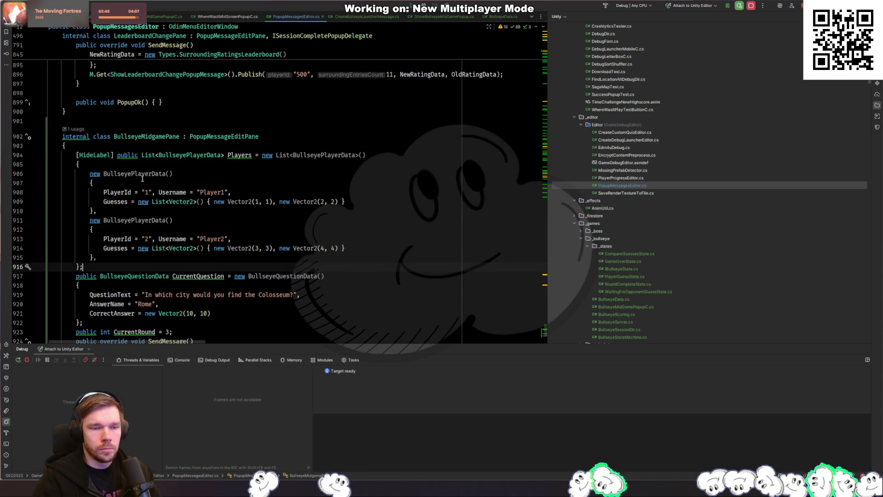
Delete the [HideLabel] attribute from the Players field and review the initialiser
{"action": "left_click", "coordinate": [114, 155]}
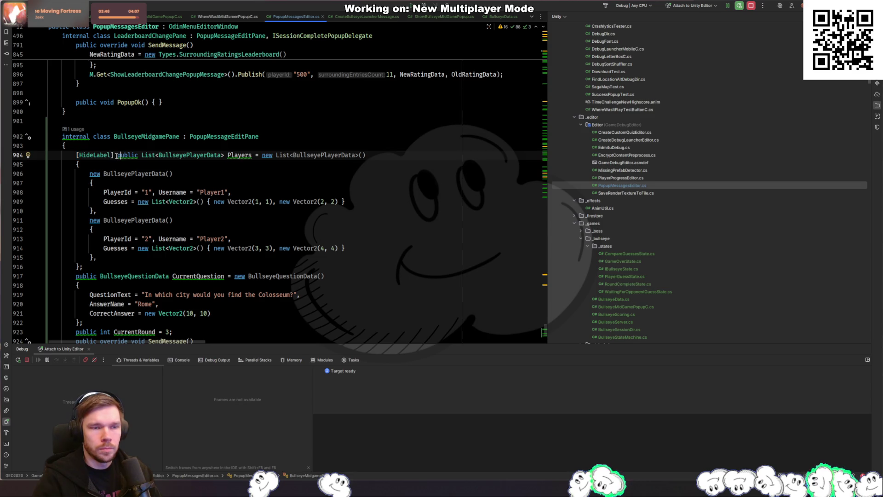
{"action": "key", "text": "BackSpace"}
{"action": "key", "text": "BackSpace"}
{"action": "key", "text": "BackSpace"}
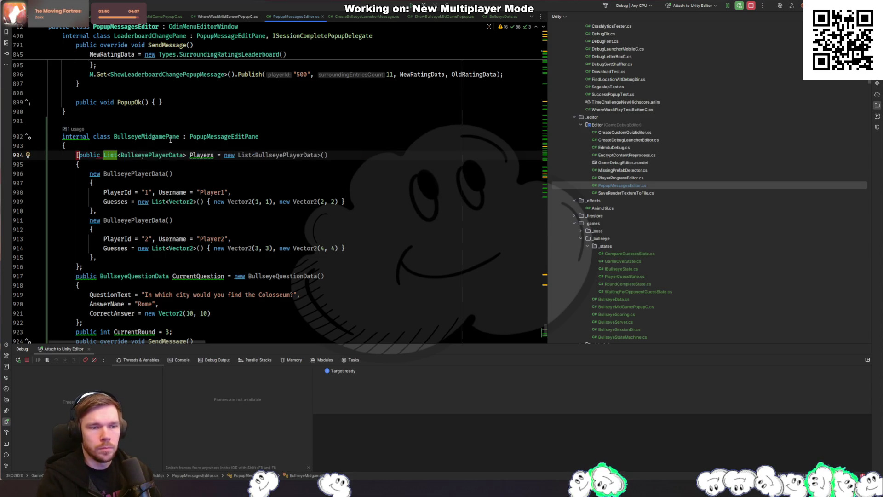
{"action": "key", "text": "Delete"}
{"action": "left_click", "coordinate": [314, 214]}
{"action": "scroll", "coordinate": [314, 216], "scroll_direction": "down", "scroll_amount": 2}
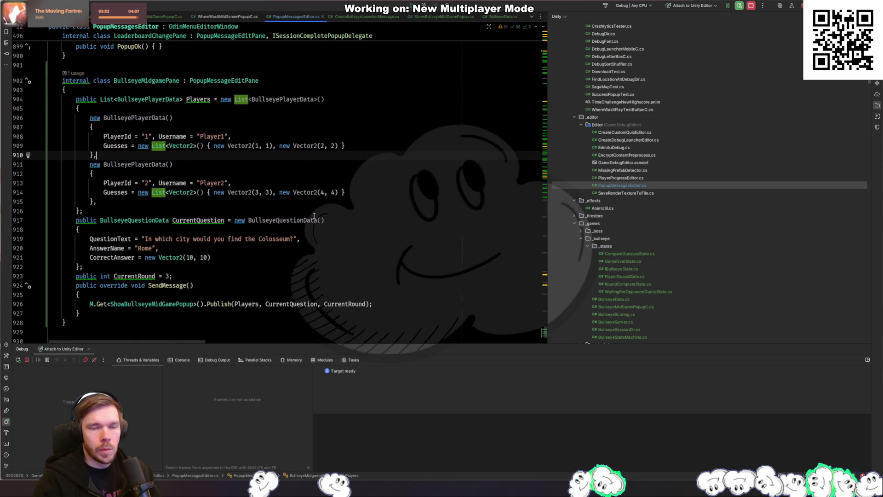
{"action": "left_click", "coordinate": [213, 218]}
{"action": "key", "text": "ctrl+t"}
{"action": "key", "text": "Escape"}
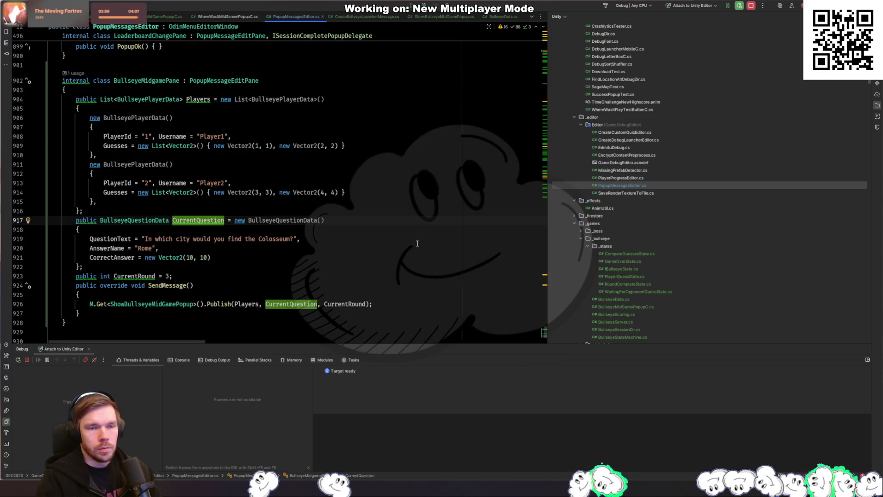
{"action": "scroll", "coordinate": [417, 243], "scroll_direction": "up", "scroll_amount": 10}
{"action": "scroll", "coordinate": [416, 245], "scroll_direction": "down", "scroll_amount": 12}
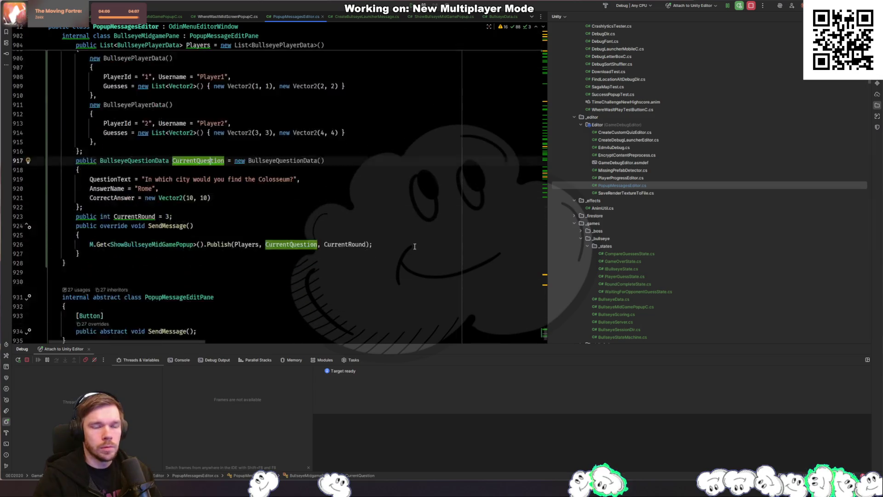
{"action": "key", "text": "alt+Tab"}
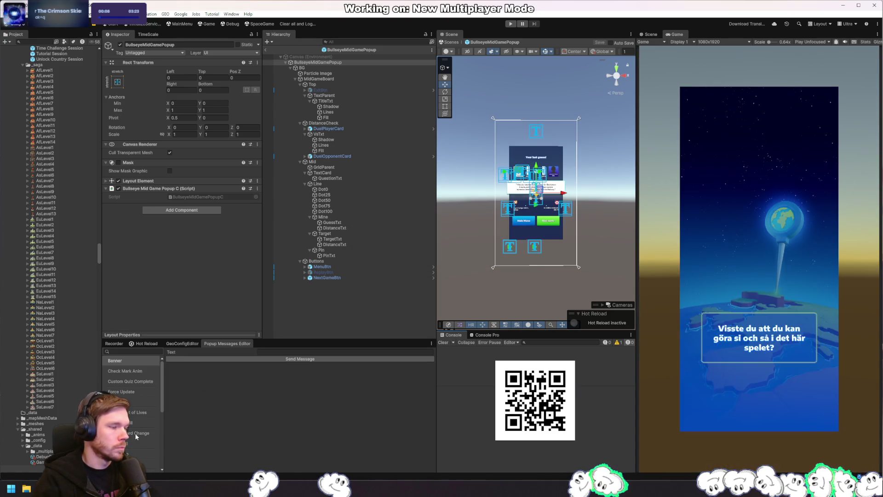
Select the Bullseye Mid Game entry in the Popup Messages Editor to show Current Round 3
{"action": "scroll", "coordinate": [135, 436], "scroll_direction": "down", "scroll_amount": 5}
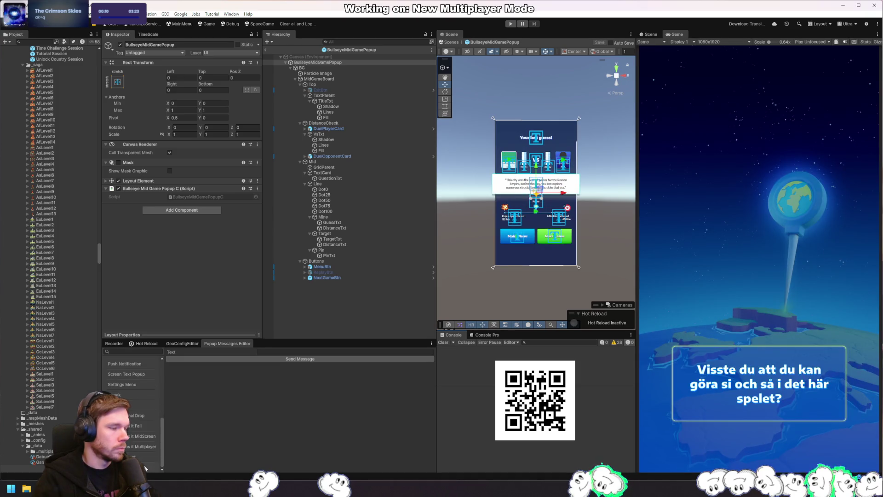
{"action": "scroll", "coordinate": [134, 404], "scroll_direction": "up", "scroll_amount": 10}
{"action": "left_click", "coordinate": [131, 372]}
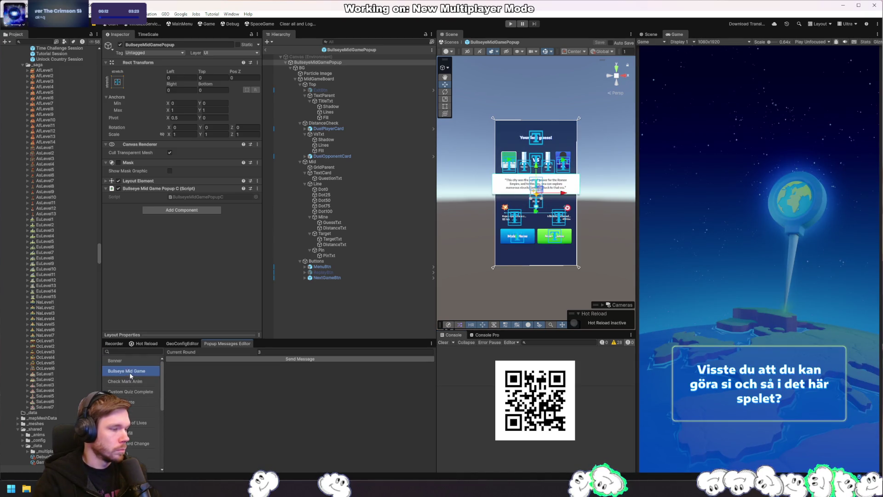
Add [Serializable] above the BullseyePlayerData and BullseyeQuestionData classes in BullseyeData.cs
{"action": "key", "text": "alt+Tab"}
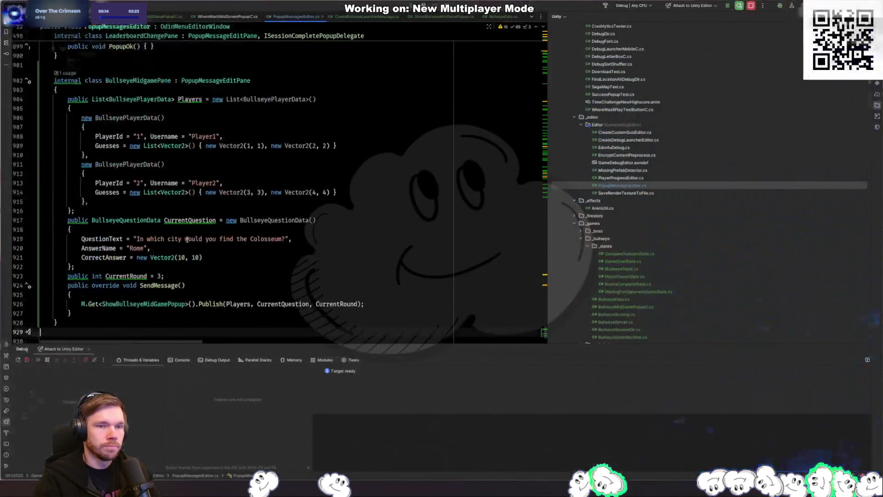
{"action": "left_click", "coordinate": [138, 118], "text": "ctrl"}
{"action": "left_click", "coordinate": [185, 72]}
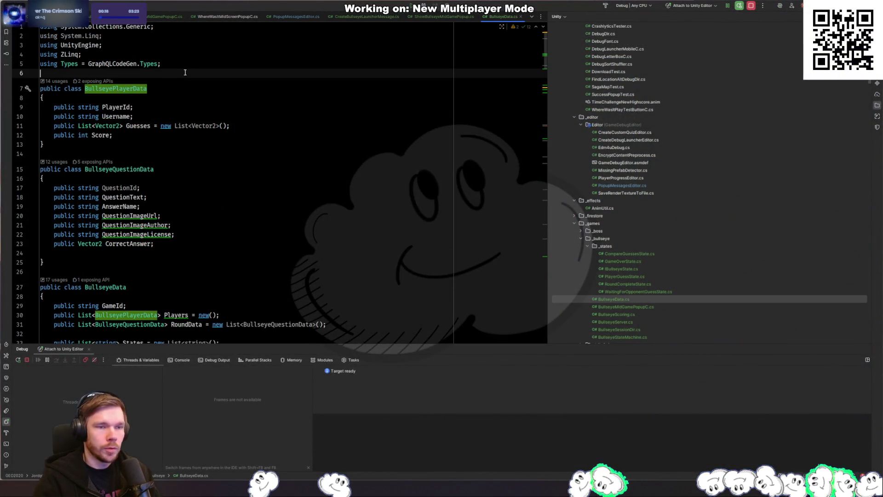
{"action": "key", "text": "Return"}
{"action": "type", "text": "[Serializ"}
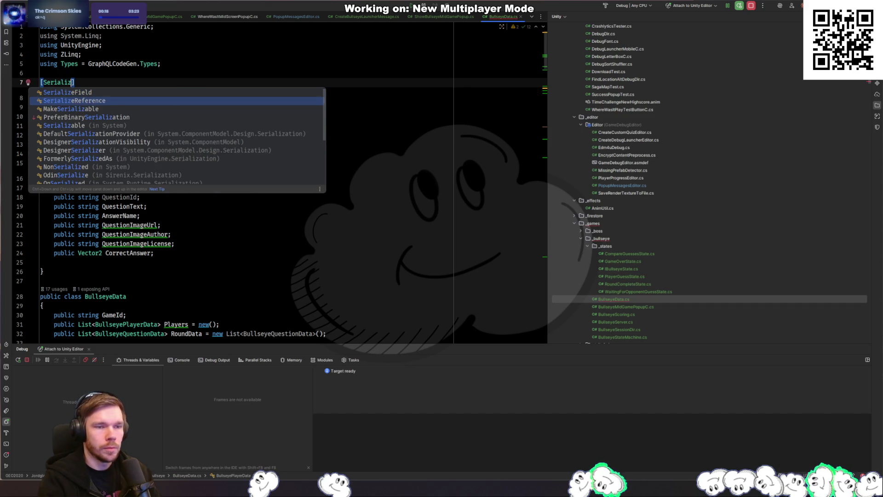
{"action": "key", "text": "Down"}
{"action": "key", "text": "Down"}
{"action": "key", "text": "Down"}
{"action": "key", "text": "Return"}
{"action": "key", "text": "Down"}
{"action": "key", "text": "Down"}
{"action": "key", "text": "Down"}
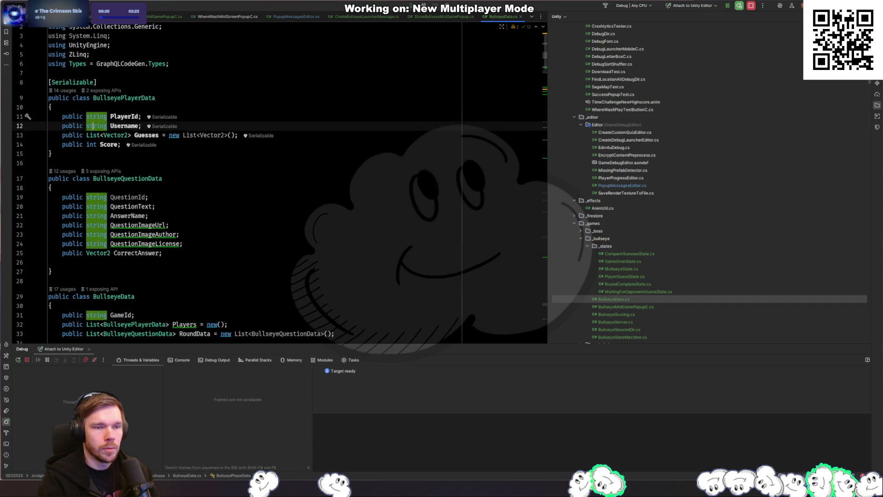
{"action": "key", "text": "Down"}
{"action": "key", "text": "Down"}
{"action": "key", "text": "Down"}
{"action": "key", "text": "Return"}
{"action": "type", "text": "[Serializ"}
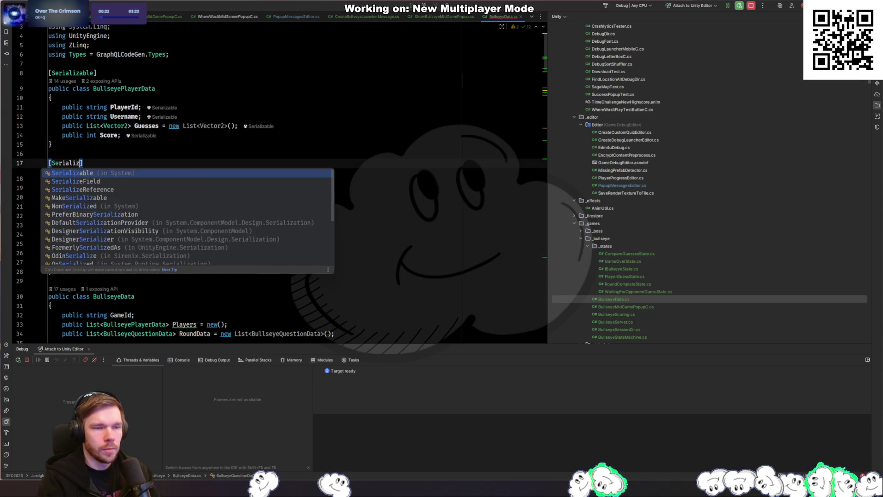
{"action": "key", "text": "Return"}
Delete the unused 'using System.Linq;' import
{"action": "key", "text": "Up"}
{"action": "key", "text": "Up"}
{"action": "key", "text": "Up"}
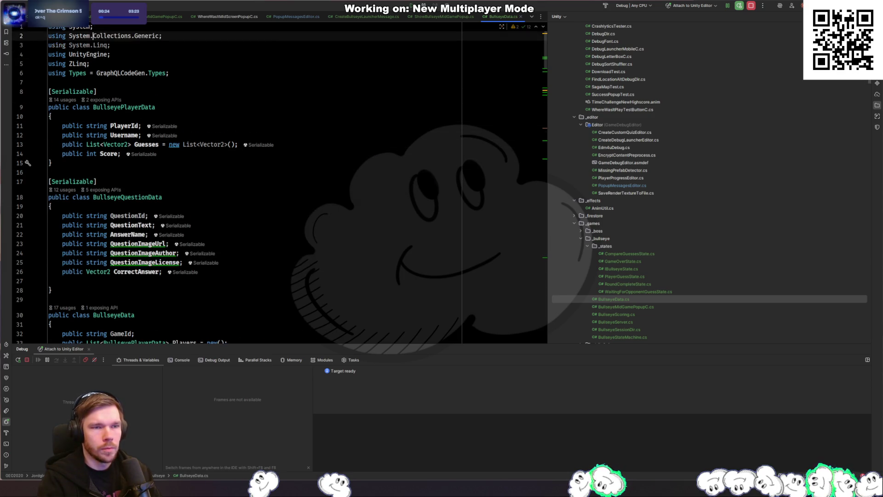
{"action": "key", "text": "Down"}
{"action": "key", "text": "ctrl+y"}
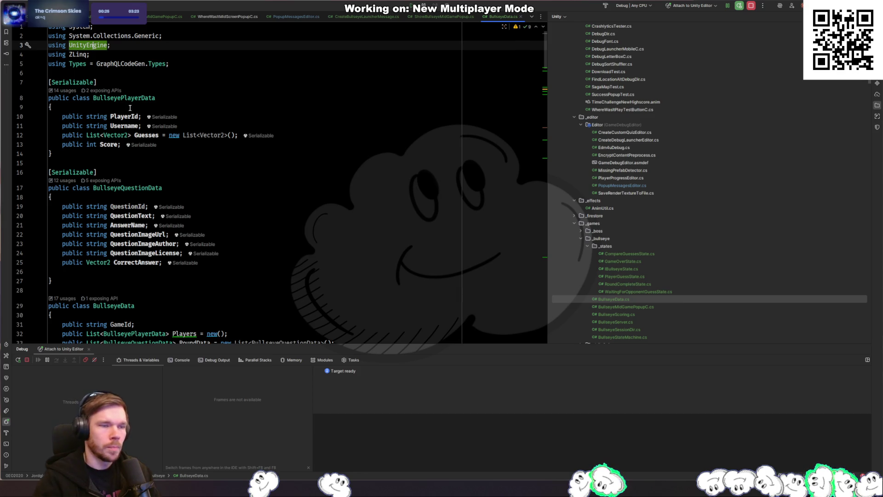
{"action": "key", "text": "alt+Tab"}
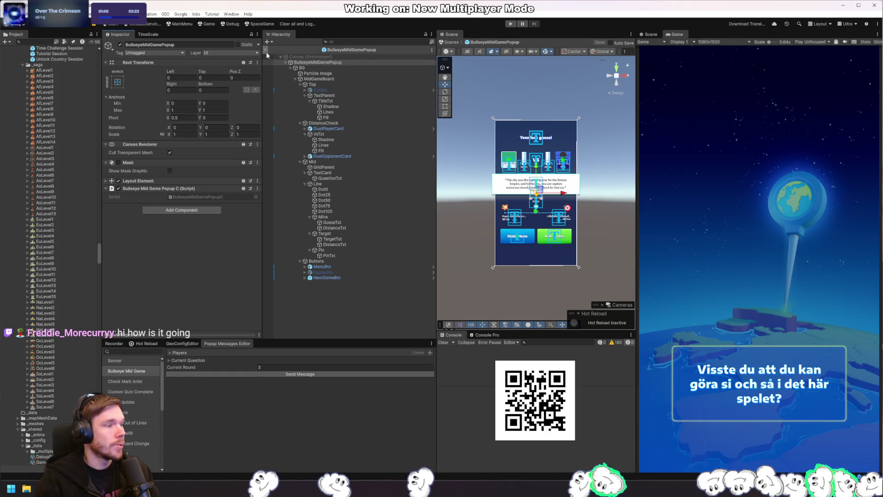
Load the Debug scene, keep Popup as the DEBUG object's launcher, and enter play mode
{"action": "left_click", "coordinate": [225, 24]}
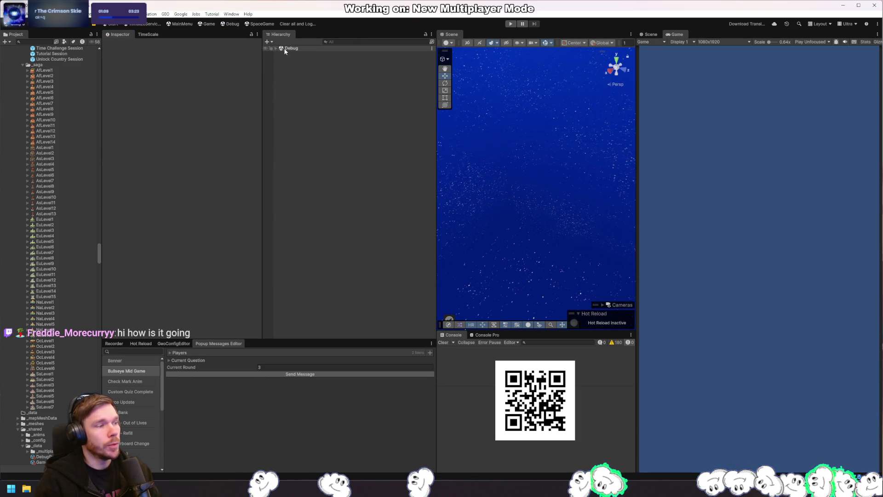
{"action": "left_click", "coordinate": [276, 48]}
{"action": "left_click", "coordinate": [296, 59]}
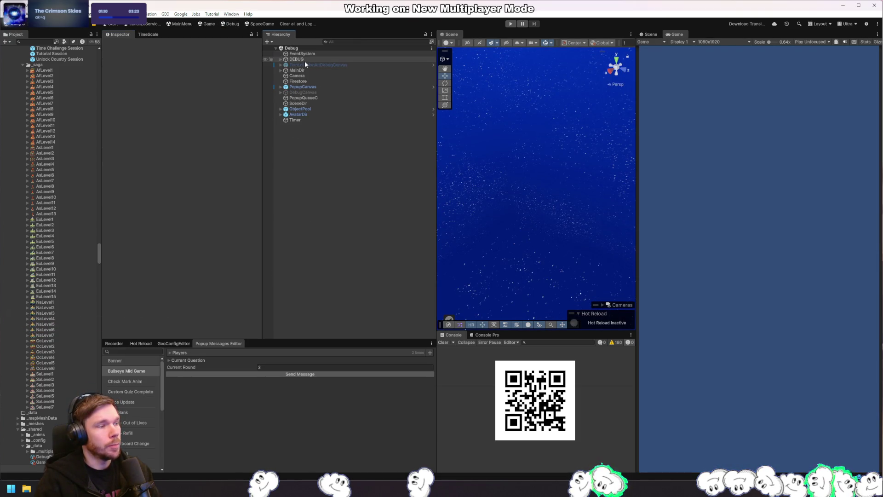
{"action": "left_click", "coordinate": [225, 124]}
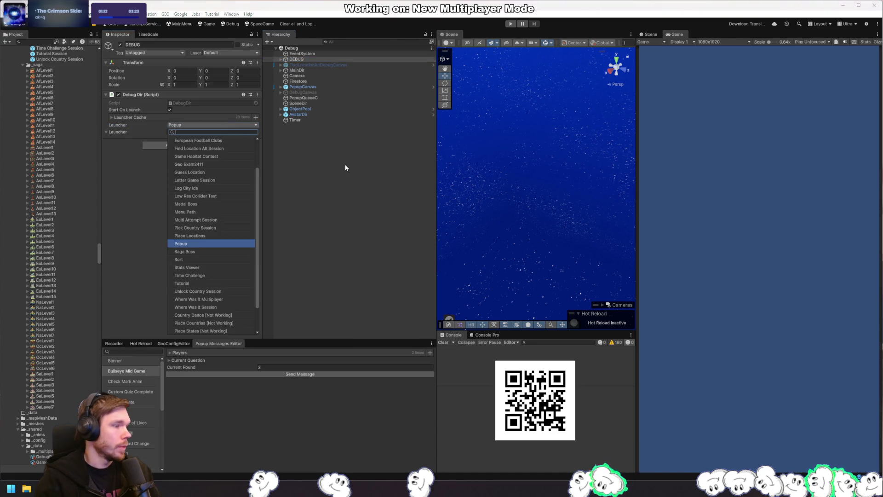
{"action": "left_click", "coordinate": [344, 164]}
{"action": "key", "text": "ctrl+p"}
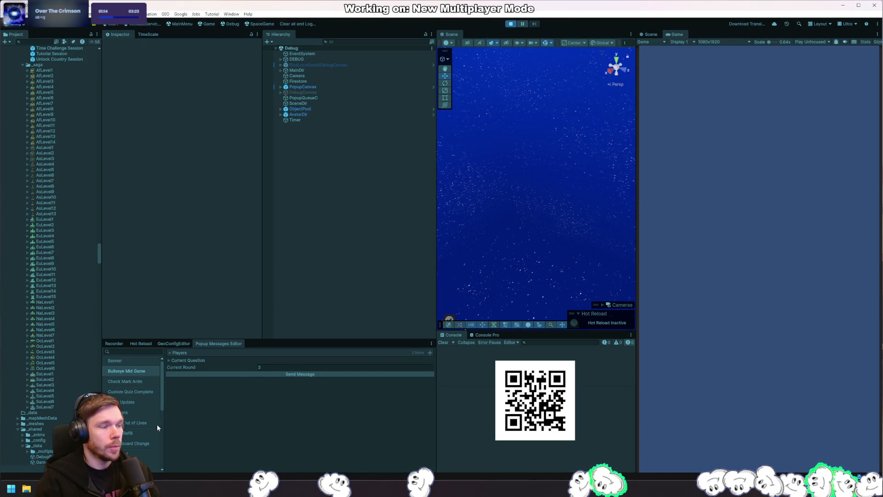
Expand the Current Question and Players fields in the test pane to inspect them
{"action": "left_click", "coordinate": [205, 361]}
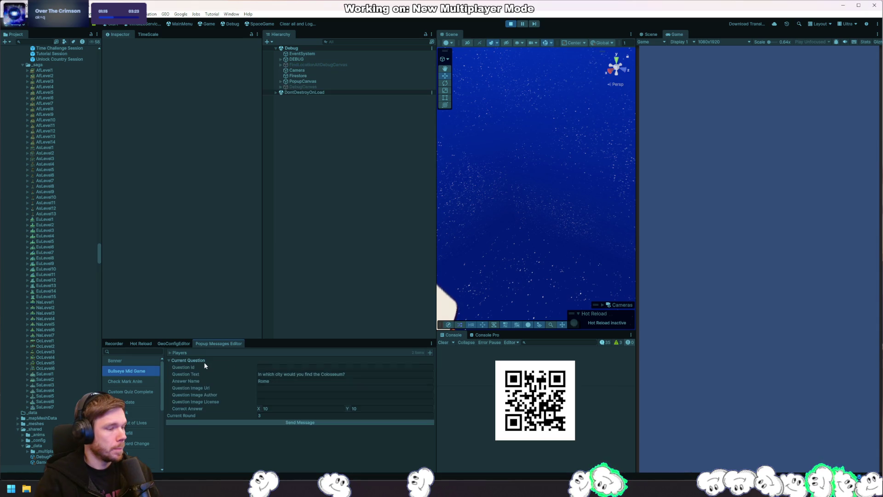
{"action": "left_click", "coordinate": [181, 354]}
{"action": "scroll", "coordinate": [240, 423], "scroll_direction": "down", "scroll_amount": 3}
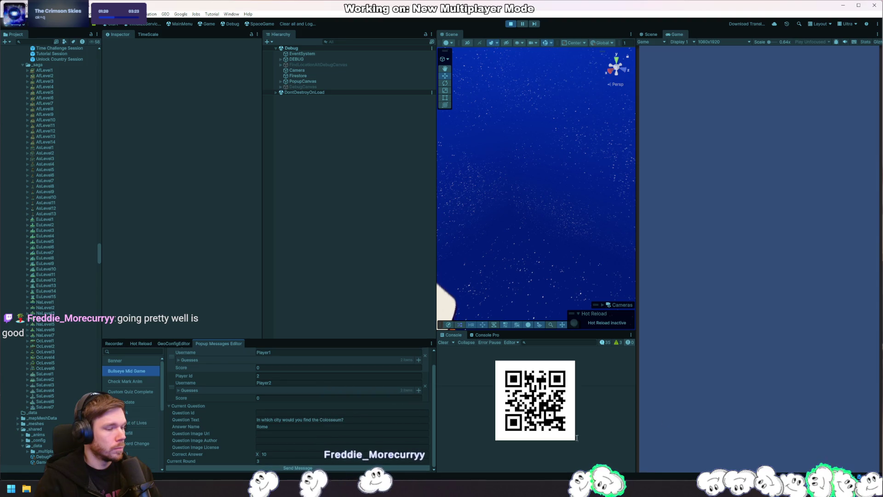
{"action": "key", "text": "alt+Tab"}
{"action": "key", "text": "ctrl+Tab"}
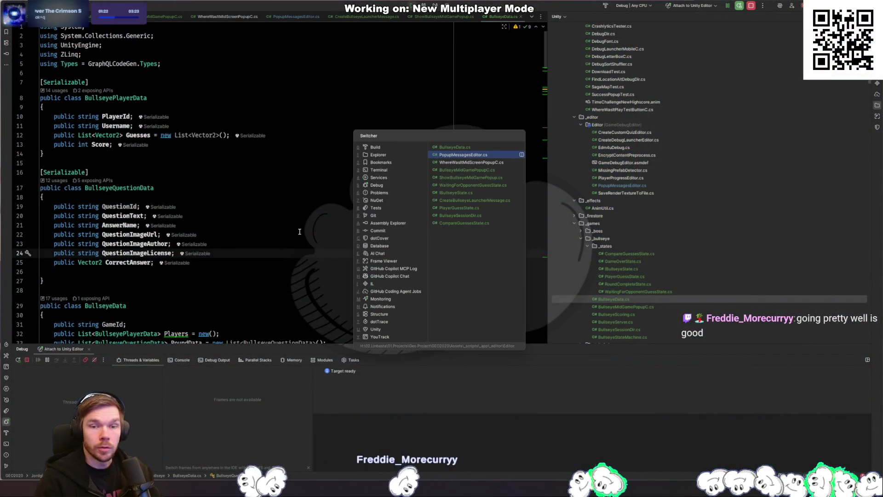
Start a Subscribe line for the Bullseye popup in PopupDir.cs, then remove it
{"action": "key", "text": "ctrl+Tab"}
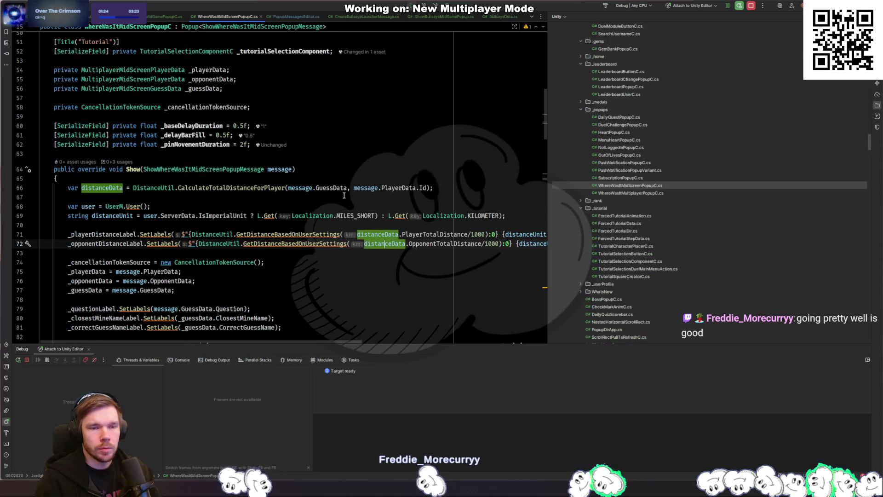
{"action": "left_click", "coordinate": [344, 196]}
{"action": "key", "text": "ctrl+shift+n"}
{"action": "type", "text": "poup"}
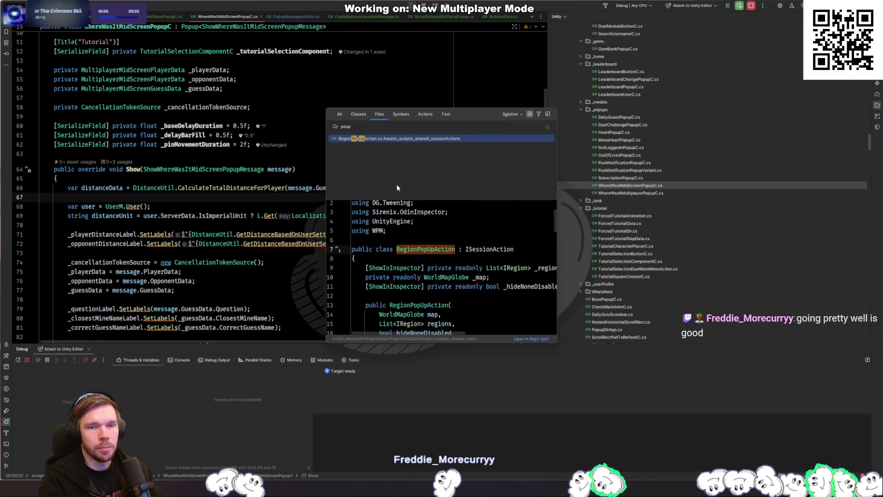
{"action": "key", "text": "BackSpace"}
{"action": "key", "text": "BackSpace"}
{"action": "type", "text": "pupdir"}
{"action": "key", "text": "Return"}
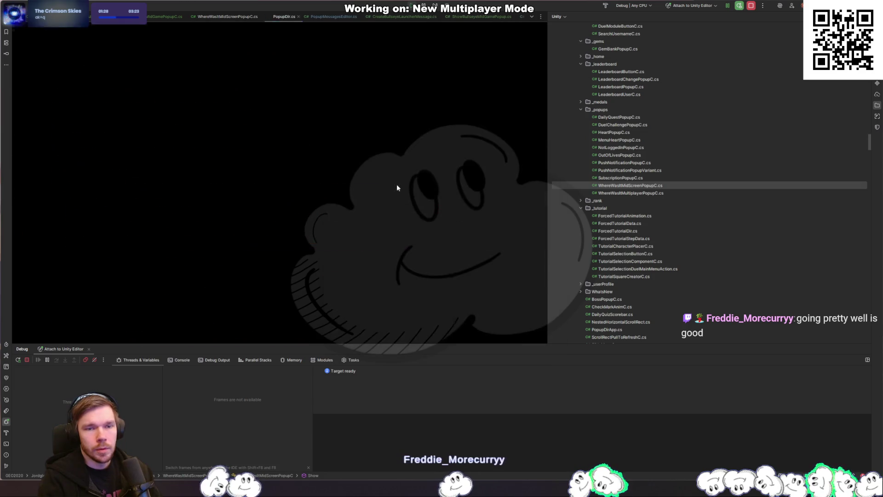
{"action": "scroll", "coordinate": [397, 187], "scroll_direction": "down", "scroll_amount": 20}
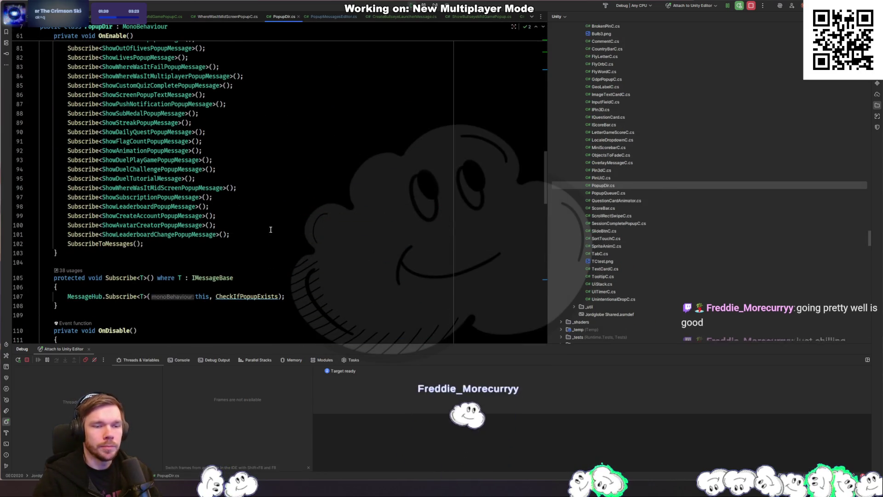
{"action": "left_click", "coordinate": [270, 231]}
{"action": "key", "text": "Return"}
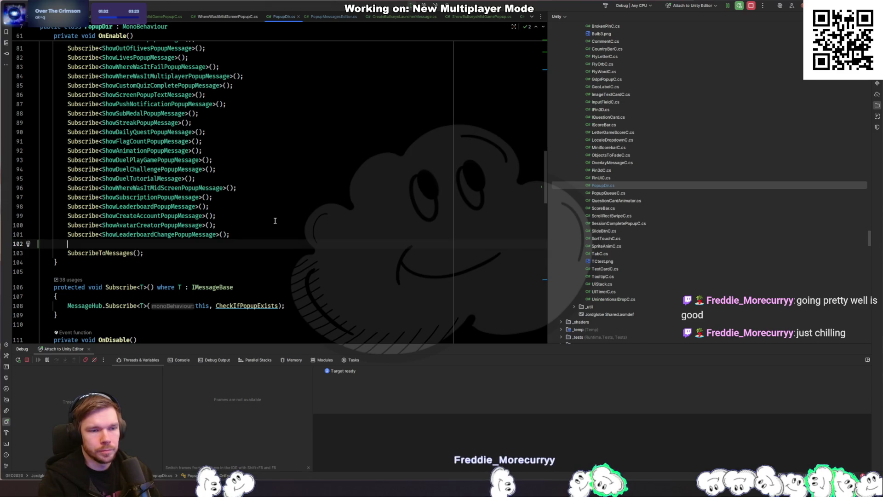
{"action": "type", "text": "Subs"}
{"action": "key", "text": "Return"}
{"action": "type", "text": "Shwo"}
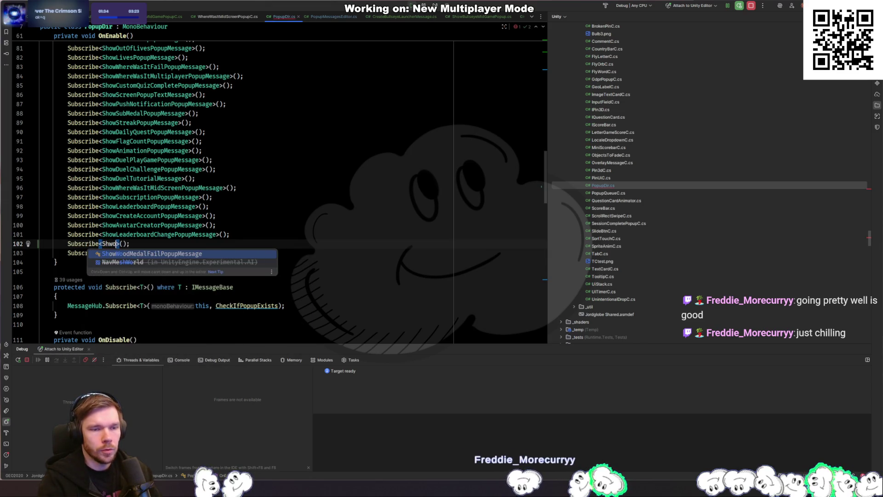
{"action": "type", "text": "Bullseye"}
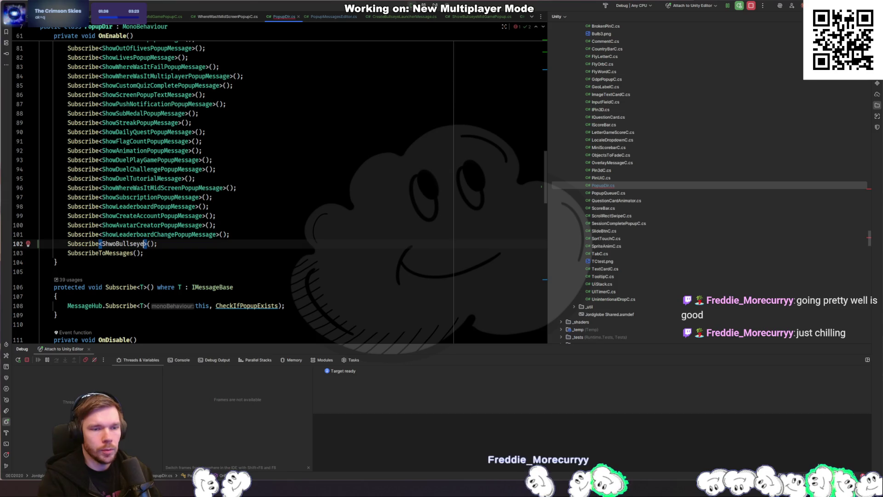
{"action": "key", "text": "ctrl+y"}
Add Subscribe<ShowBullseyeMidGamePopup>() as line 9 of PopupDirApp.cs
{"action": "key", "text": "ctrl+shift+n"}
{"action": "type", "text": "Pop"}
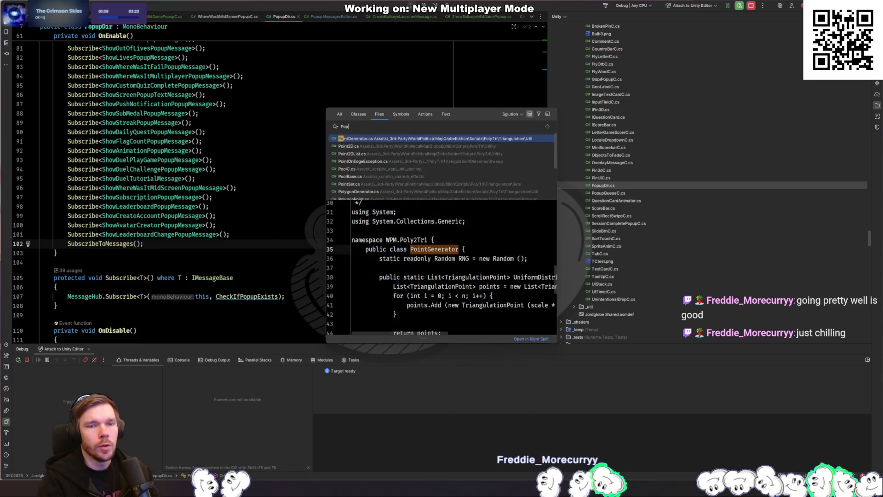
{"action": "type", "text": "upDirApp"}
{"action": "key", "text": "Return"}
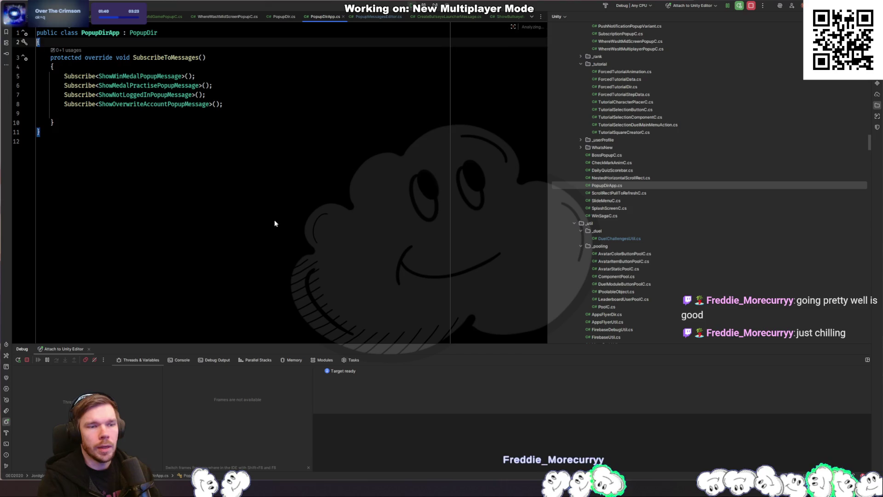
{"action": "key", "text": "Down"}
{"action": "key", "text": "Down"}
{"action": "key", "text": "Down"}
{"action": "type", "text": "Subscribe<ShwoBullseye>();"}
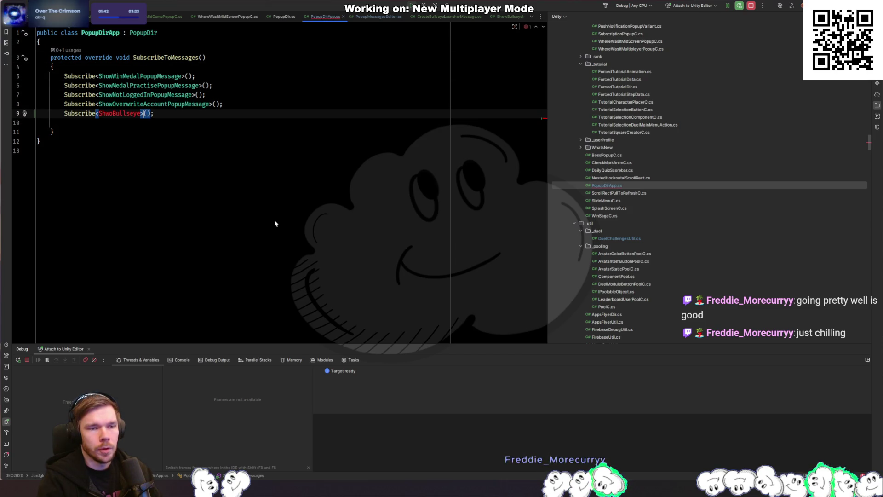
{"action": "key", "text": "ctrl+BackSpace"}
{"action": "type", "text": "ShowBull"}
{"action": "key", "text": "Return"}
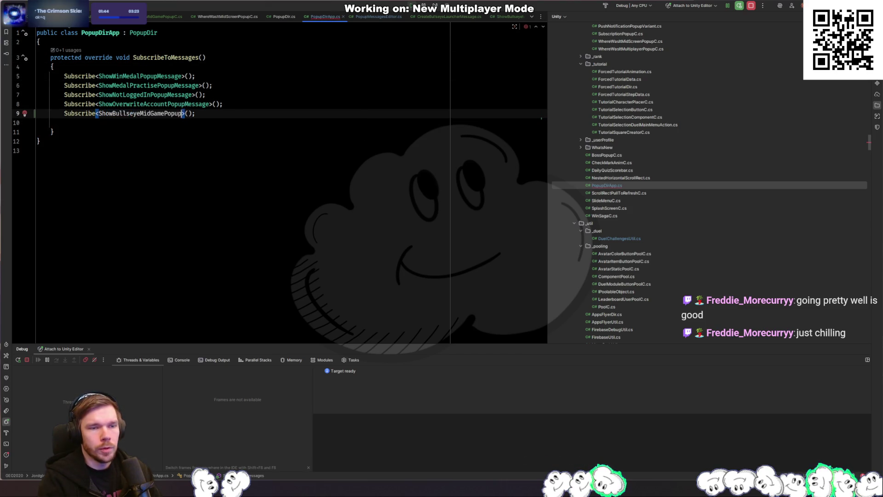
Rename the ShowBullseyeMidGamePopup class to ShowBullseyeMidGamePopupMessage
{"action": "left_click", "coordinate": [155, 116], "text": "ctrl"}
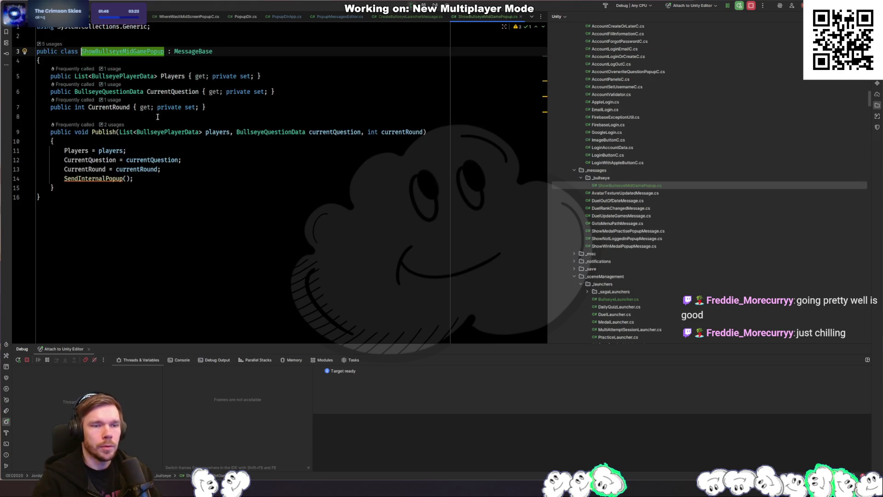
{"action": "key", "text": "F2"}
{"action": "type", "text": "Message"}
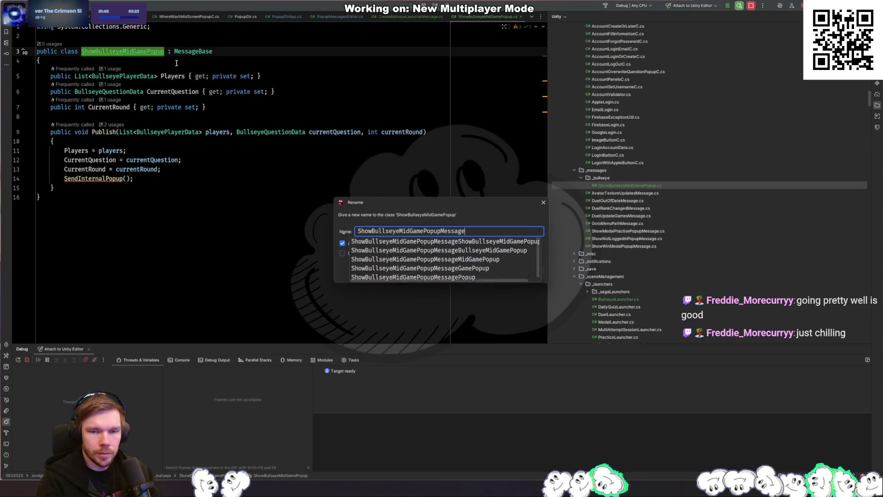
{"action": "key", "text": "Return"}
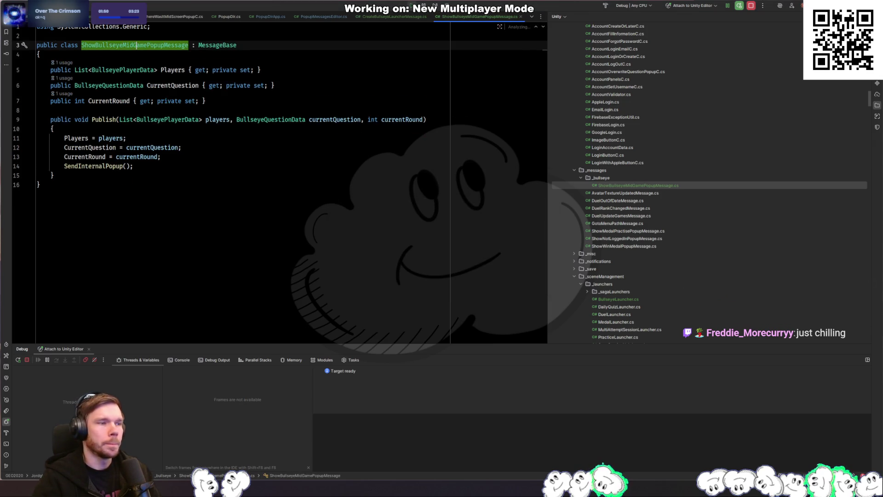
{"action": "key", "text": "alt+Tab"}
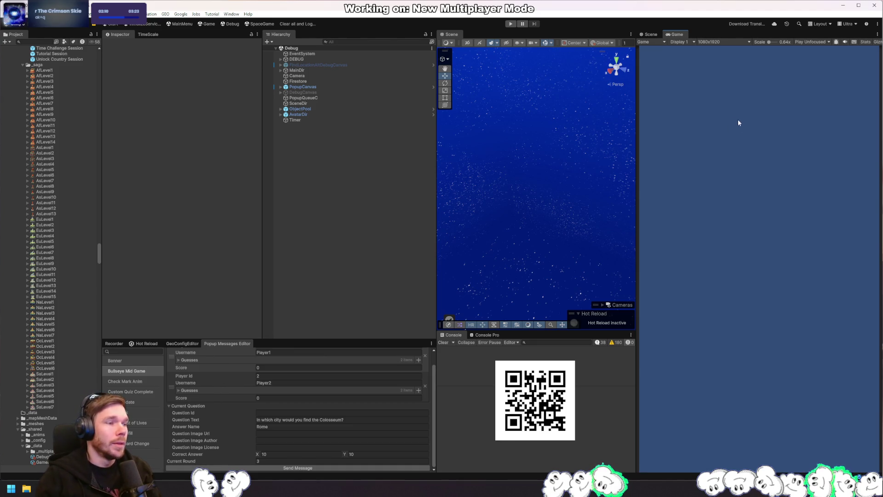
Play the game and send the Bullseye Mid Game test message, then return to PopupDirApp.cs
{"action": "left_click", "coordinate": [510, 24]}
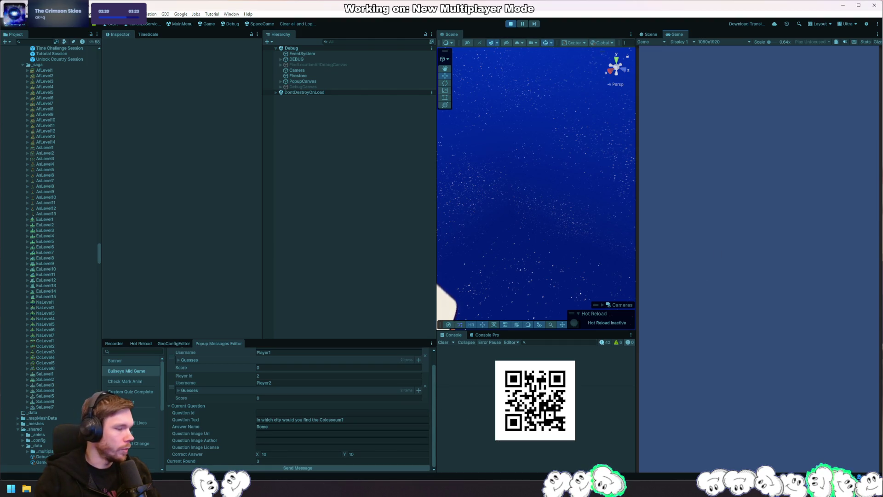
{"action": "left_click", "coordinate": [237, 468]}
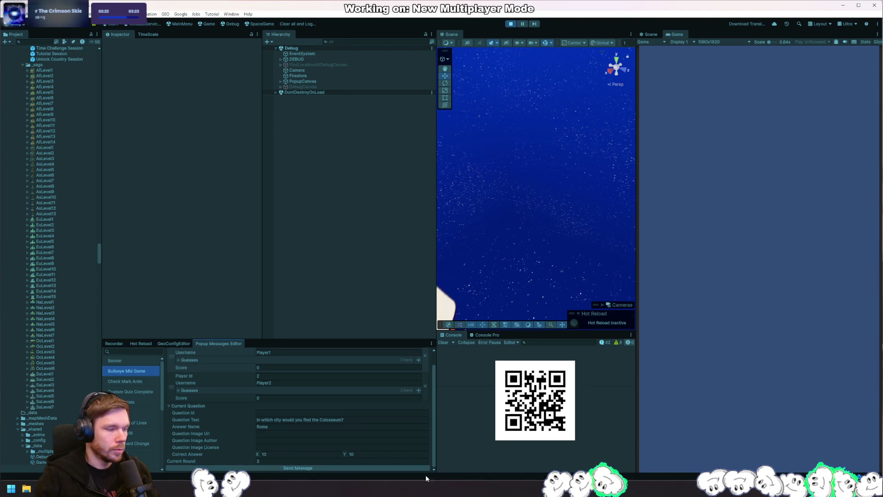
{"action": "key", "text": "alt+Tab"}
{"action": "key", "text": "ctrl+Tab"}
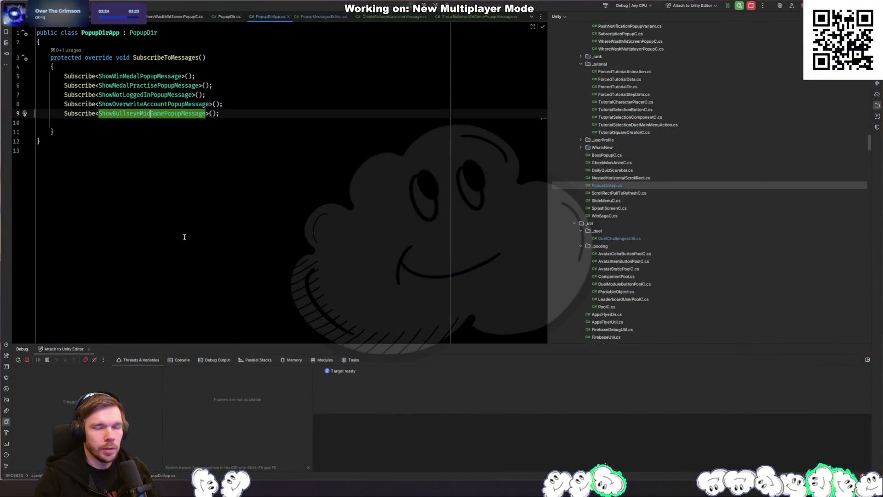
Break on the SendInternalPopup() line, trigger it by sending the test message, then resume
{"action": "key", "text": "ctrl+Tab"}
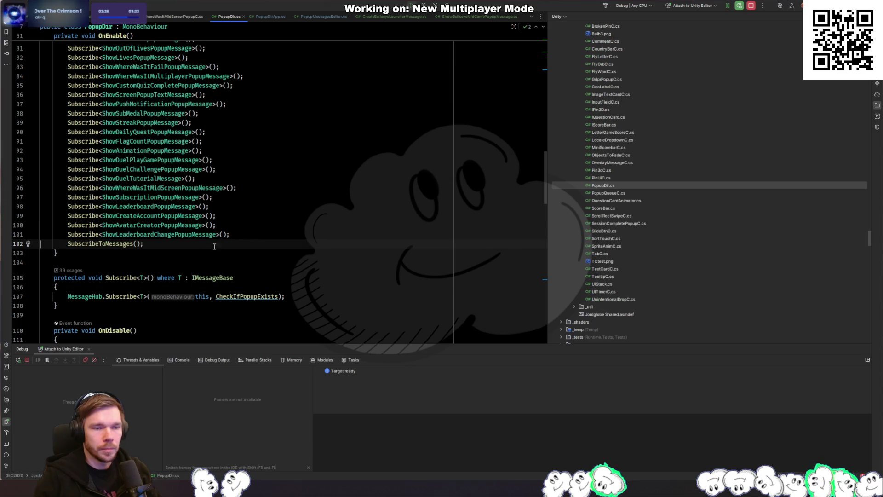
{"action": "key", "text": "ctrl+Tab"}
{"action": "key", "text": "ctrl+Tab"}
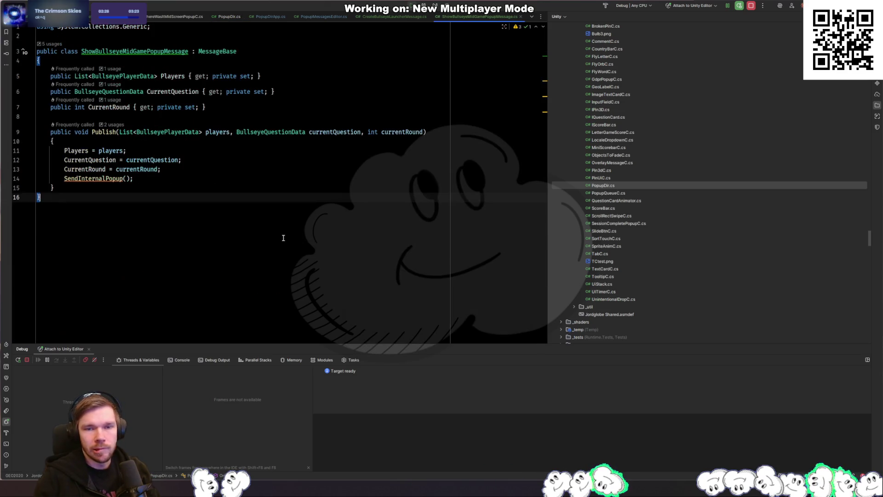
{"action": "left_click", "coordinate": [17, 179]}
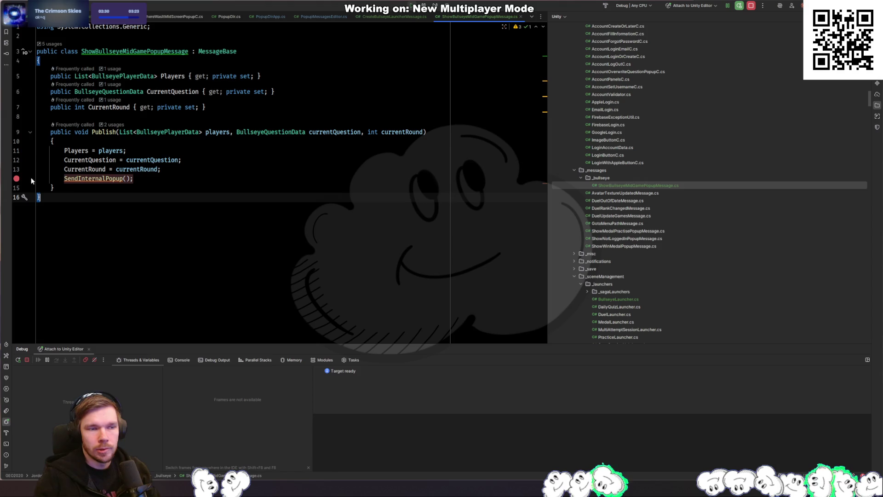
{"action": "key", "text": "alt+Tab"}
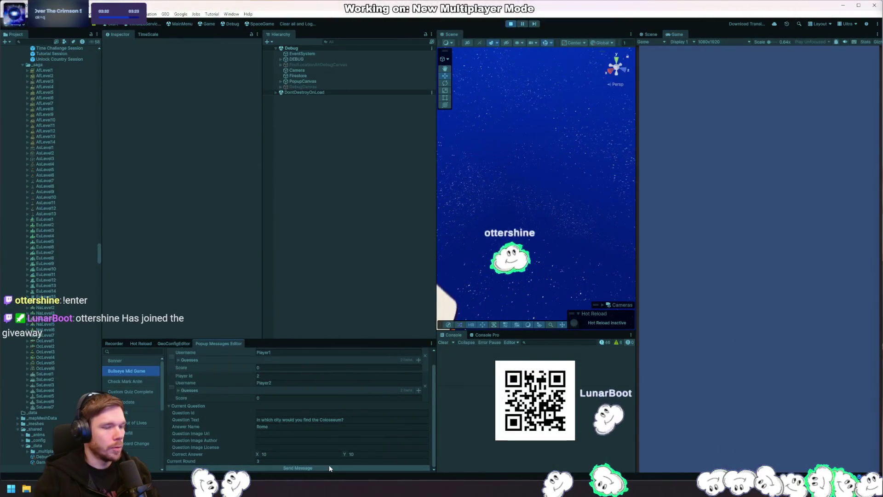
{"action": "left_click", "coordinate": [330, 466]}
{"action": "key", "text": "F5"}
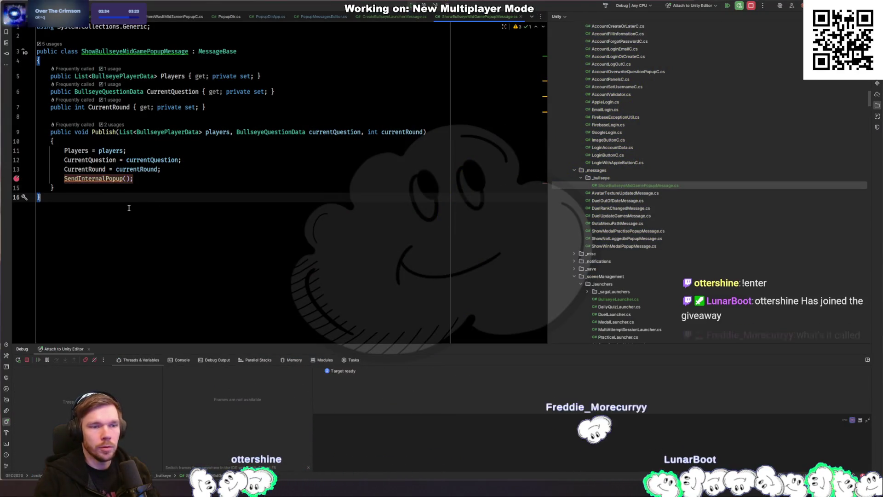
{"action": "key", "text": "alt+Tab"}
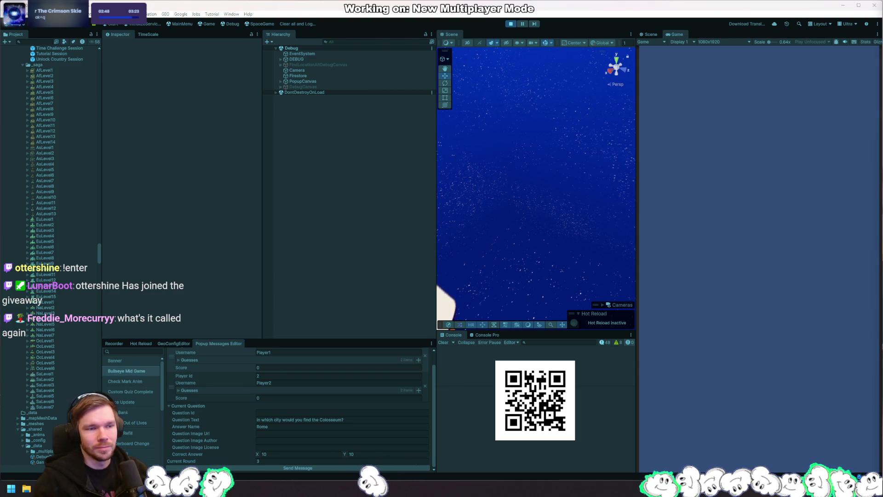
{"action": "key", "text": "alt+Tab"}
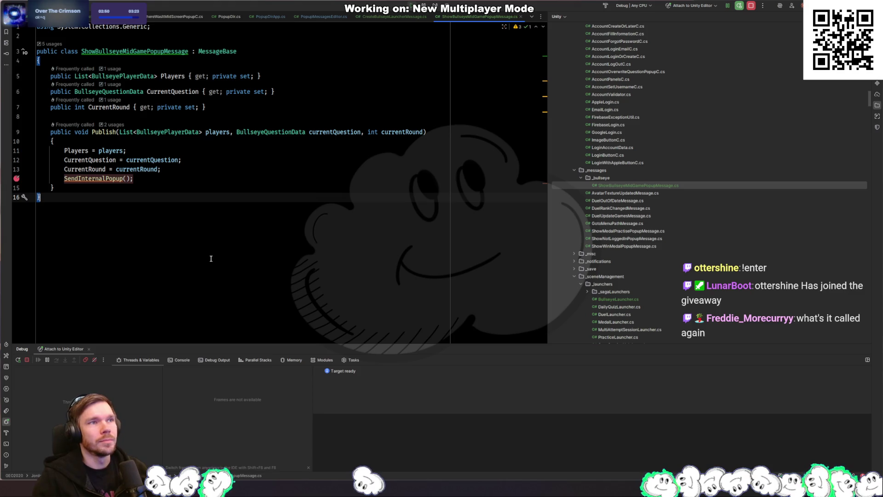
{"action": "key", "text": "ctrl+shift+n"}
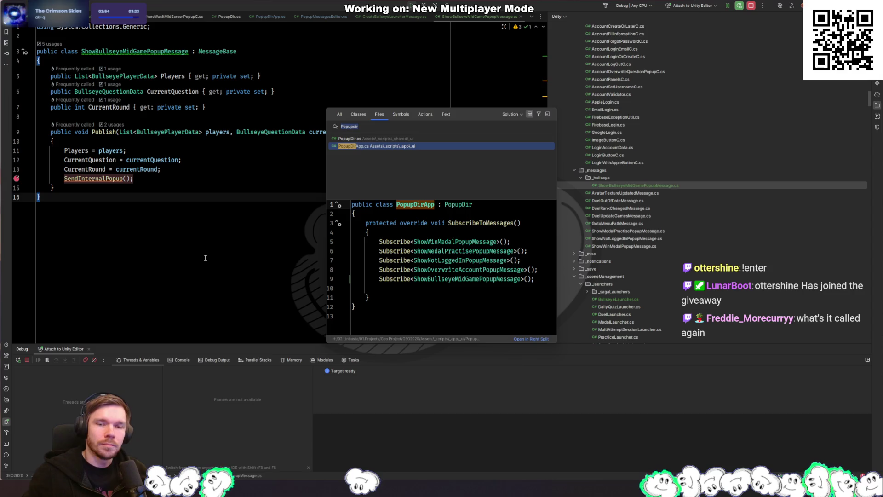
Add gameObject.SetActive(true) to the Show method of BullseyeMidGamePopupC.cs
{"action": "type", "text": "showbulls"}
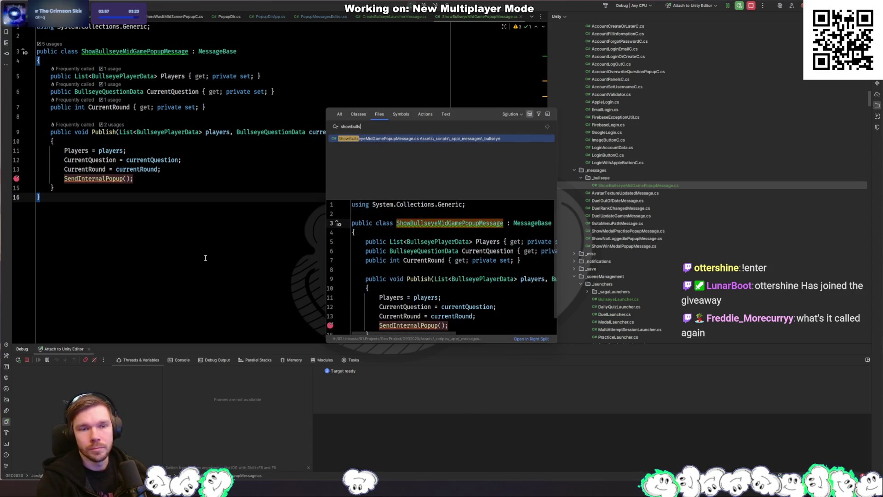
{"action": "key", "text": "ctrl+BackSpace"}
{"action": "type", "text": "bu"}
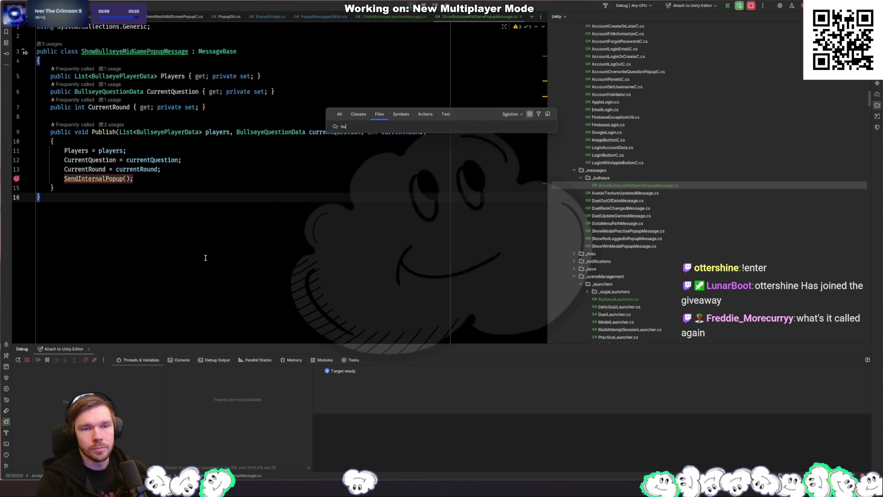
{"action": "type", "text": "llmid"}
{"action": "key", "text": "Return"}
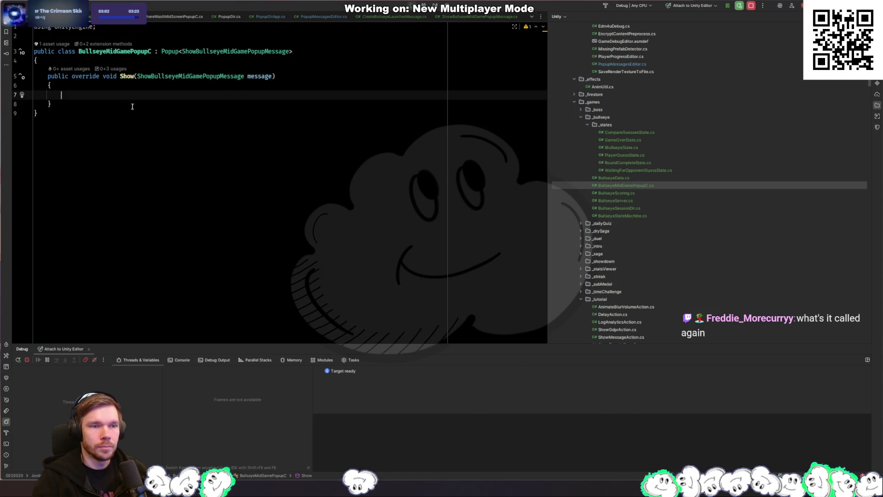
{"action": "type", "text": "gameObject."}
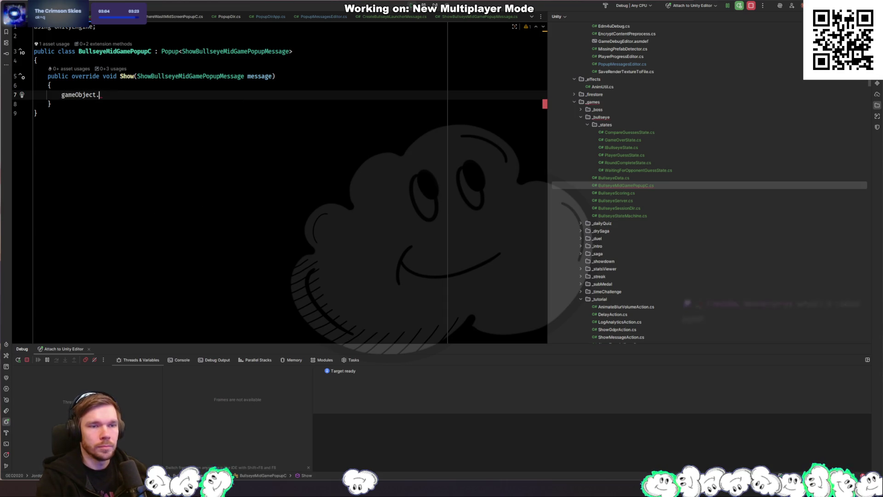
{"action": "type", "text": "sh"}
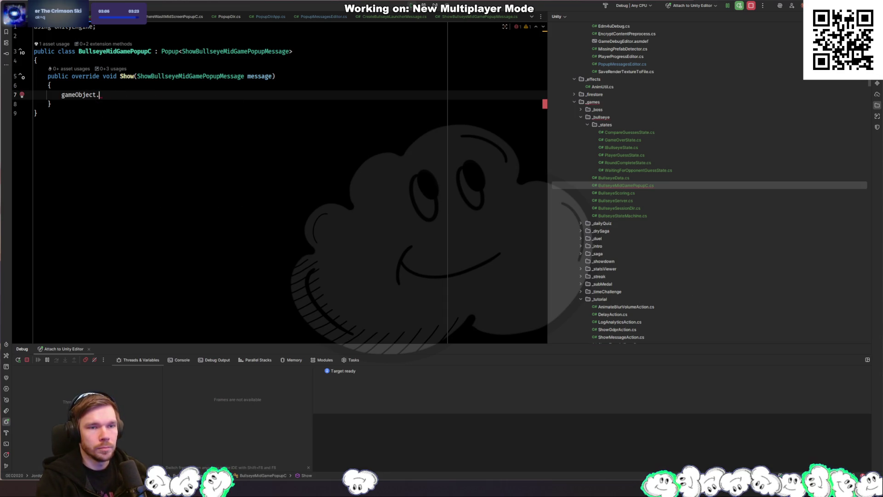
{"action": "key", "text": "Tab"}
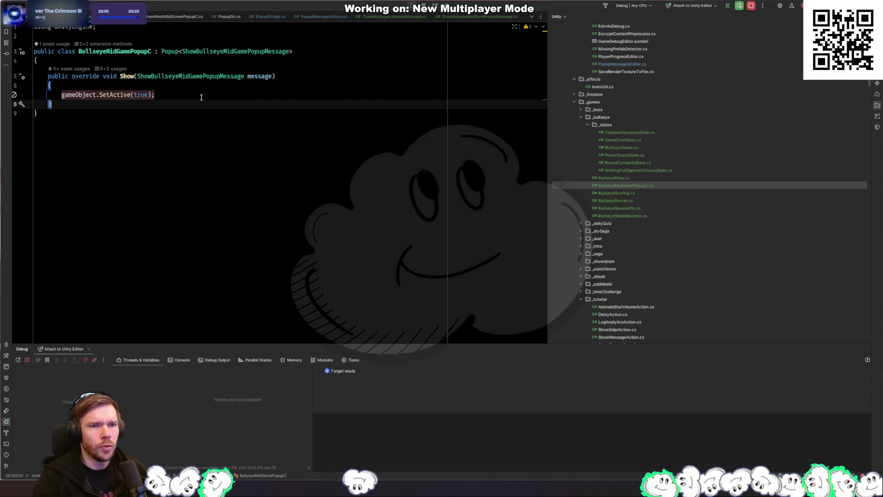
Check WhereWasItMidScreenPopupC.cs for reference, then go back to BullseyeMidGamePopupC
{"action": "key", "text": "ctrl+shift+n"}
{"action": "type", "text": "bullseye"}
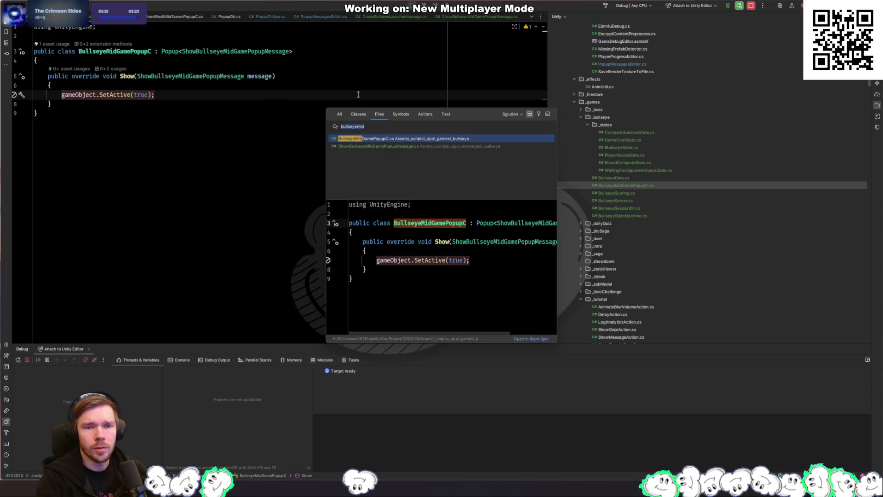
{"action": "type", "text": "midscre"}
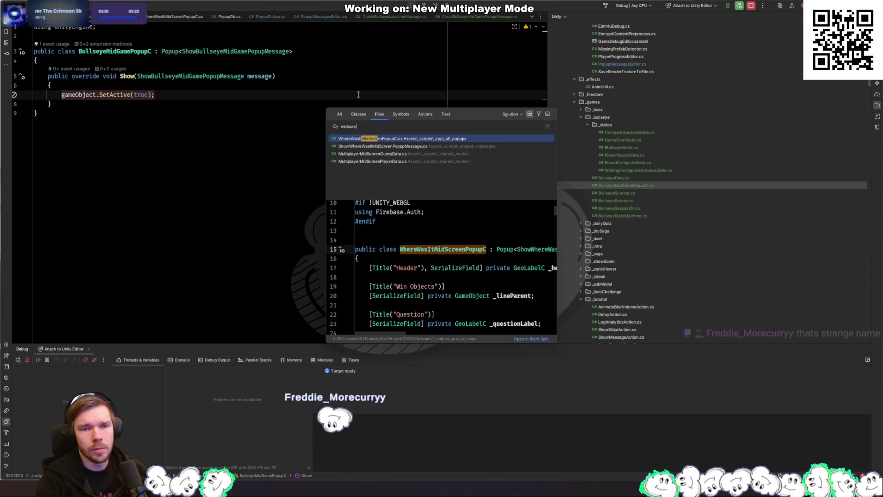
{"action": "key", "text": "Return"}
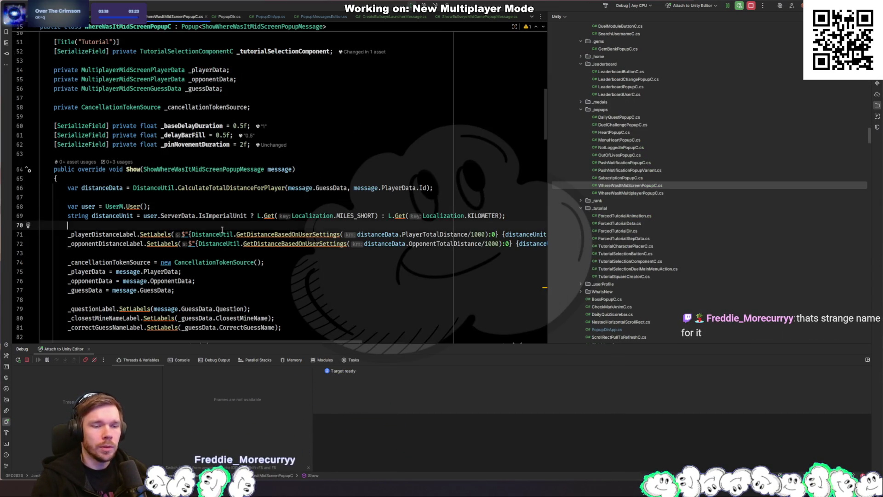
{"action": "scroll", "coordinate": [235, 237], "scroll_direction": "down", "scroll_amount": 15}
{"action": "scroll", "coordinate": [222, 229], "scroll_direction": "up", "scroll_amount": 20}
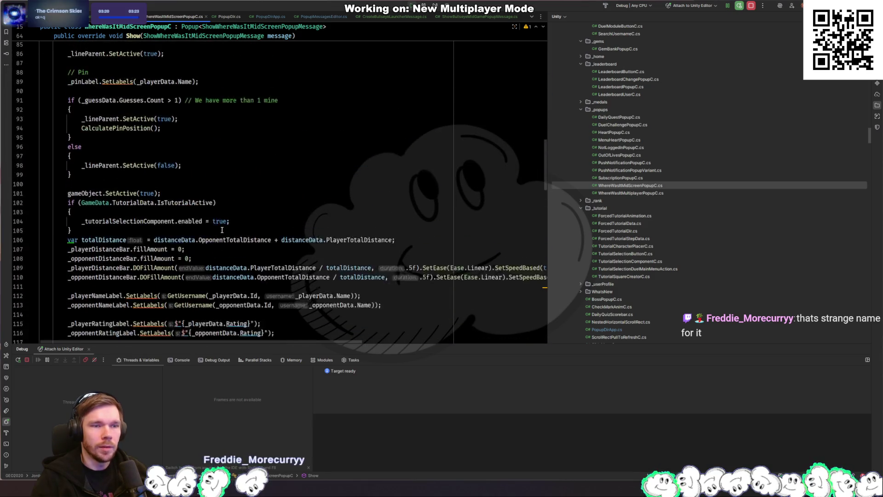
{"action": "key", "text": "ctrl+Tab"}
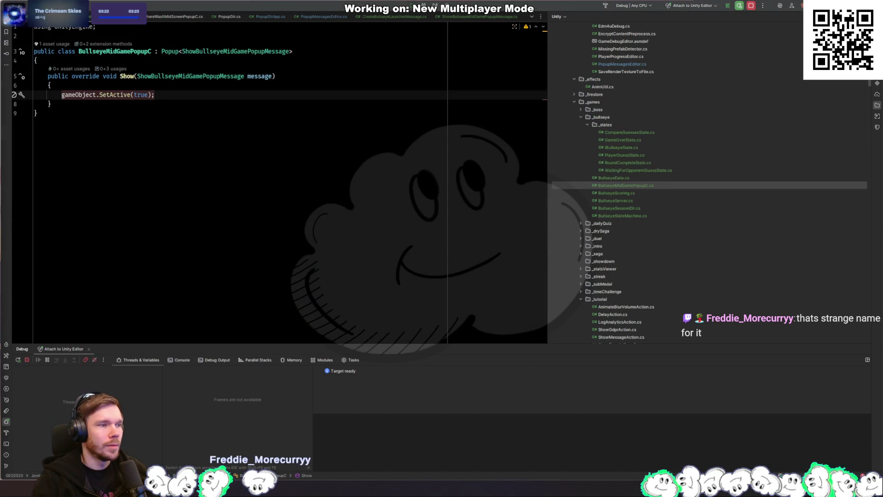
{"action": "key", "text": "alt+Tab"}
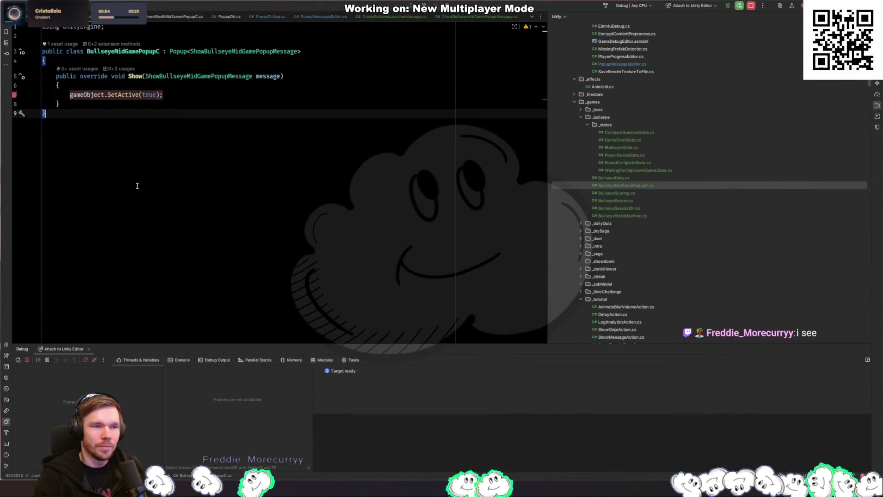
{"action": "left_click", "coordinate": [14, 95]}
{"action": "left_click", "coordinate": [15, 95]}
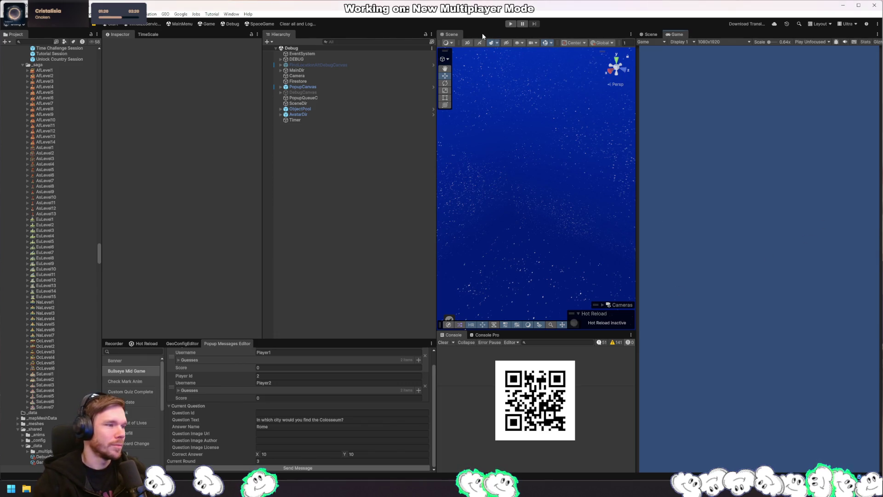
Play the game, send the Bullseye Mid Game popup message, and resume past each breakpoint
{"action": "left_click", "coordinate": [508, 25]}
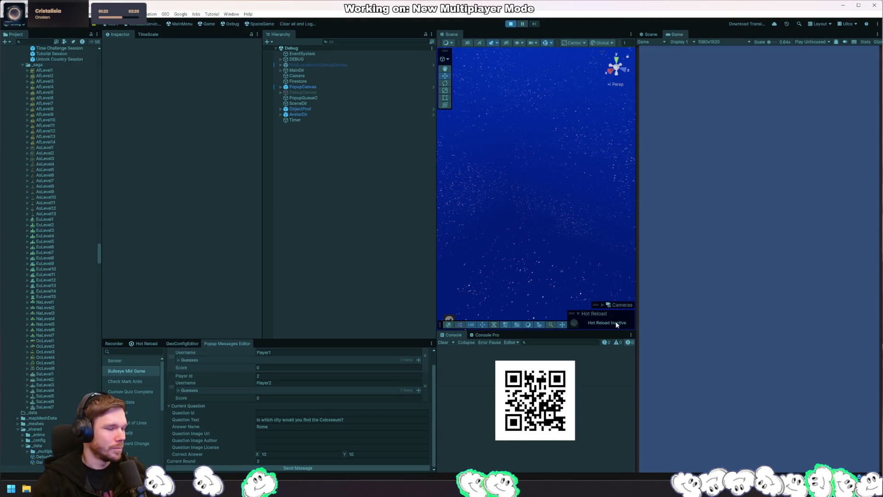
{"action": "left_click", "coordinate": [355, 467]}
{"action": "key", "text": "F9"}
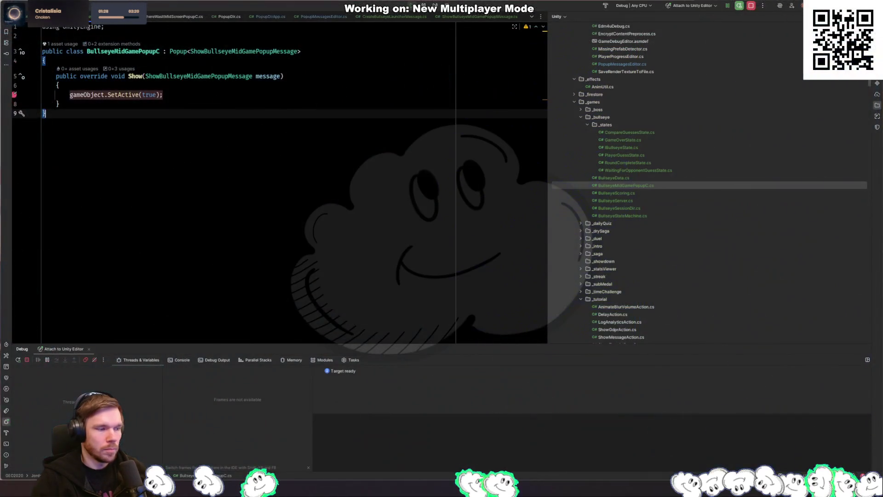
{"action": "key", "text": "F9"}
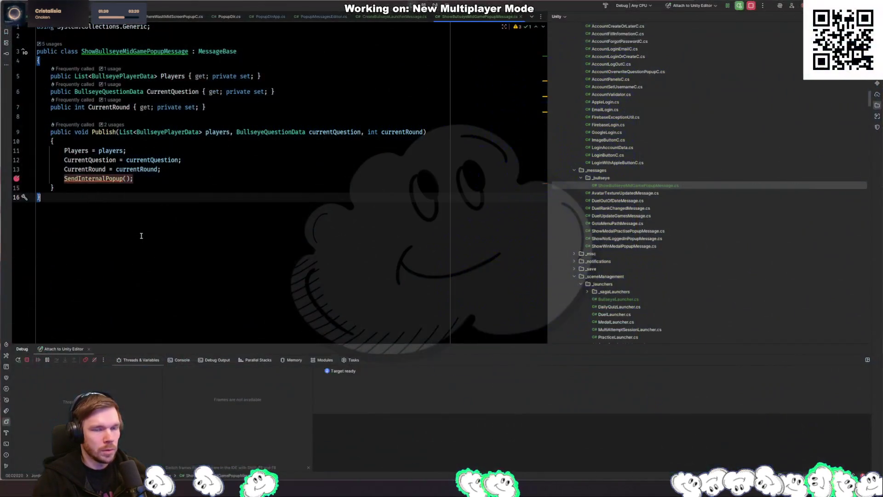
{"action": "key", "text": "F9"}
{"action": "key", "text": "F9"}
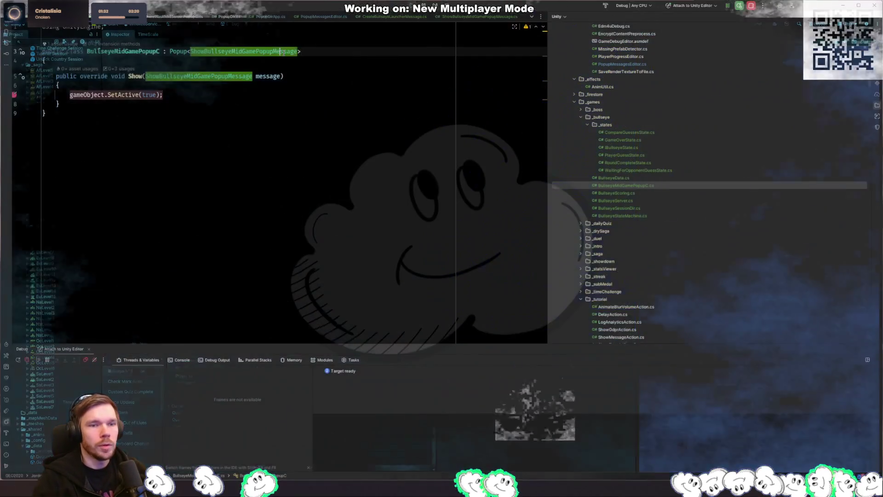
Review the ShowBullseyeMidGamePopupMessage script and the popup's Show method, ending on SetActive(true)
{"action": "key", "text": "ctrl+Tab"}
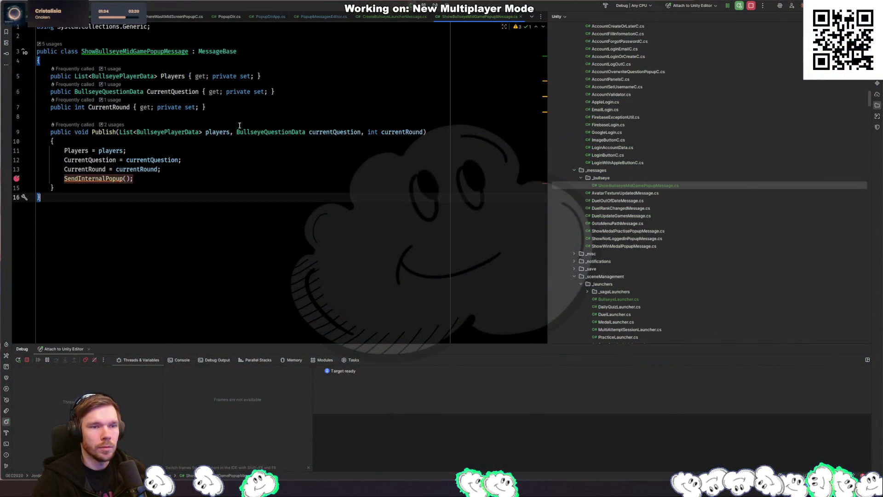
{"action": "left_click", "coordinate": [134, 51]}
{"action": "left_click", "coordinate": [166, 132]}
{"action": "left_click", "coordinate": [170, 184]}
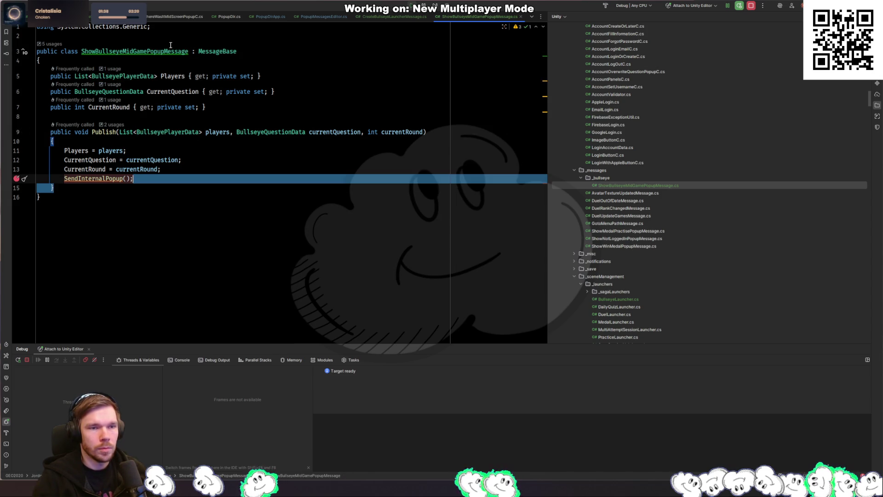
{"action": "left_click", "coordinate": [133, 51], "text": "ctrl"}
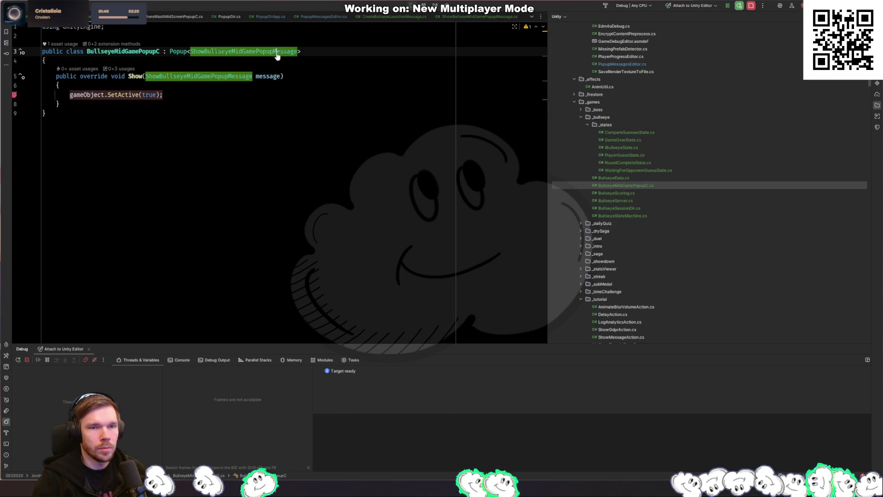
{"action": "left_click", "coordinate": [218, 78]}
{"action": "left_click", "coordinate": [197, 92]}
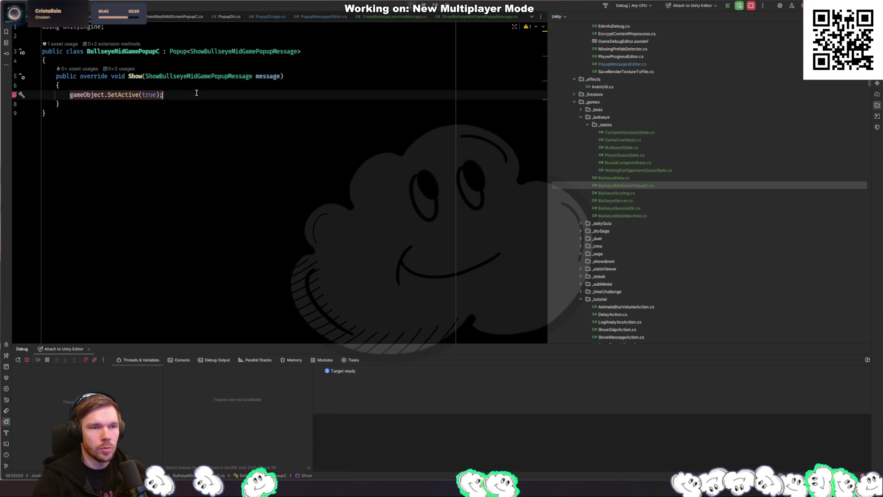
Back in Unity, enlarge the Console and read the log entries' stack traces
{"action": "key", "text": "alt+Tab"}
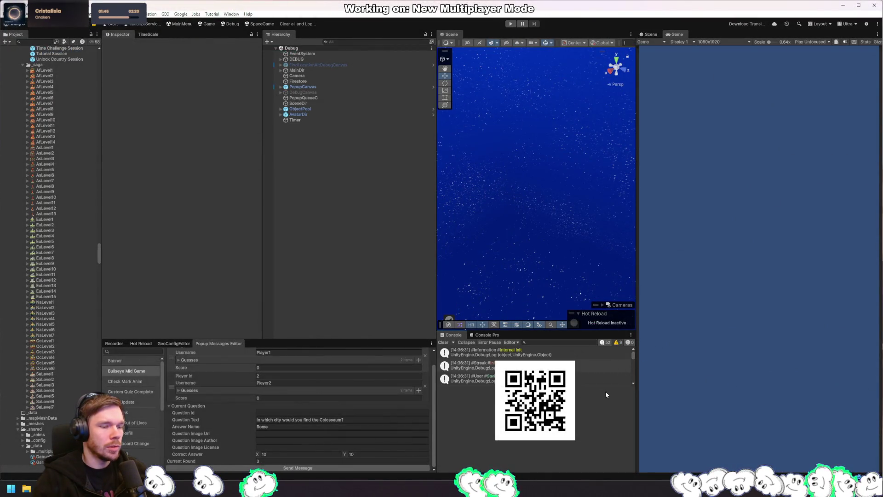
{"action": "left_click", "coordinate": [630, 376]}
{"action": "left_click_drag", "start_coordinate": [632, 360], "coordinate": [636, 398]}
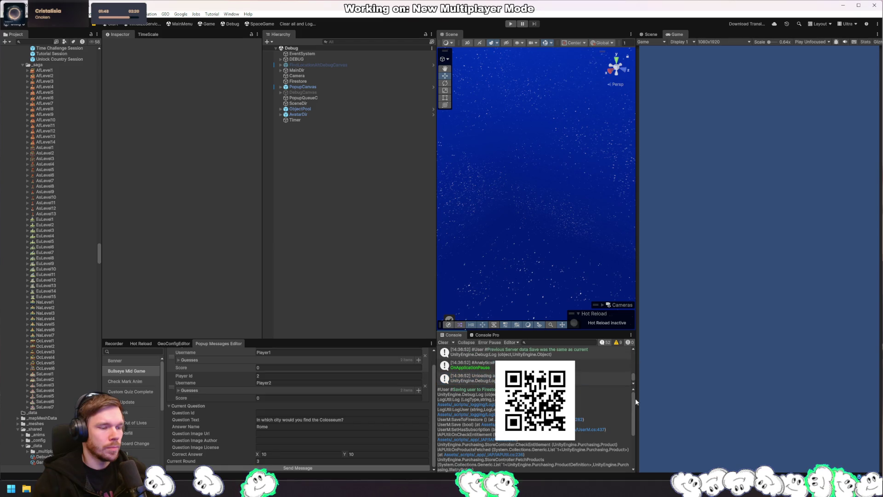
{"action": "left_click_drag", "start_coordinate": [577, 387], "coordinate": [593, 450]}
{"action": "scroll", "coordinate": [598, 427], "scroll_direction": "up", "scroll_amount": 5}
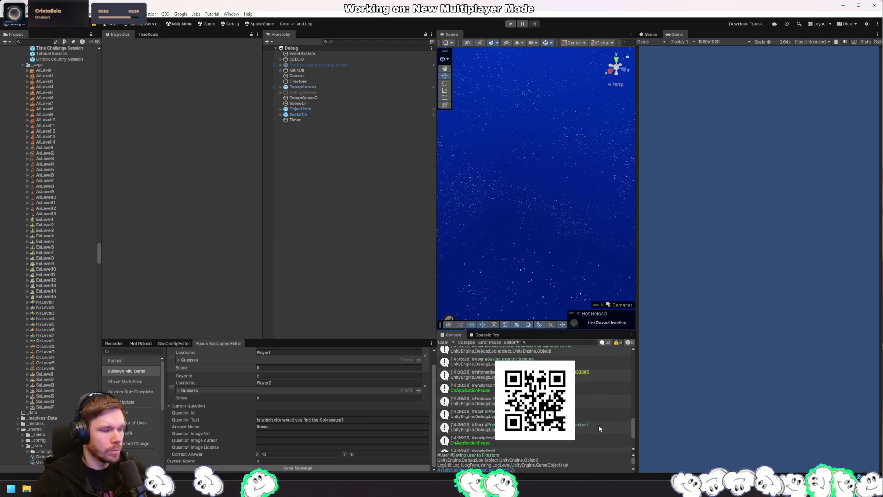
{"action": "scroll", "coordinate": [598, 425], "scroll_direction": "down", "scroll_amount": 5}
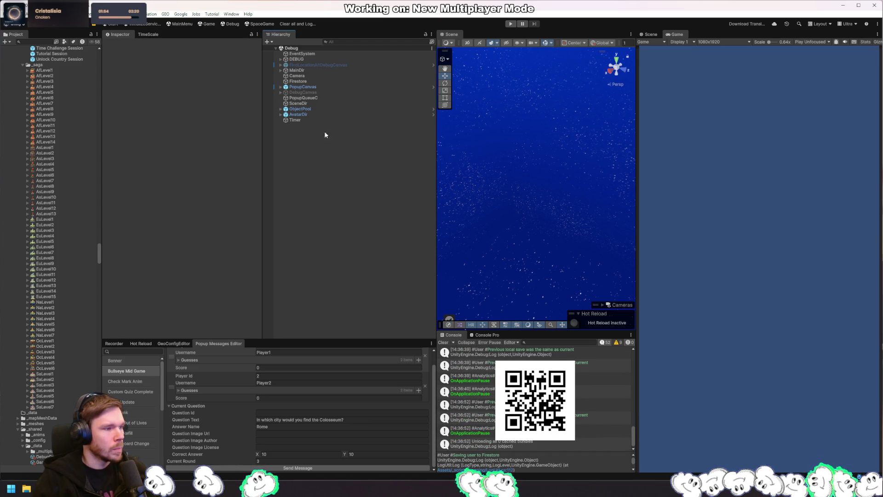
Find PopupDir under PopupCanvas and add a Popup Dir App component to it
{"action": "left_click", "coordinate": [343, 104]}
{"action": "left_click", "coordinate": [354, 98]}
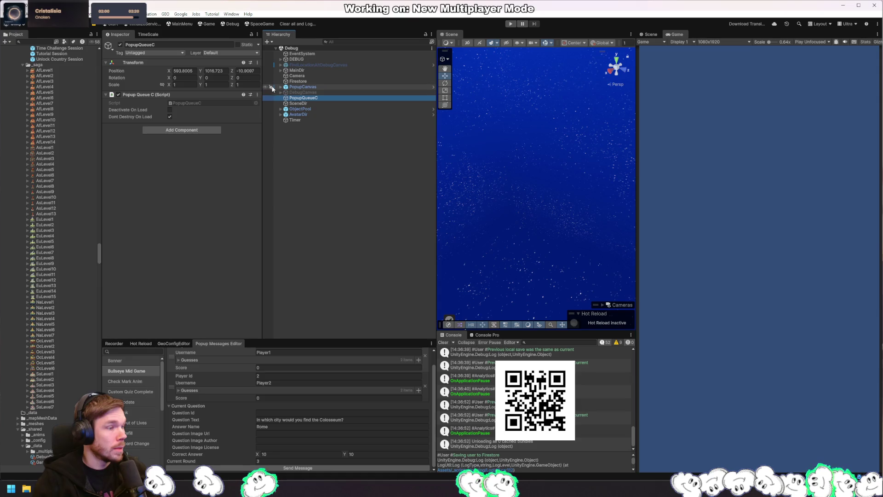
{"action": "left_click", "coordinate": [284, 87]}
{"action": "left_click", "coordinate": [311, 97]}
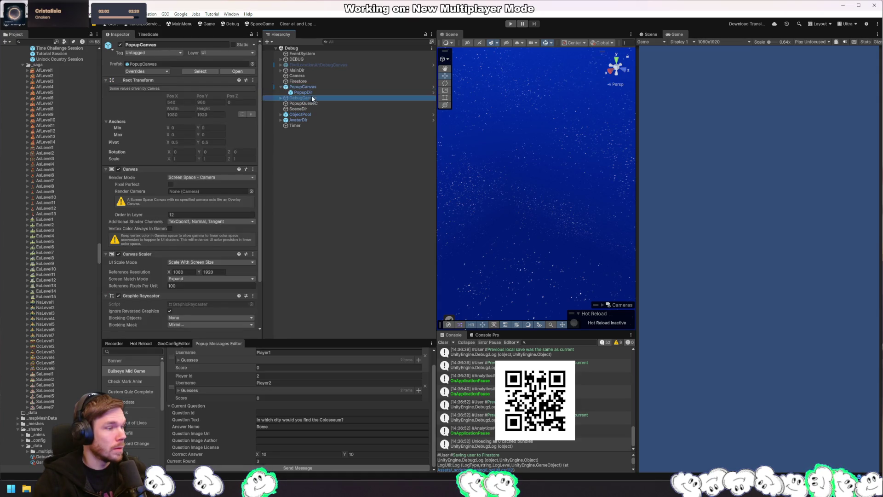
{"action": "left_click", "coordinate": [317, 93]}
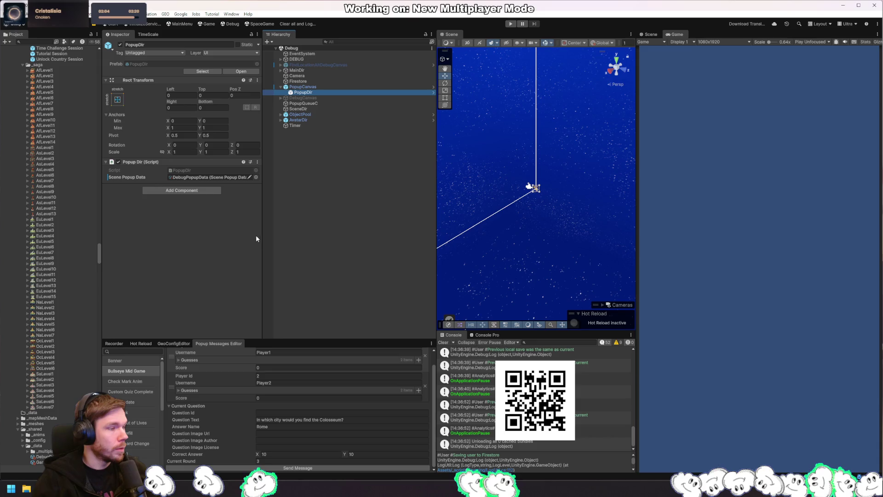
{"action": "left_click", "coordinate": [207, 191]}
{"action": "type", "text": "popup"}
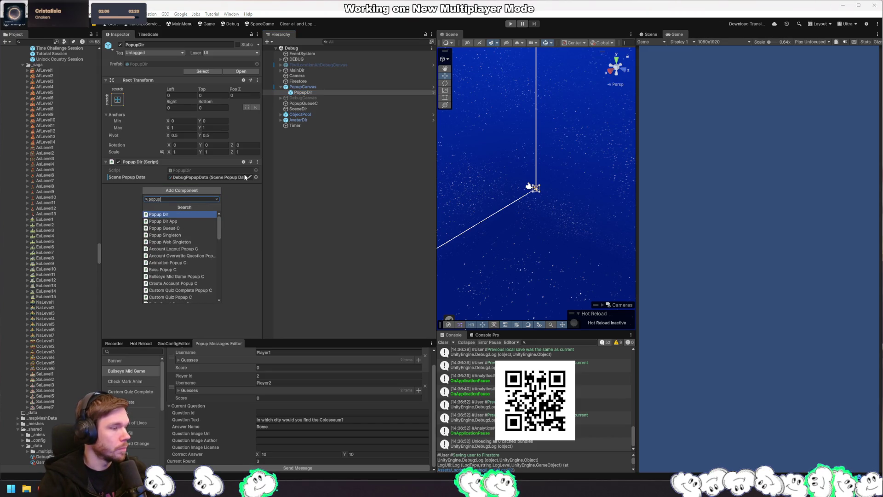
{"action": "type", "text": "app"}
{"action": "key", "text": "Return"}
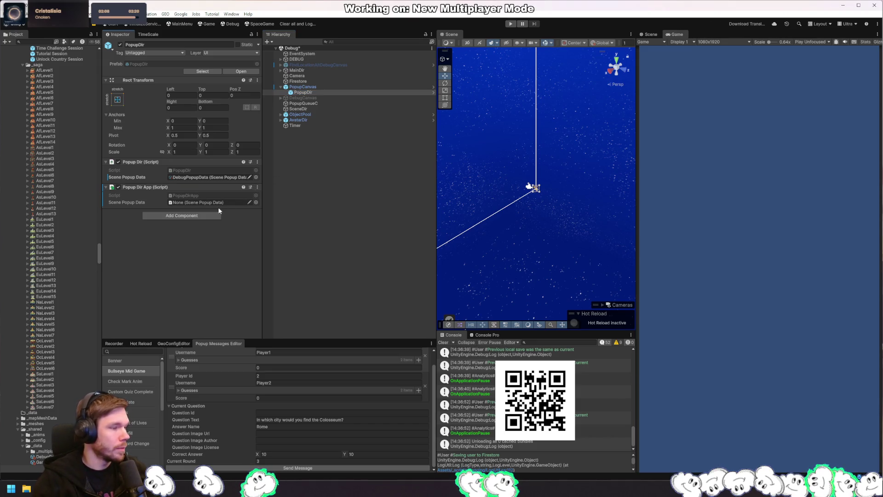
Assign DebugPopupData to Popup Dir App's Scene Popup Data and remove the old Popup Dir component
{"action": "left_click", "coordinate": [256, 203]}
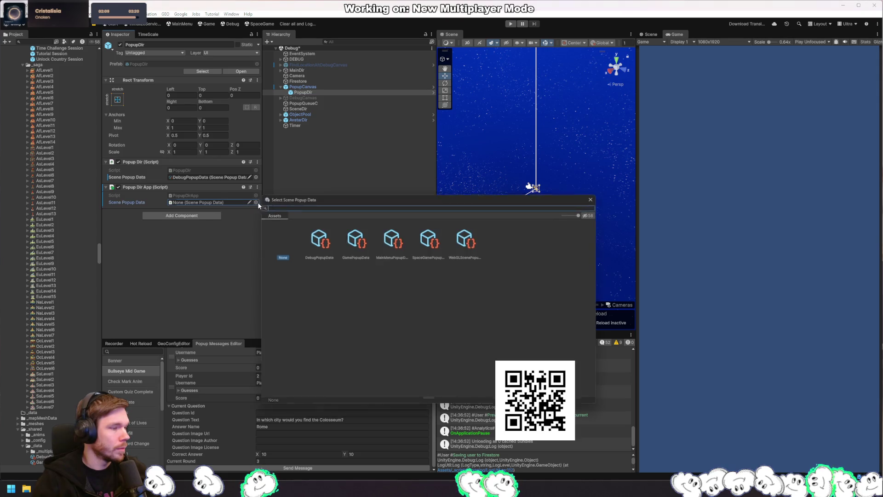
{"action": "left_click", "coordinate": [596, 198]}
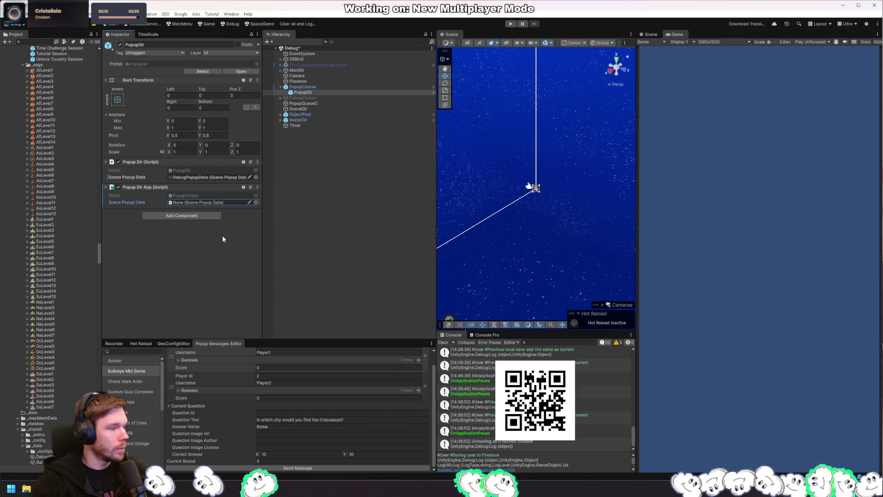
{"action": "left_click", "coordinate": [217, 178]}
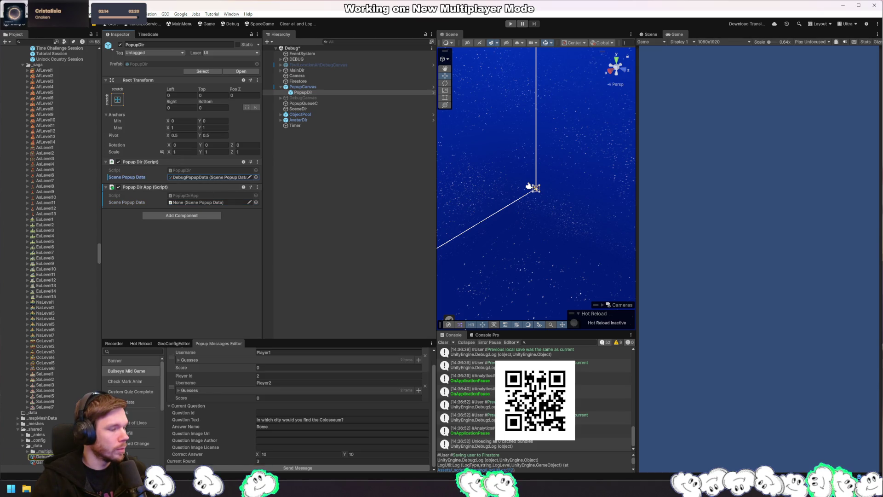
{"action": "mouse_move", "coordinate": [216, 178]}
{"action": "left_mouse_down"}
{"action": "mouse_move", "coordinate": [200, 206]}
{"action": "mouse_move", "coordinate": [207, 203]}
{"action": "left_mouse_up"}
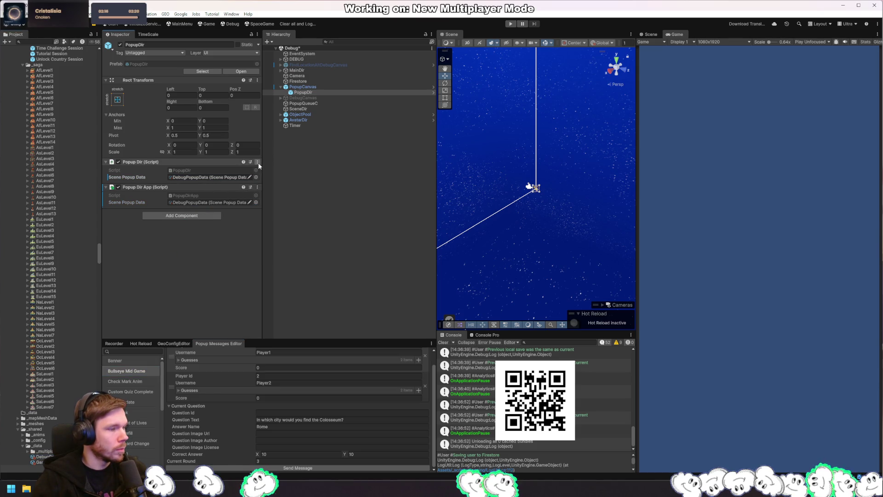
{"action": "left_click", "coordinate": [257, 162]}
{"action": "left_click", "coordinate": [294, 188]}
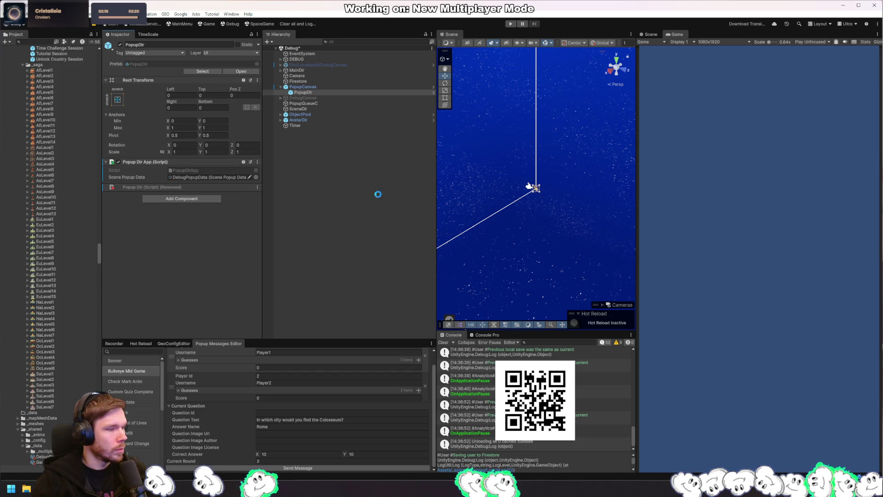
{"action": "left_click", "coordinate": [510, 23]}
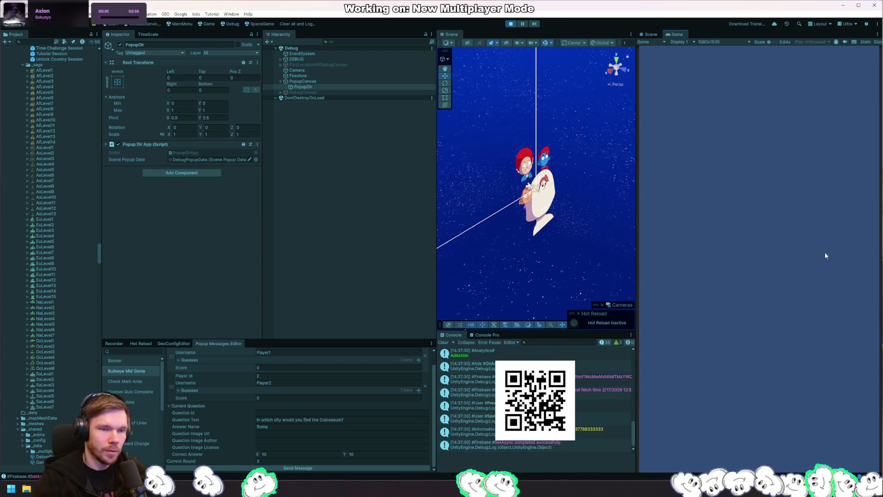
{"action": "left_click", "coordinate": [339, 468]}
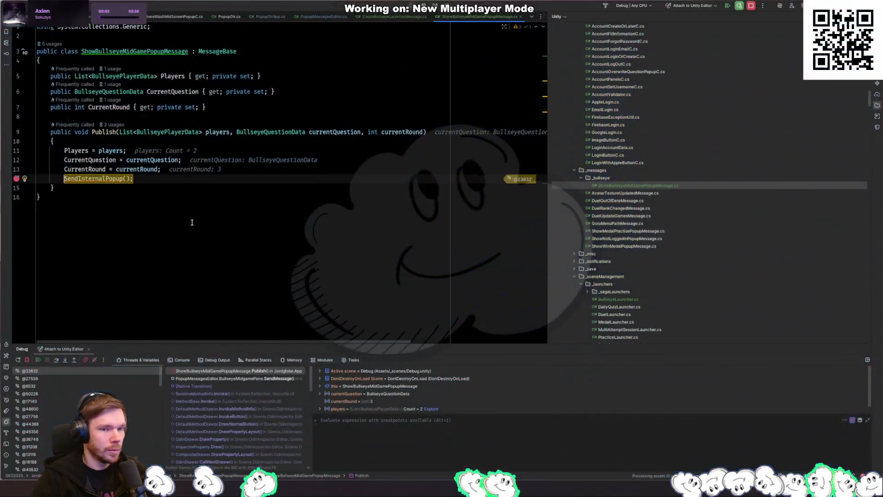
{"action": "key", "text": "F5"}
{"action": "key", "text": "F5"}
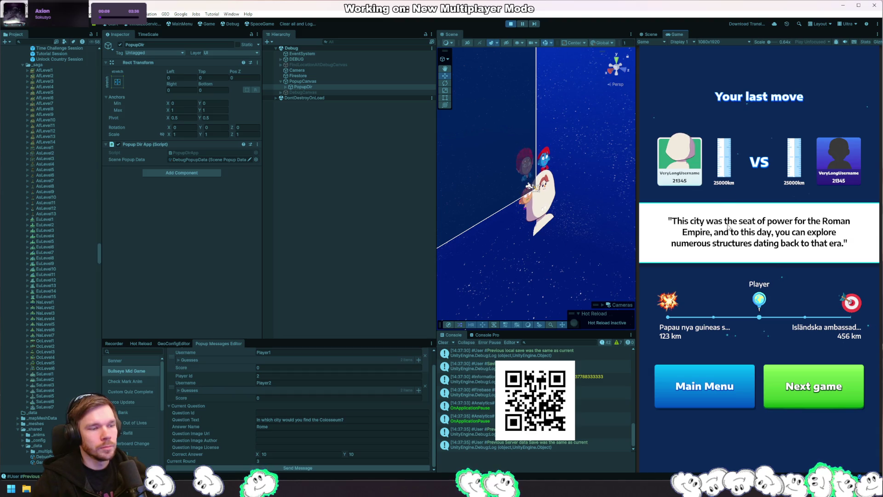
{"action": "left_click", "coordinate": [511, 23]}
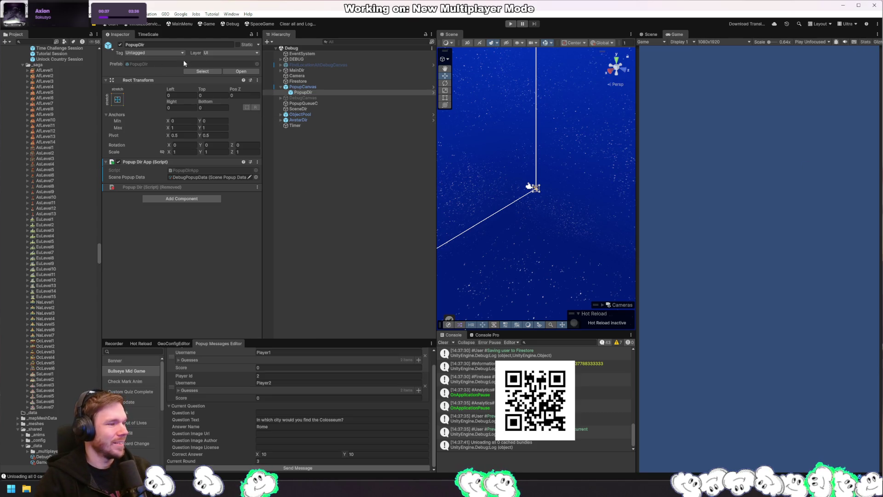
Search the Project for 'bullseye popup' and open the BullseyeMidGamePopup prefab
{"action": "left_click", "coordinate": [35, 41]}
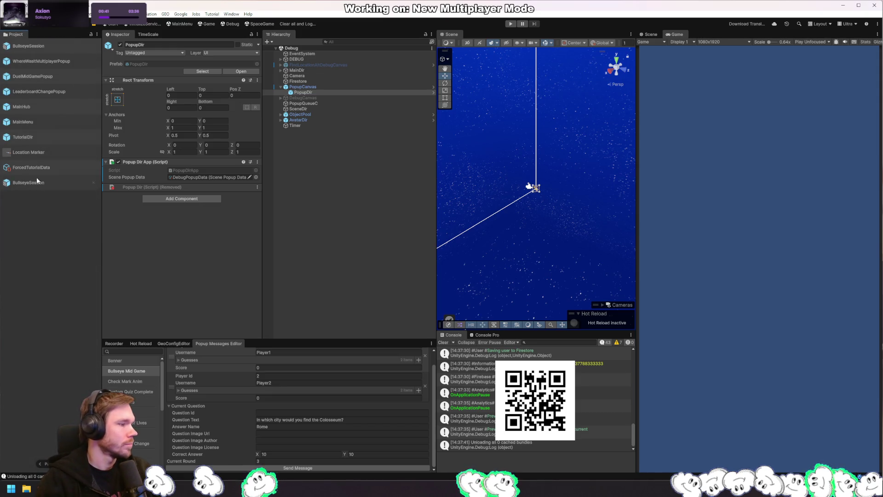
{"action": "left_click", "coordinate": [43, 186]}
{"action": "scroll", "coordinate": [56, 179], "scroll_direction": "down", "scroll_amount": 5}
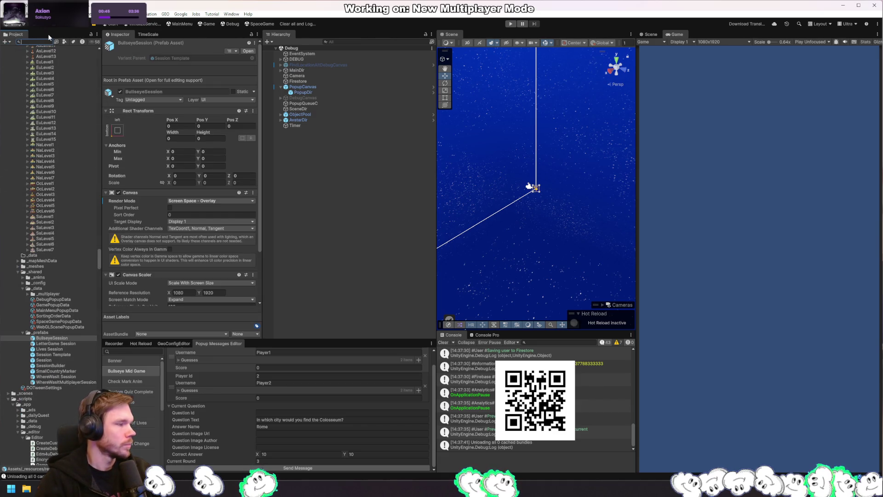
{"action": "type", "text": "bullseye popup"}
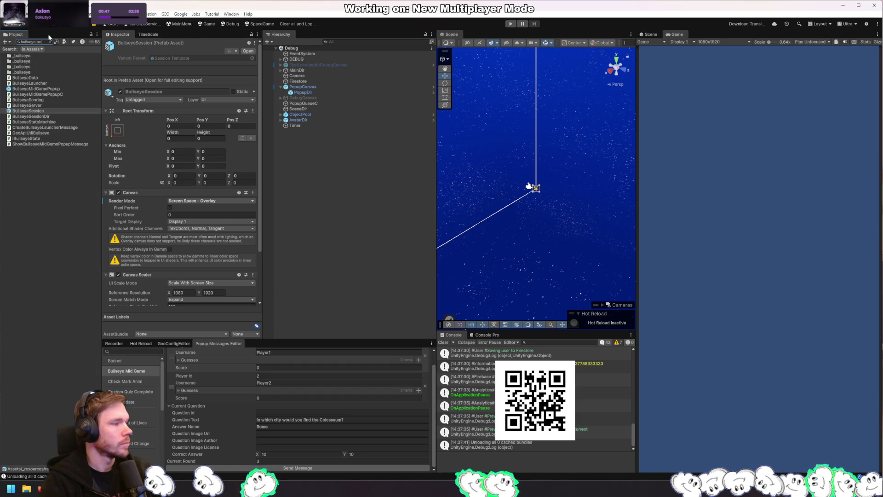
{"action": "left_click", "coordinate": [51, 54]}
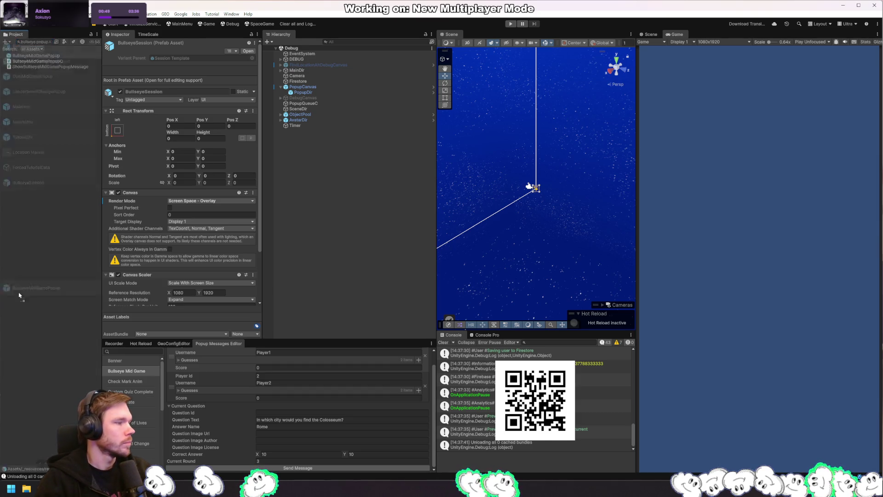
{"action": "double_click", "coordinate": [46, 199]}
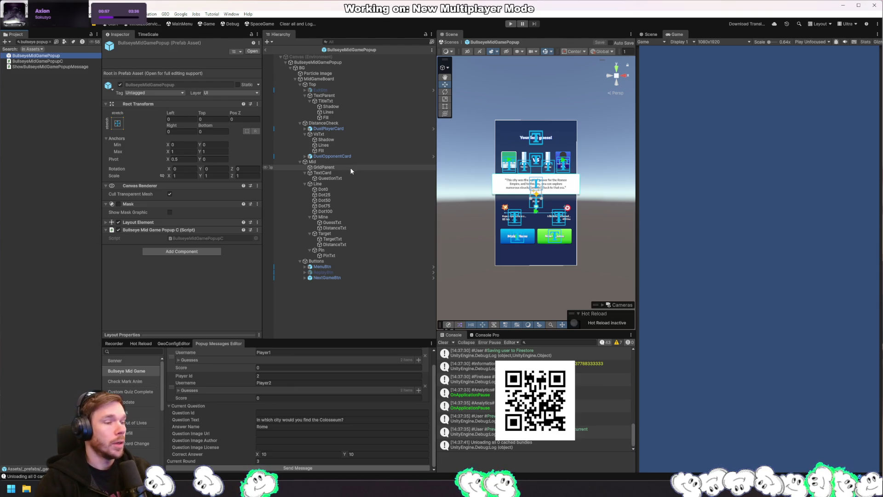
Deactivate the prefab's Top, DistanceCheck and Mid objects, leaving only the buttons visible
{"action": "left_click", "coordinate": [337, 260]}
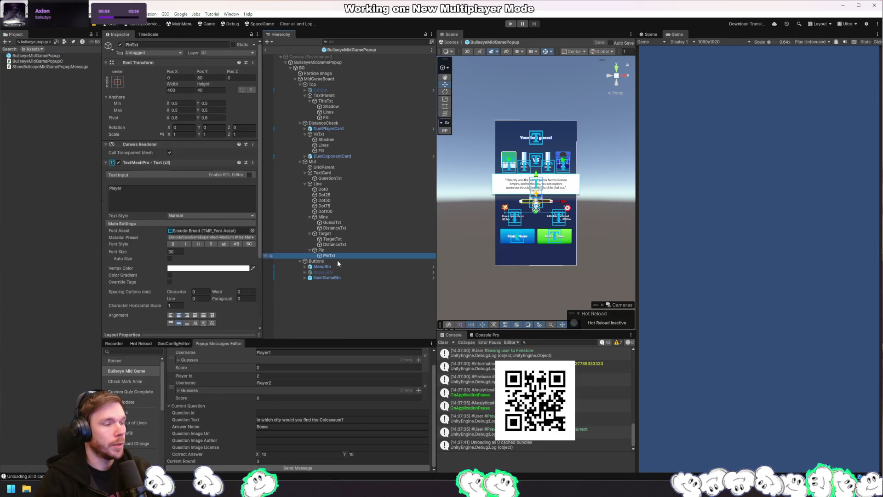
{"action": "left_click", "coordinate": [363, 162]}
{"action": "key", "text": "Left"}
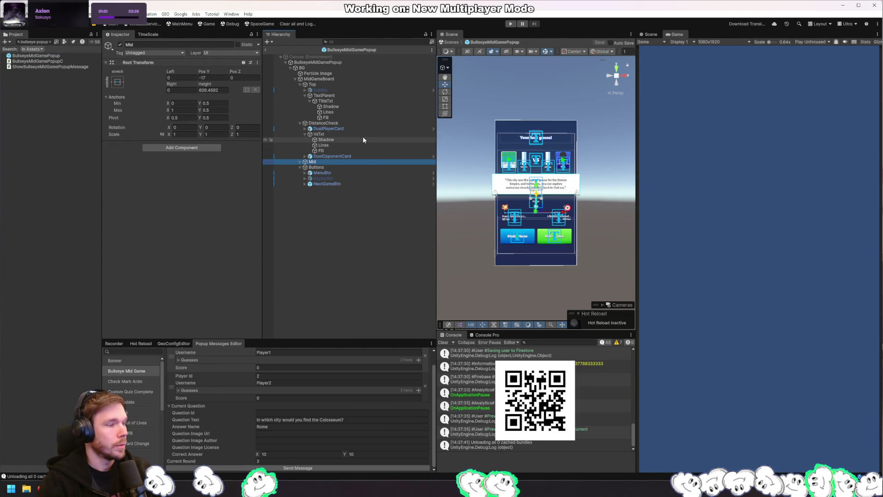
{"action": "key", "text": "Up"}
{"action": "key", "text": "Left"}
{"action": "key", "text": "Left"}
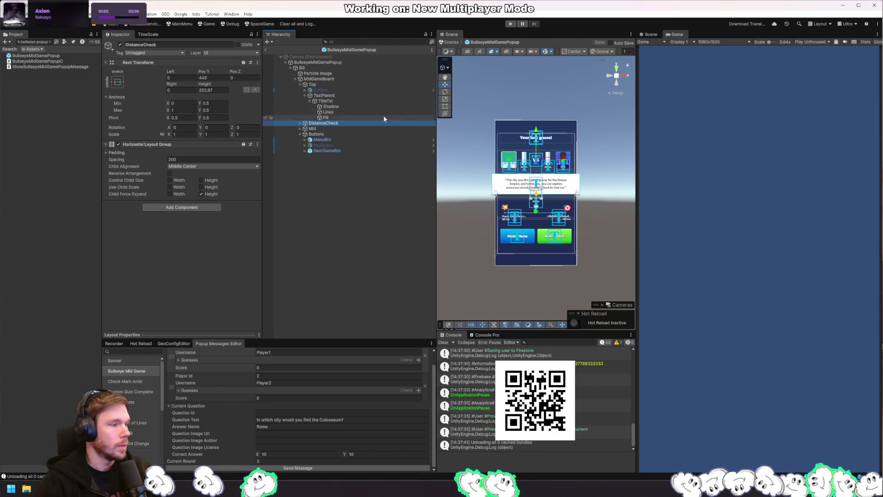
{"action": "left_click", "coordinate": [341, 85]}
{"action": "key", "text": "Left"}
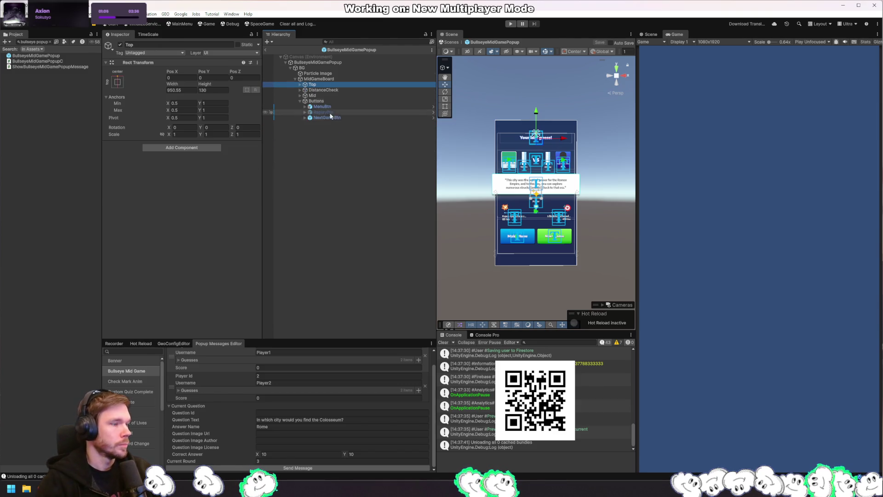
{"action": "left_click", "coordinate": [341, 95], "text": "shift"}
{"action": "left_click", "coordinate": [120, 44]}
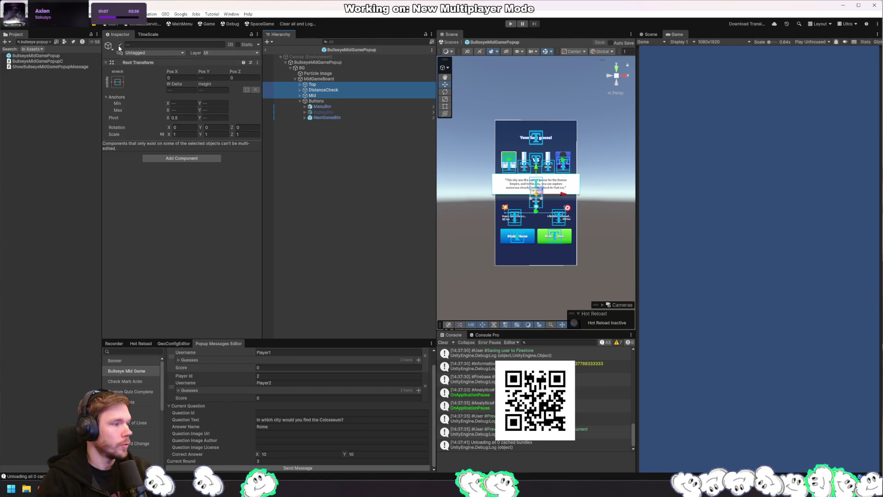
{"action": "left_click", "coordinate": [336, 106]}
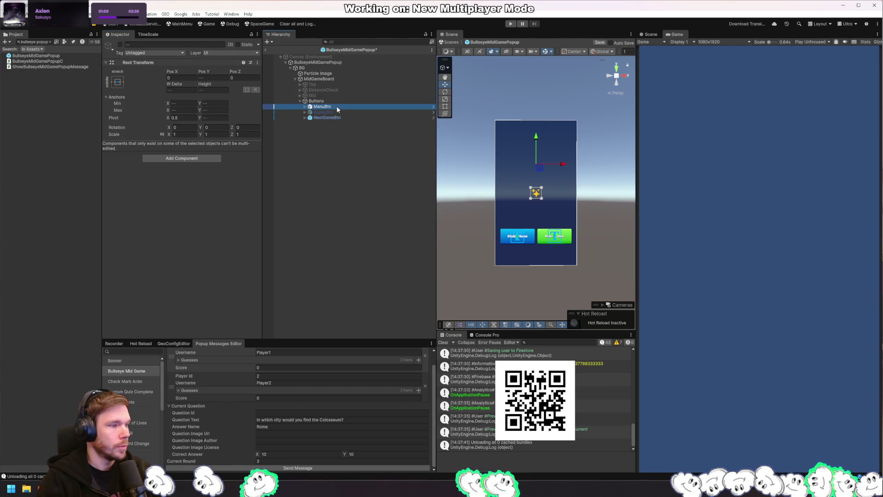
{"action": "key", "text": "alt+Tab"}
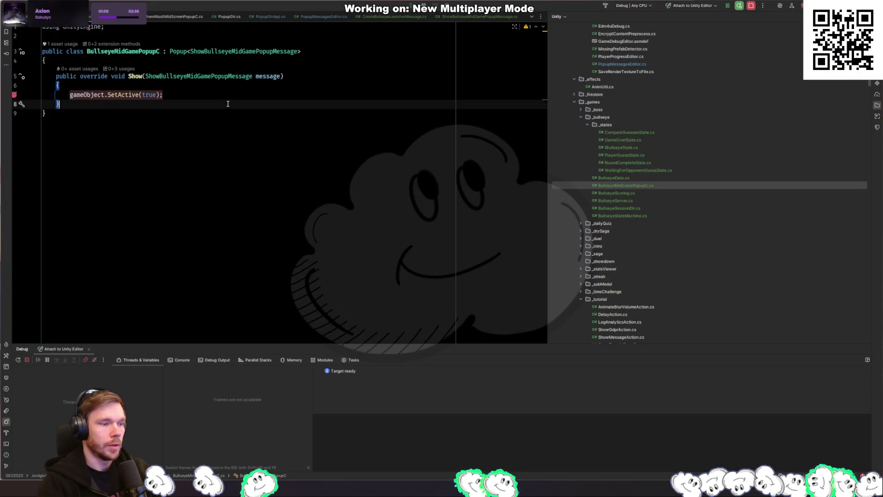
Declare an empty public void MainMenuTapped() method after Show in BullseyeMidGamePopupC
{"action": "key", "text": "Return"}
{"action": "key", "text": "Return"}
{"action": "type", "text": "public void MainMen"}
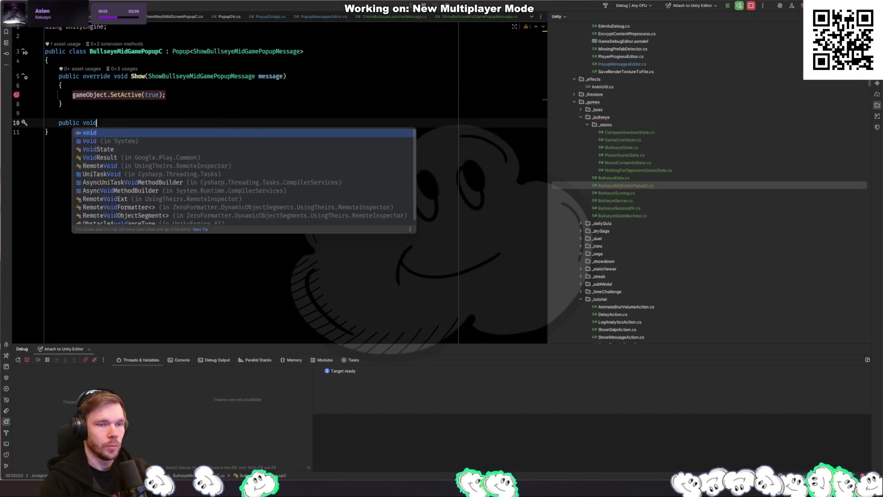
{"action": "type", "text": "u()"}
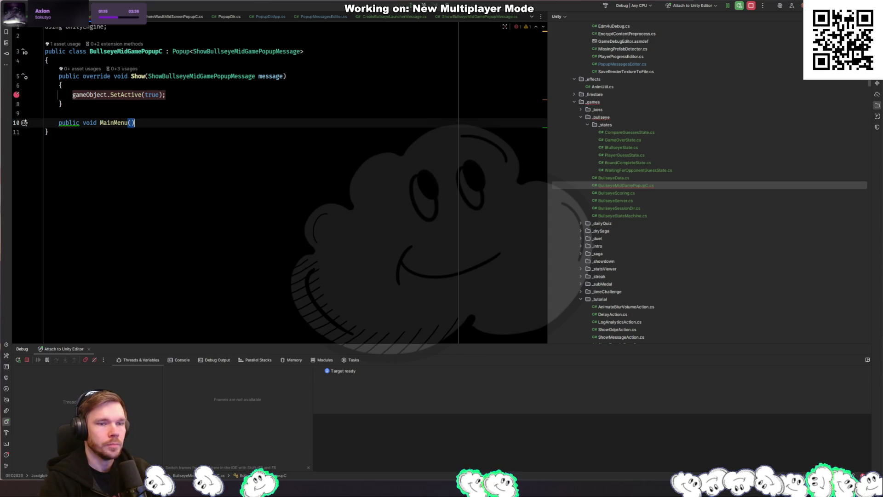
{"action": "key", "text": "Return"}
{"action": "type", "text": "{"}
{"action": "key", "text": "Return"}
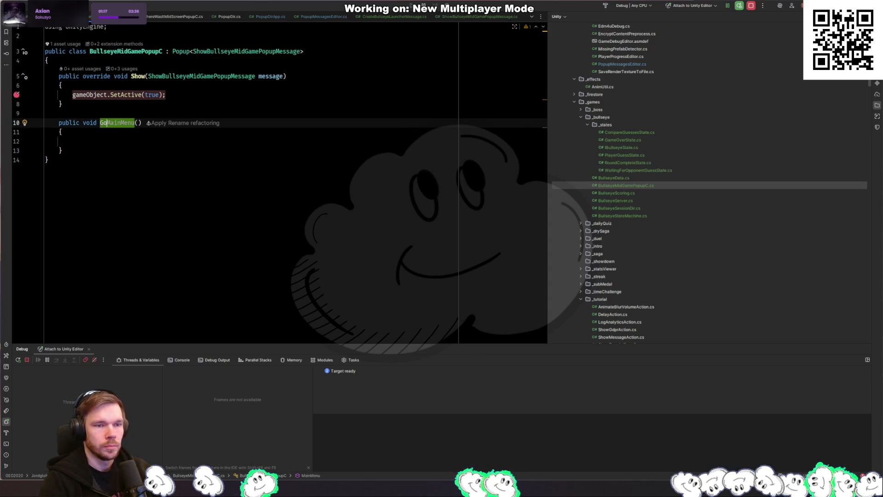
{"action": "key", "text": "ctrl+BackSpace"}
{"action": "type", "text": "MainMenuTapped"}
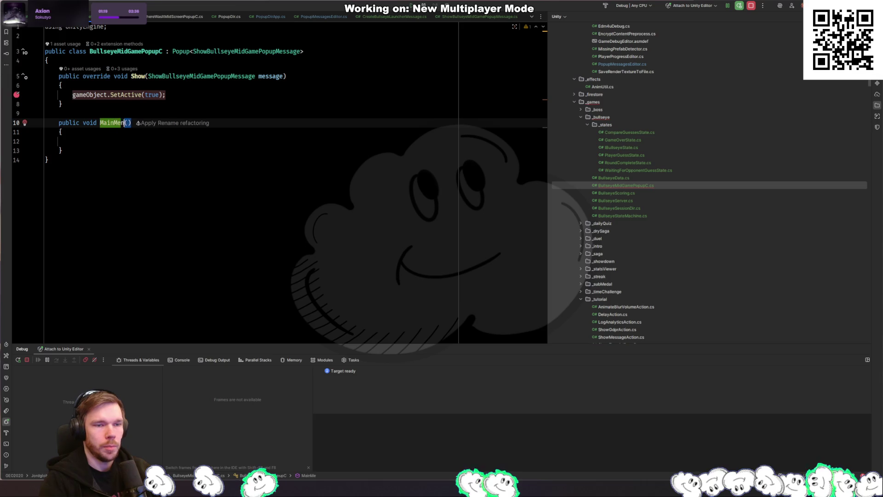
{"action": "left_click", "coordinate": [72, 141]}
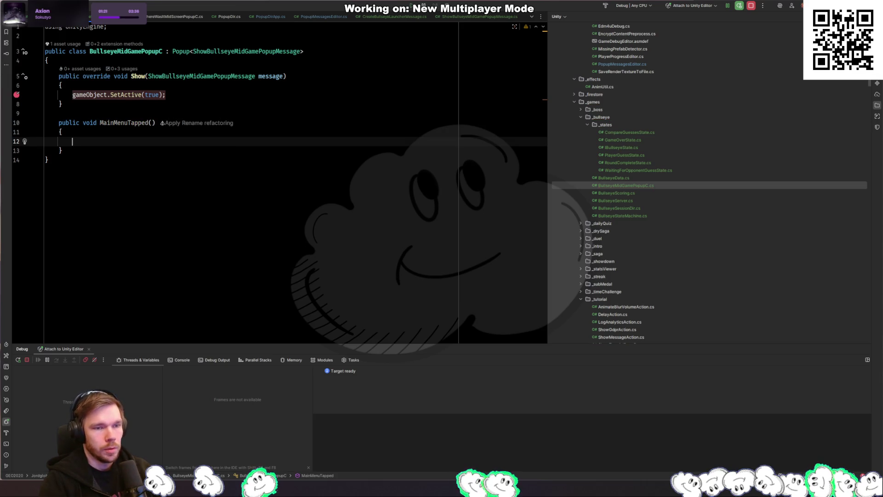
Make MainMenuTapped call SceneDir.Instance.LoadMenuWithTransition()
{"action": "type", "text": "SceneDir."}
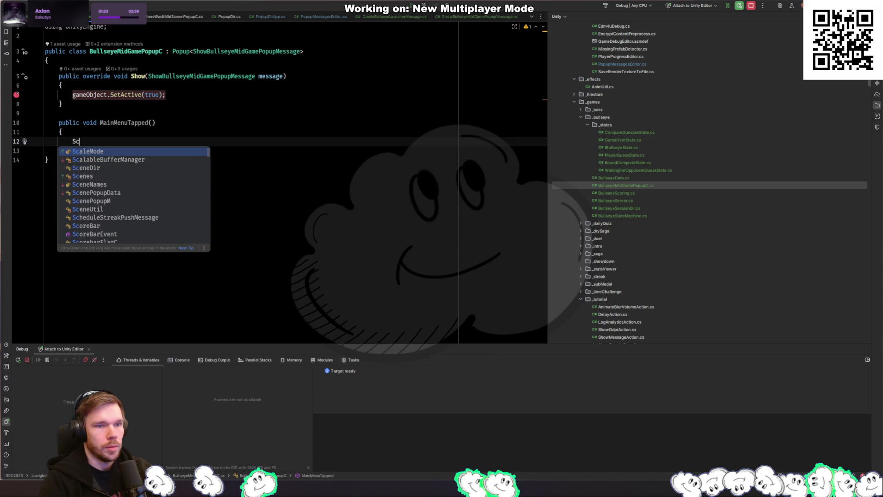
{"action": "key", "text": "Return"}
{"action": "type", "text": "."}
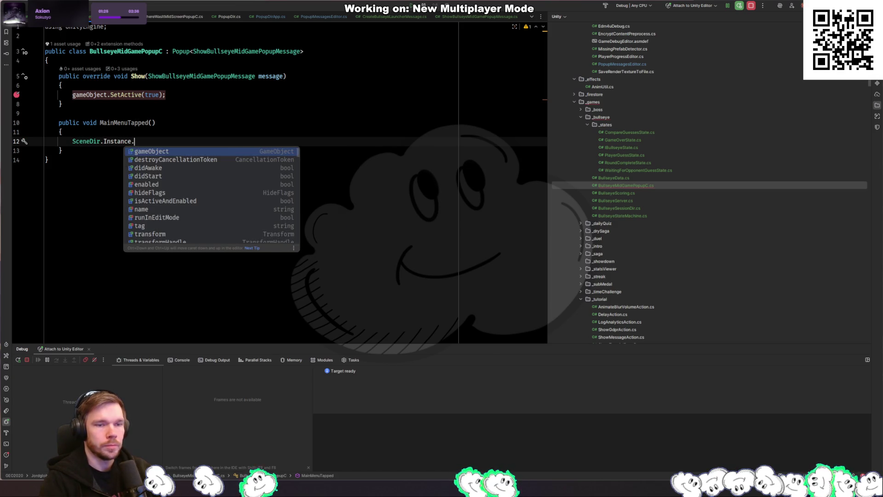
{"action": "type", "text": "Menu"}
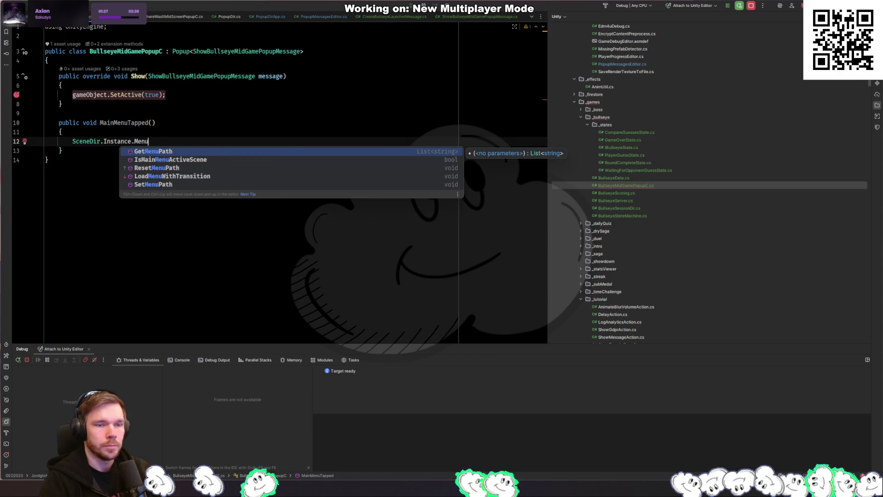
{"action": "key", "text": "Down"}
{"action": "key", "text": "Down"}
{"action": "key", "text": "Down"}
{"action": "key", "text": "Return"}
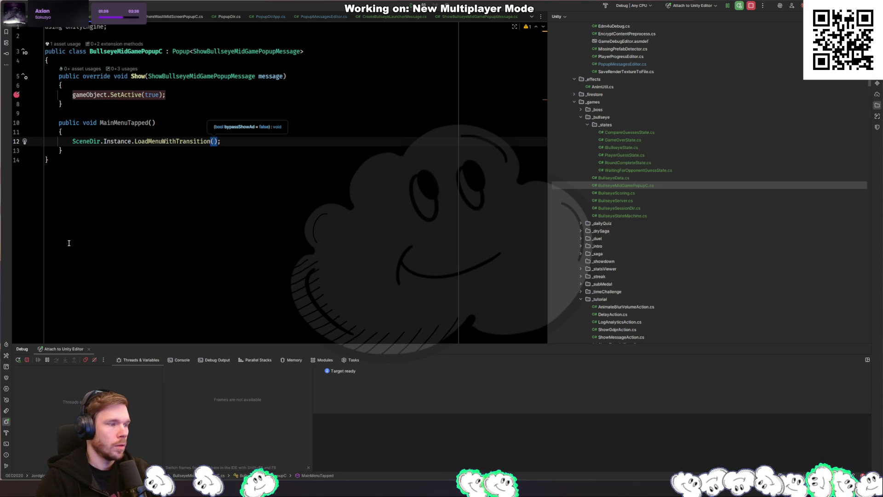
{"action": "key", "text": "alt+Tab"}
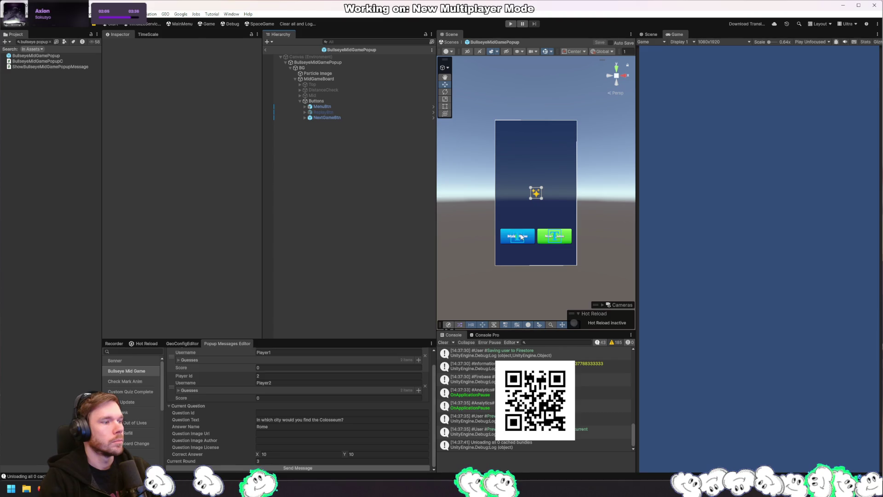
Remove Tutorial Selection Component C and Tutorial Selection Button C from MenuBtn
{"action": "left_click", "coordinate": [333, 106]}
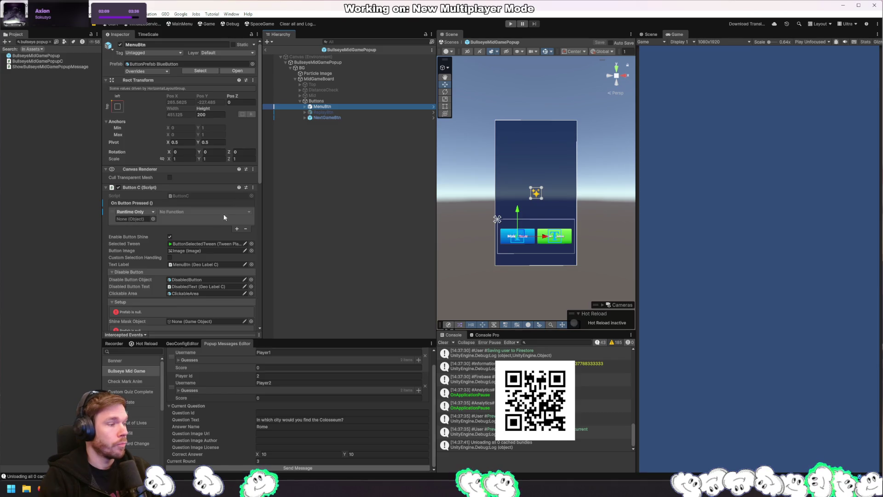
{"action": "scroll", "coordinate": [203, 228], "scroll_direction": "down", "scroll_amount": 2}
{"action": "scroll", "coordinate": [219, 225], "scroll_direction": "down", "scroll_amount": 8}
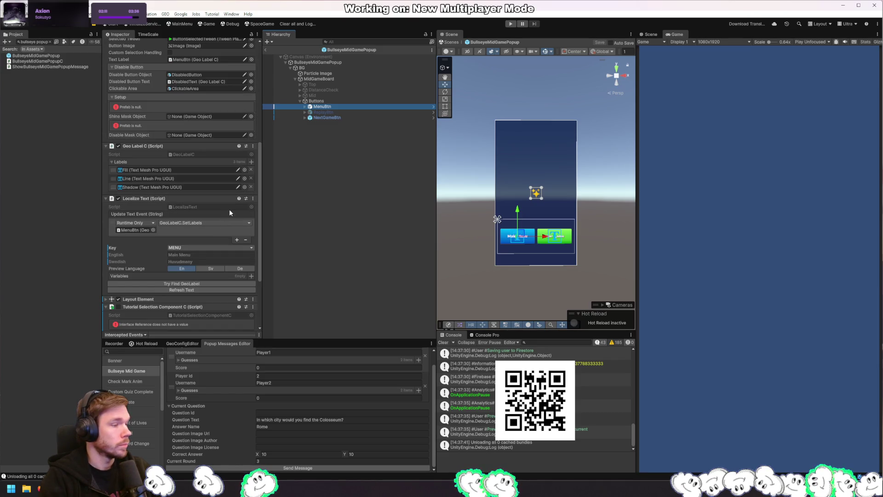
{"action": "scroll", "coordinate": [233, 208], "scroll_direction": "down", "scroll_amount": 5}
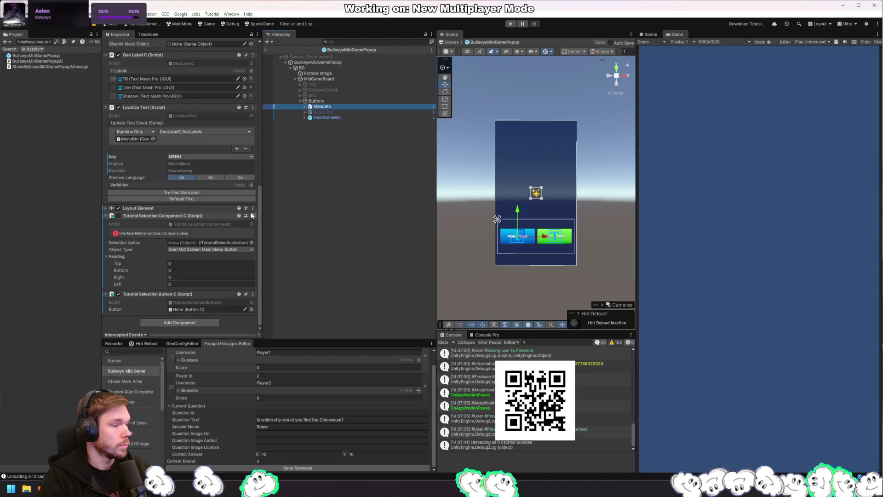
{"action": "left_click", "coordinate": [253, 216]}
{"action": "left_click", "coordinate": [267, 242]}
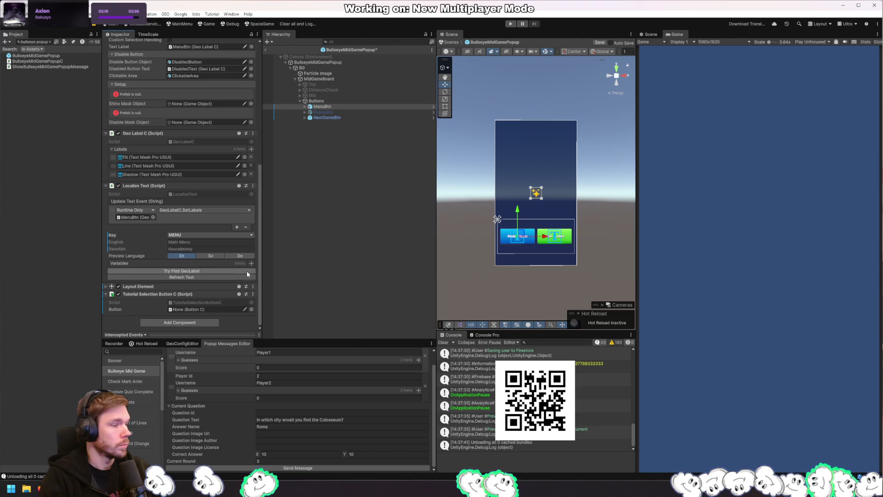
{"action": "left_click", "coordinate": [253, 295]}
{"action": "left_click", "coordinate": [271, 320]}
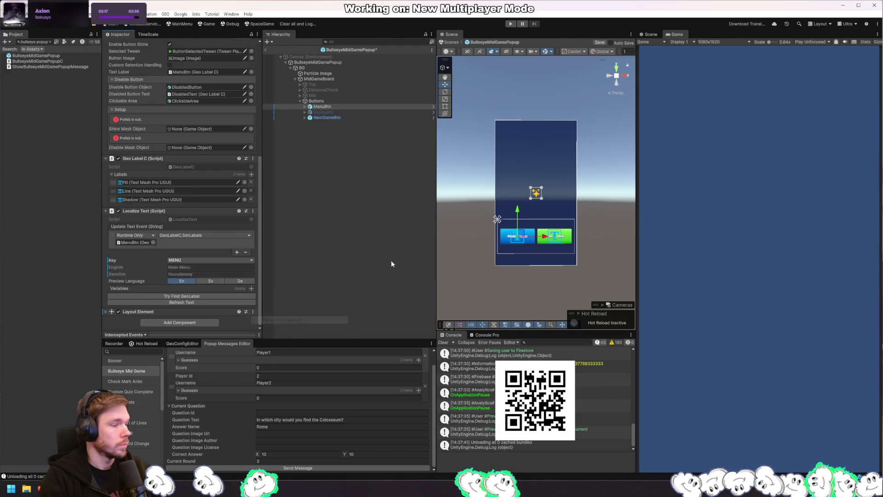
Check ReplayBtn, deactivate NextGameBtn, and start a play test with Ctrl+P
{"action": "left_click", "coordinate": [334, 113]}
{"action": "left_click", "coordinate": [333, 117]}
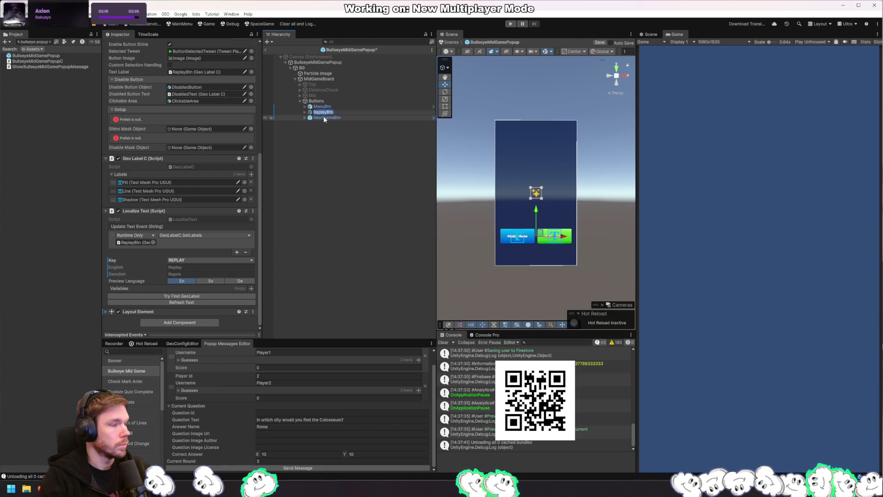
{"action": "scroll", "coordinate": [131, 51], "scroll_direction": "up", "scroll_amount": 10}
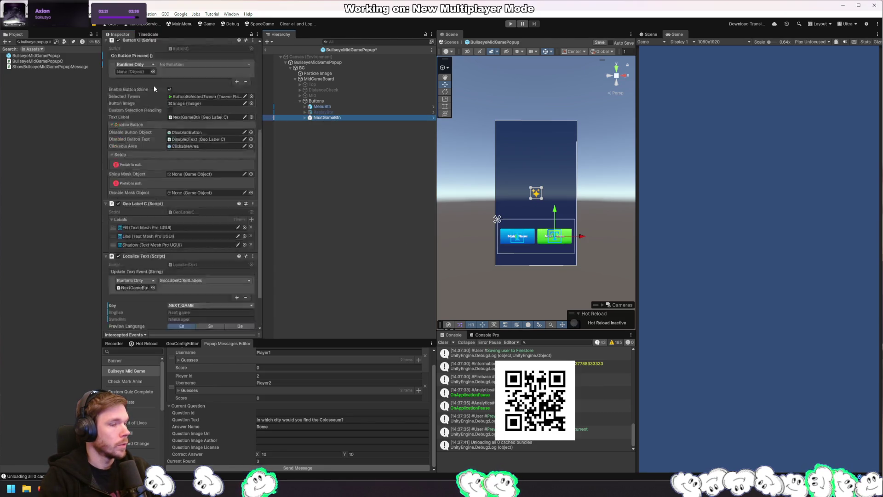
{"action": "left_click", "coordinate": [120, 45]}
{"action": "key", "text": "ctrl+p"}
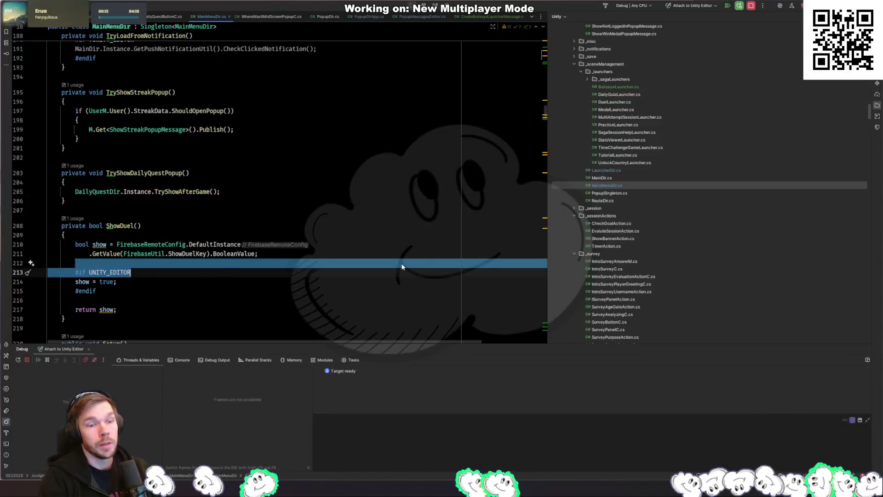
Switch from Rider's MainMenuDir.cs back to the Unity Editor
{"action": "key", "text": "alt+Tab"}
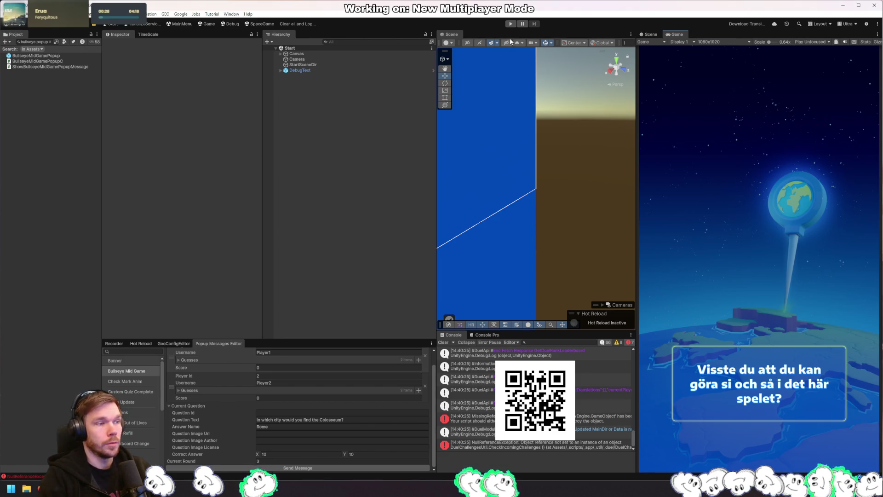
Play into a Bullseye match, spin the globe, and open the 'Did not find popup' error's stack trace
{"action": "left_click", "coordinate": [510, 24]}
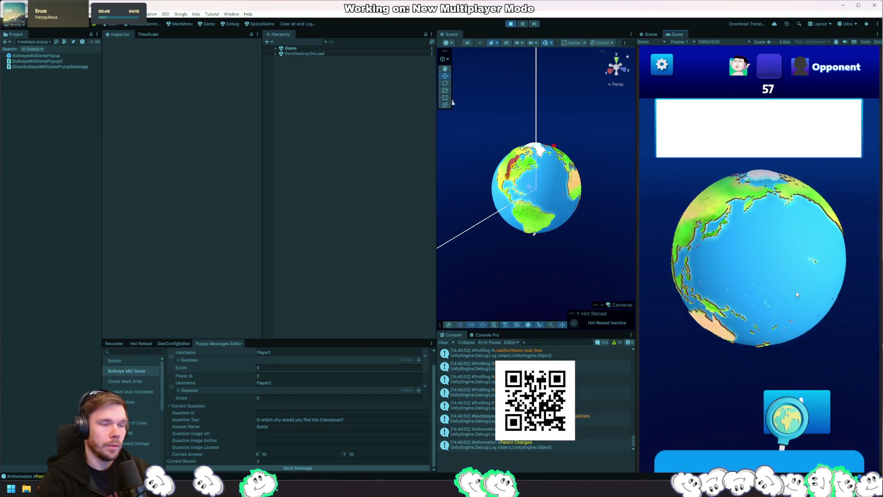
{"action": "left_click_drag", "start_coordinate": [796, 290], "coordinate": [877, 289]}
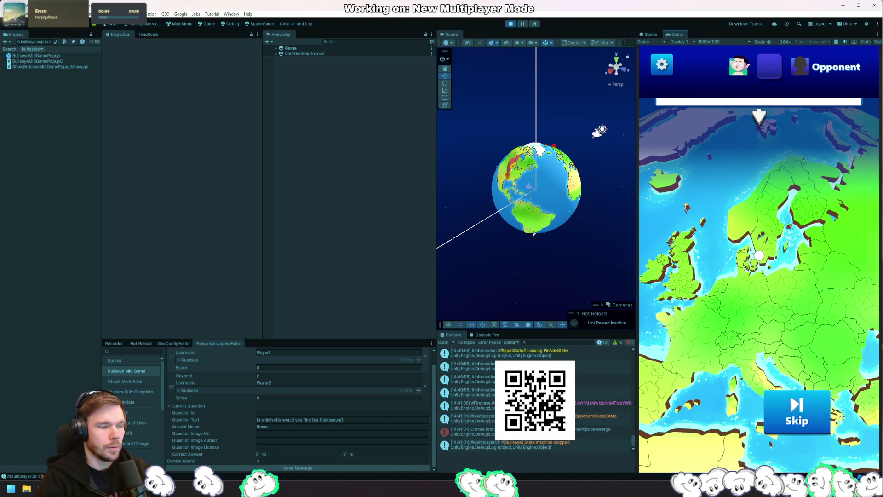
{"action": "left_click", "coordinate": [584, 434]}
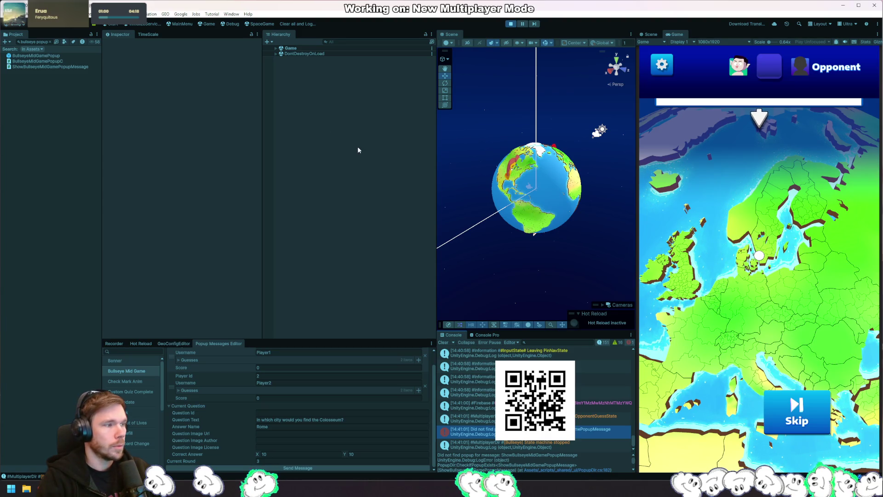
Filter the Hierarchy by 'popup', select PopupDir, and open GamePopupData to the BullseyeMidGamePopup entry
{"action": "left_click", "coordinate": [380, 43]}
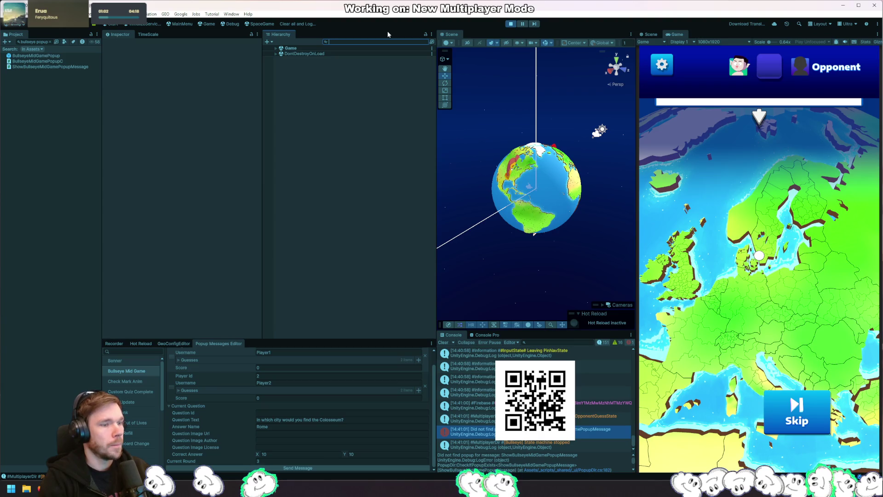
{"action": "type", "text": "popup"}
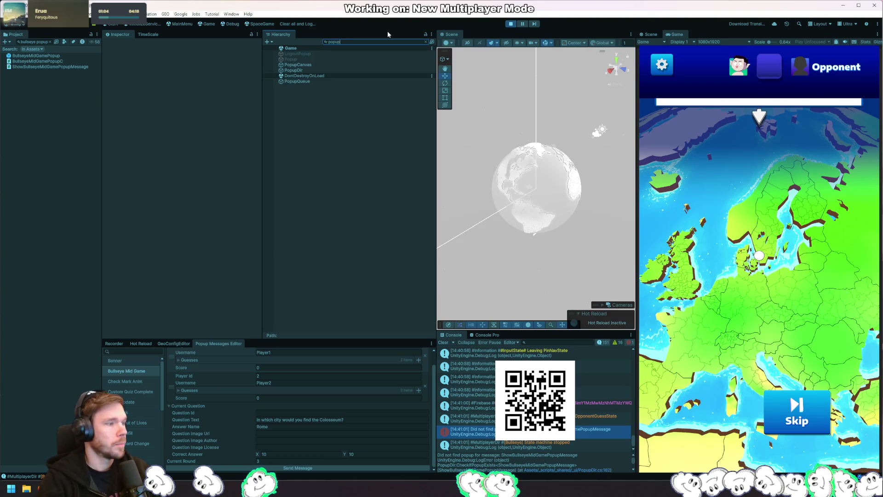
{"action": "left_click", "coordinate": [319, 70]}
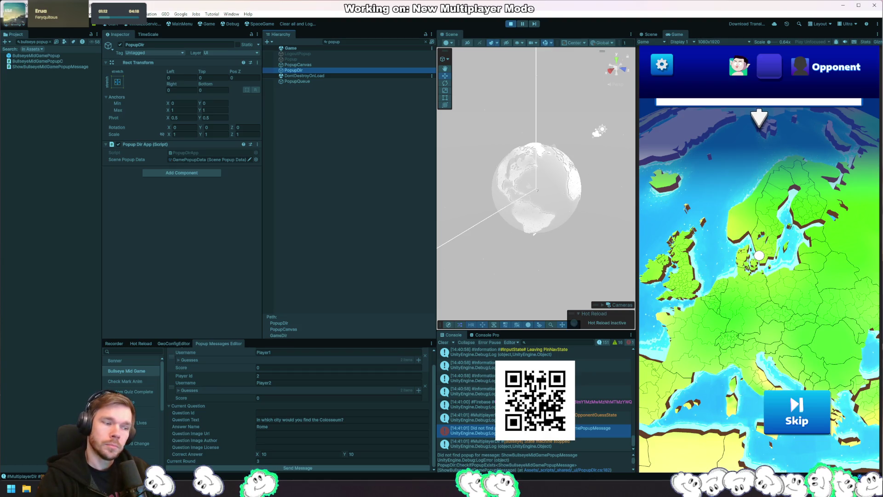
{"action": "left_click_drag", "start_coordinate": [594, 451], "coordinate": [594, 407]}
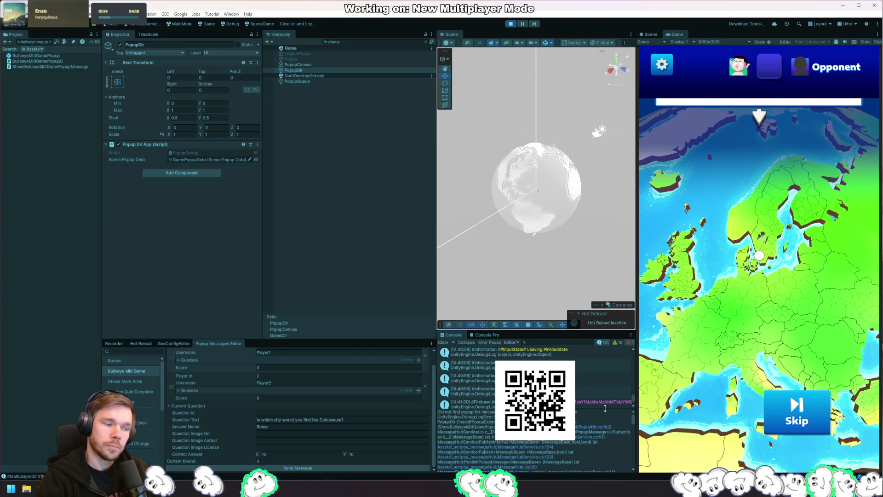
{"action": "left_click", "coordinate": [207, 160]}
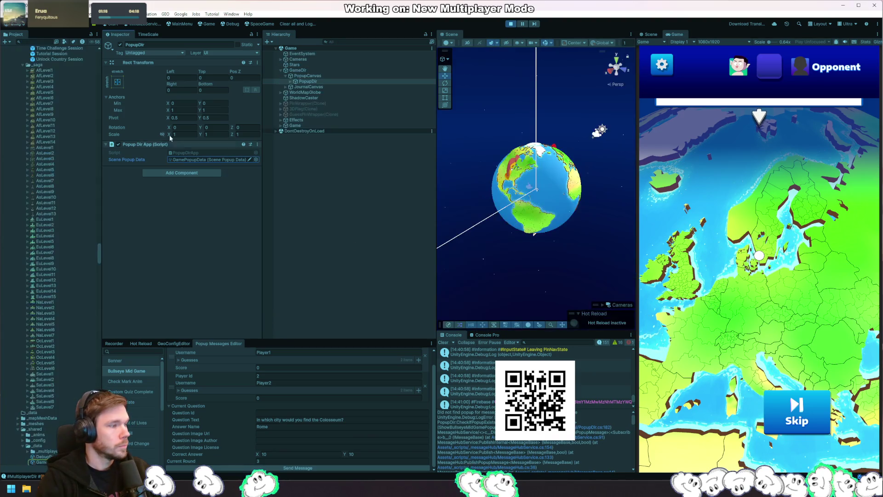
{"action": "double_click", "coordinate": [207, 160]}
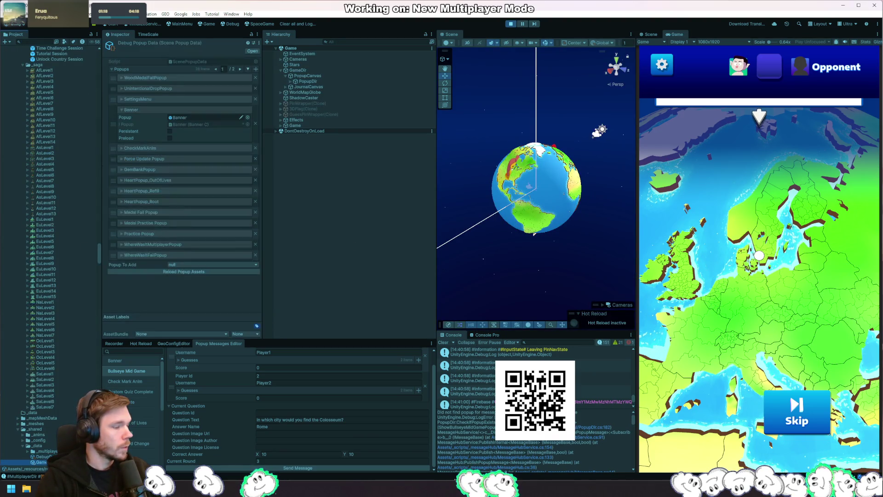
{"action": "left_click", "coordinate": [240, 69]}
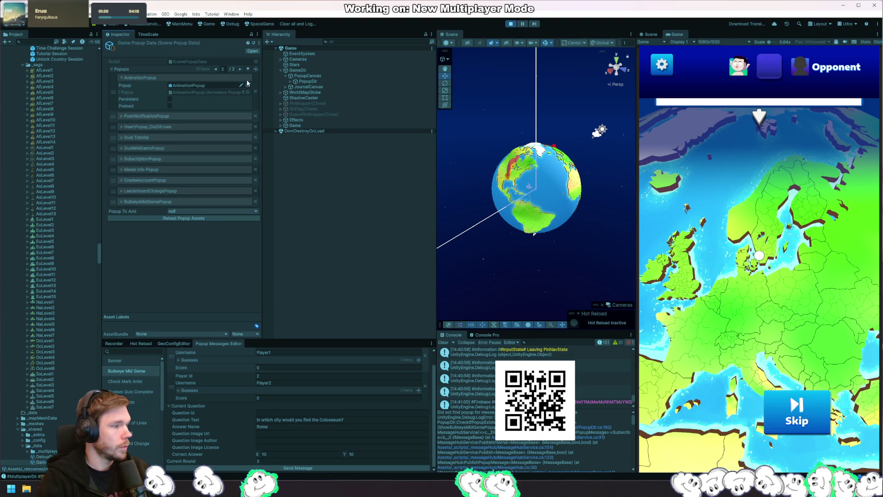
{"action": "left_click", "coordinate": [153, 202]}
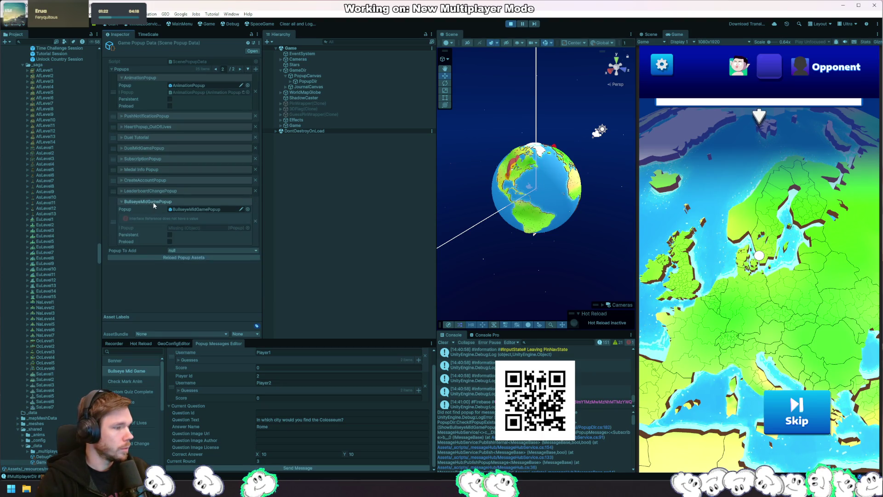
Stop the game, remove BullseyeMidGamePopup and re-add it via Popup To Add, then play again
{"action": "left_click", "coordinate": [510, 24]}
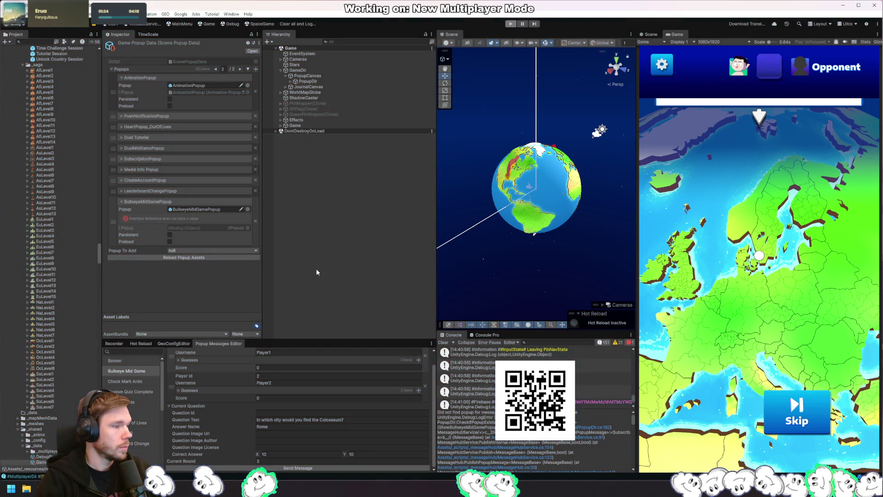
{"action": "left_click", "coordinate": [240, 69]}
{"action": "left_click", "coordinate": [142, 191]}
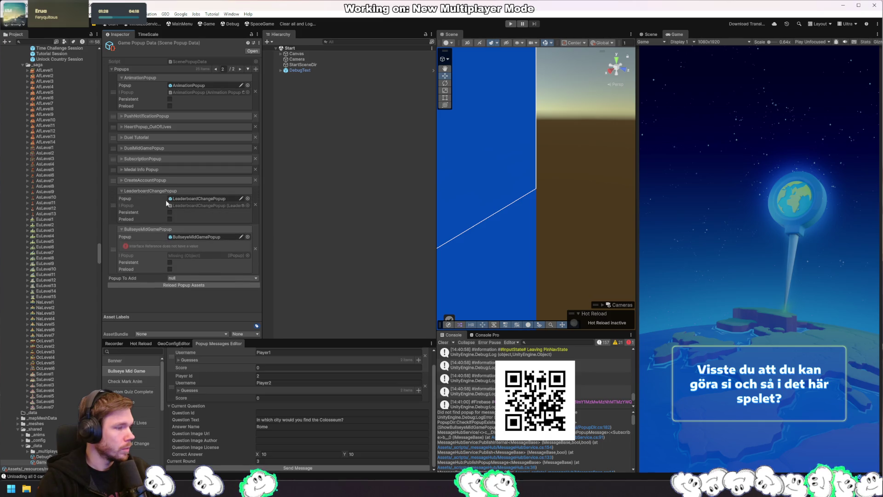
{"action": "left_click", "coordinate": [255, 248]}
{"action": "left_click", "coordinate": [194, 228]}
{"action": "left_click", "coordinate": [157, 236]}
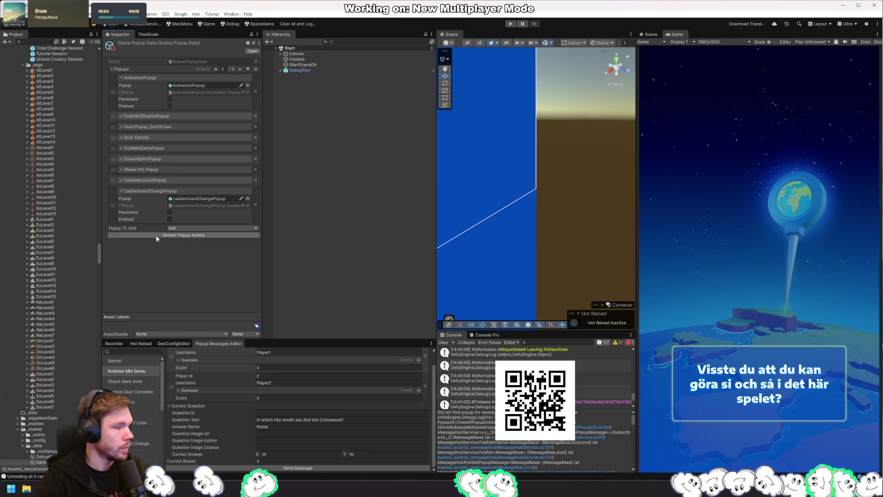
{"action": "left_click", "coordinate": [188, 228]}
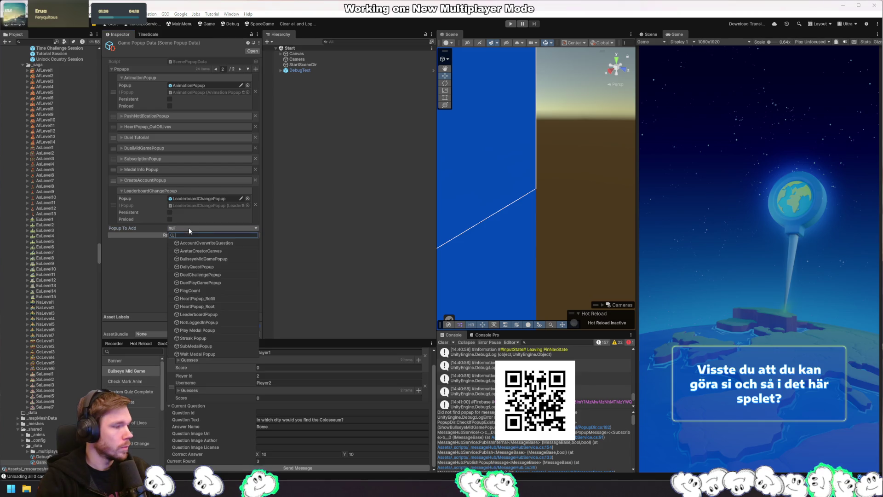
{"action": "left_click", "coordinate": [206, 258]}
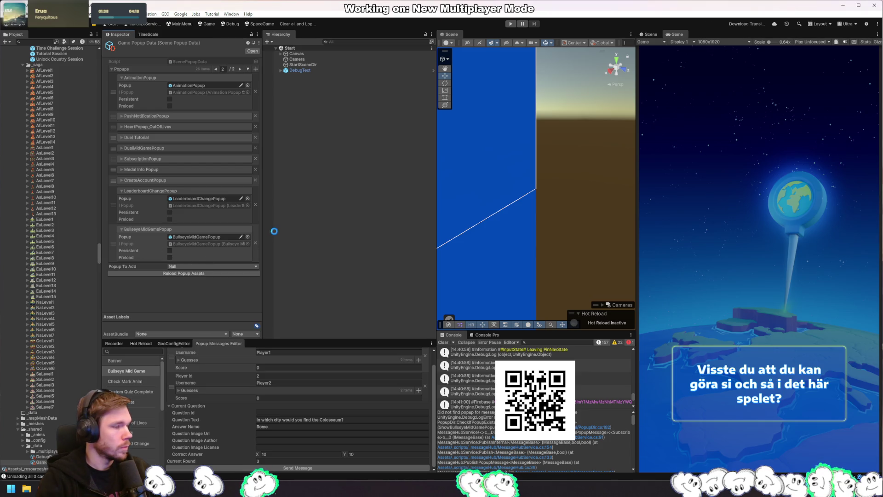
{"action": "left_click", "coordinate": [511, 24]}
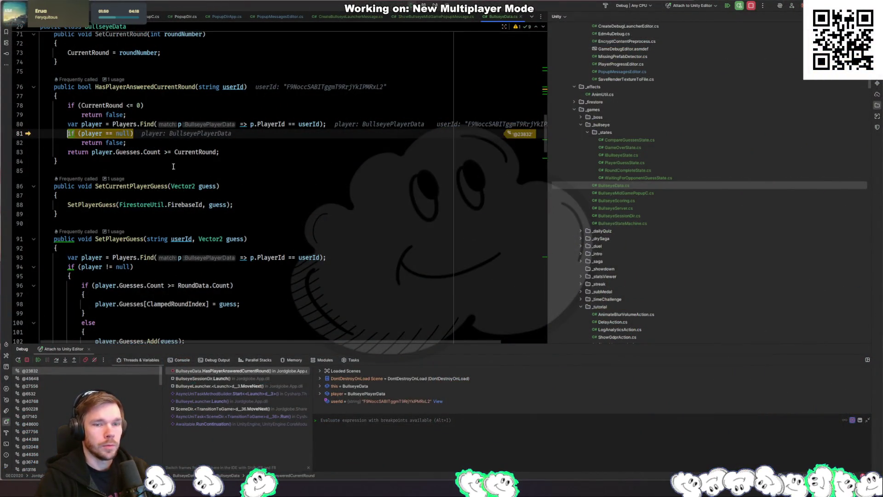
Resume past the HasPlayerAnsweredCurrentRound breakpoint with F9 and return to Unity's running game
{"action": "key", "text": "F9"}
{"action": "key", "text": "alt+Tab"}
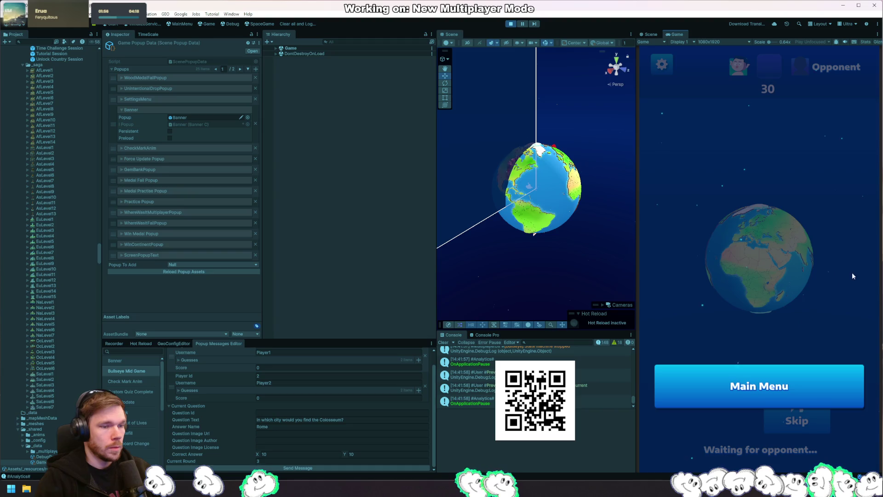
Choose Main Menu in the waiting match, stop the game, and enter Play mode again
{"action": "left_click", "coordinate": [713, 389]}
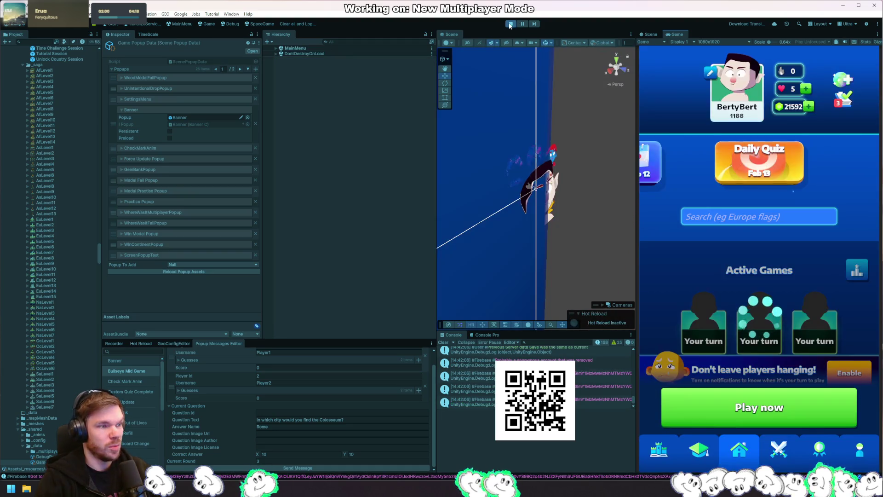
{"action": "left_click", "coordinate": [511, 24]}
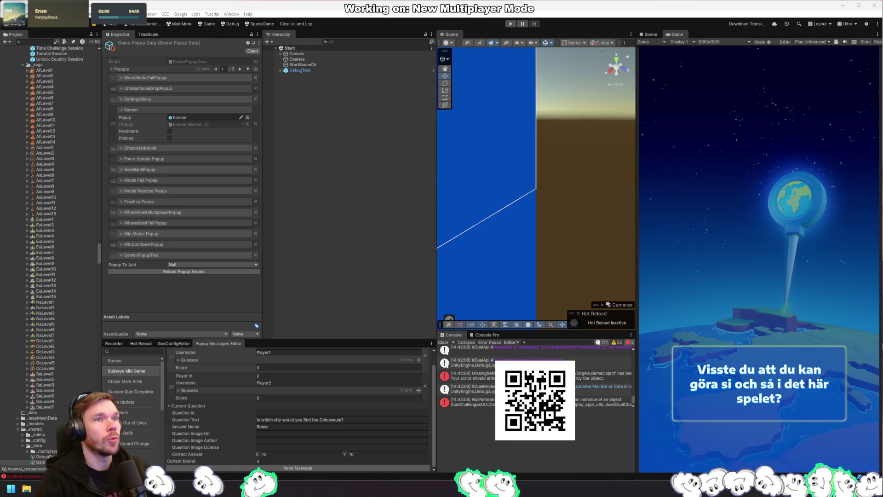
{"action": "key", "text": "ctrl+p"}
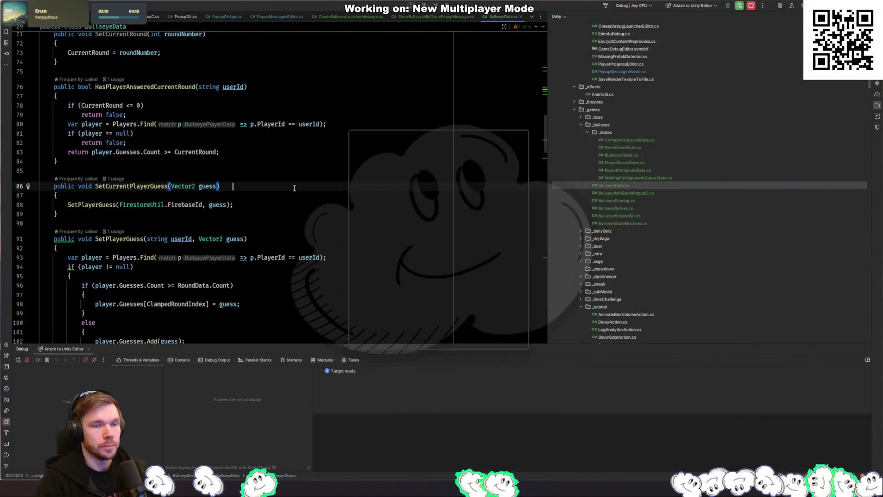
Open BullseyeSessionDir.cs with a file search for 'bsd'
{"action": "key", "text": "ctrl+Tab"}
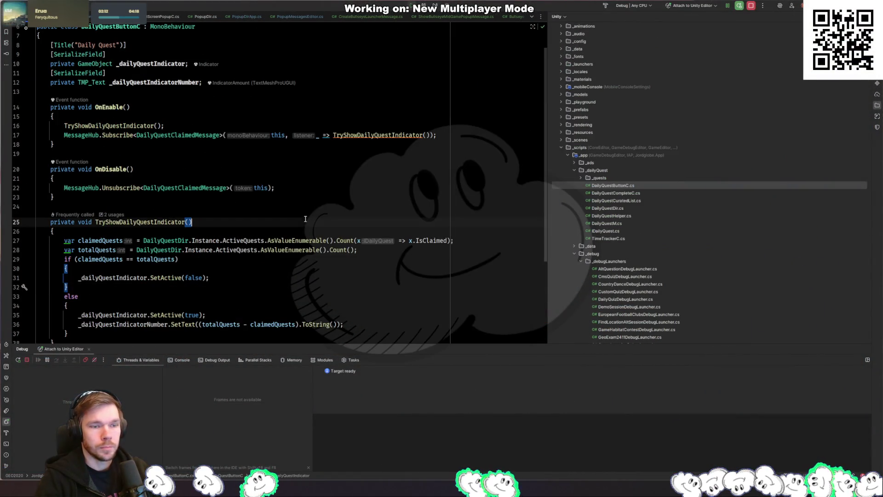
{"action": "key", "text": "ctrl+shift+t"}
{"action": "type", "text": "midscre"}
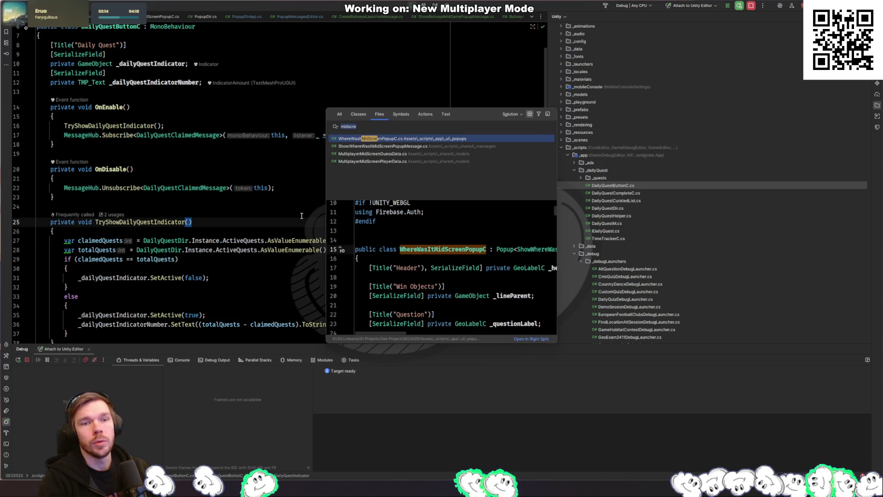
{"action": "key", "text": "ctrl+a"}
{"action": "type", "text": "bsd"}
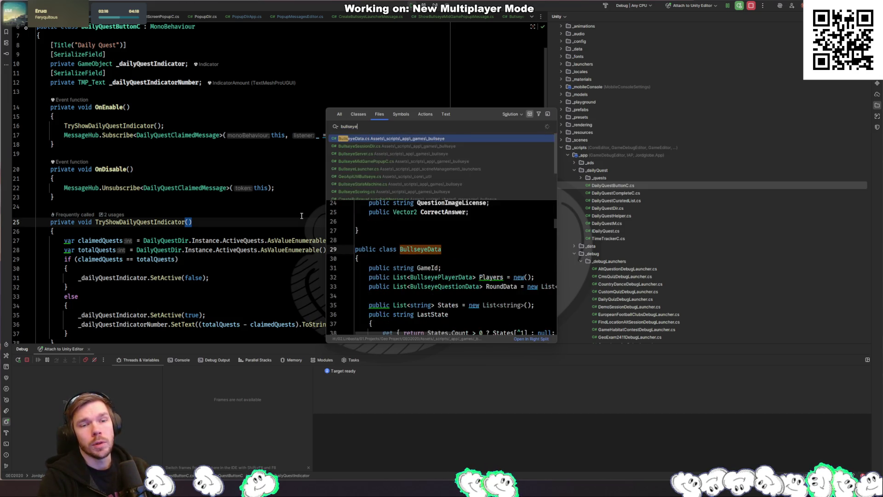
{"action": "key", "text": "Return"}
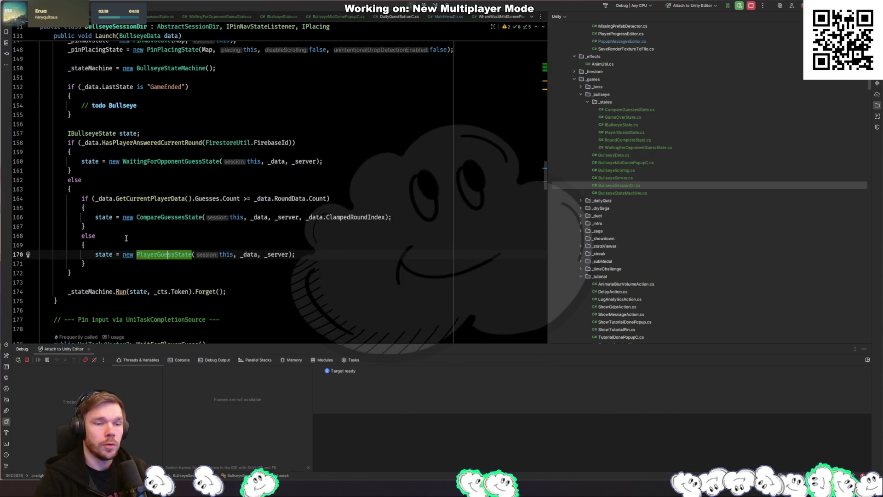
Look at the CompareGuessesState constructor, then return to BullseyeSessionDir.cs
{"action": "left_click", "coordinate": [178, 217]}
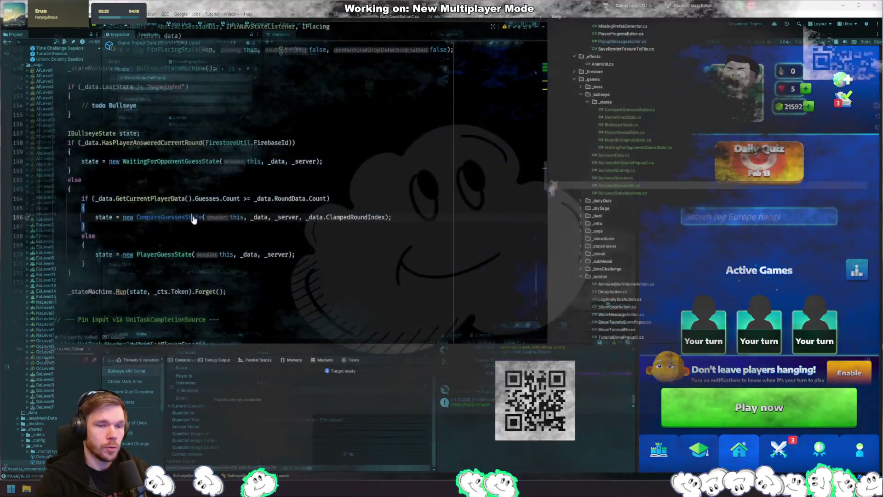
{"action": "key", "text": "F12"}
{"action": "scroll", "coordinate": [181, 231], "scroll_direction": "down", "scroll_amount": 3}
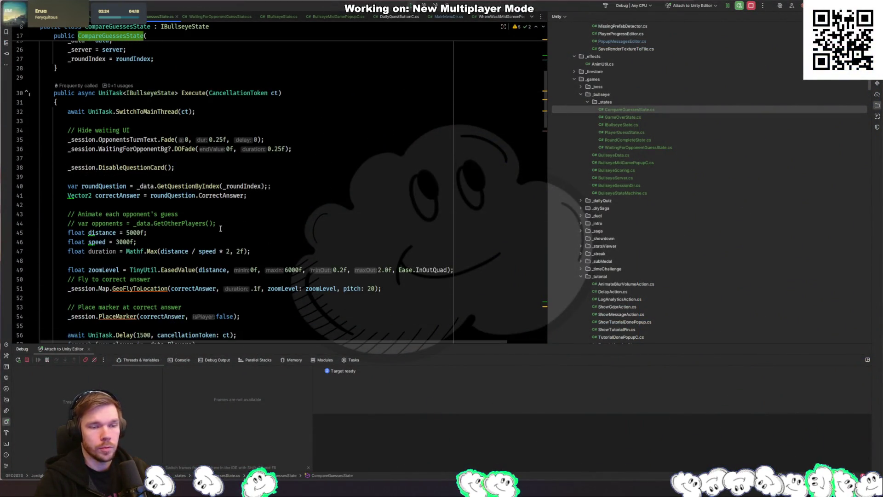
{"action": "key", "text": "ctrl+minus"}
Set a breakpoint on the HasPlayerAnsweredCurrentRound check at line 158, then switch to Unity
{"action": "left_click", "coordinate": [167, 160]}
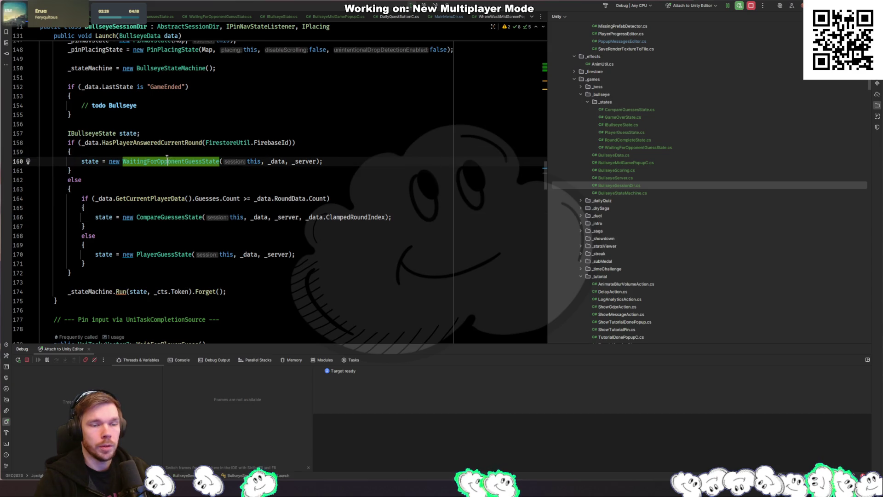
{"action": "left_click", "coordinate": [167, 144]}
{"action": "key", "text": "Up"}
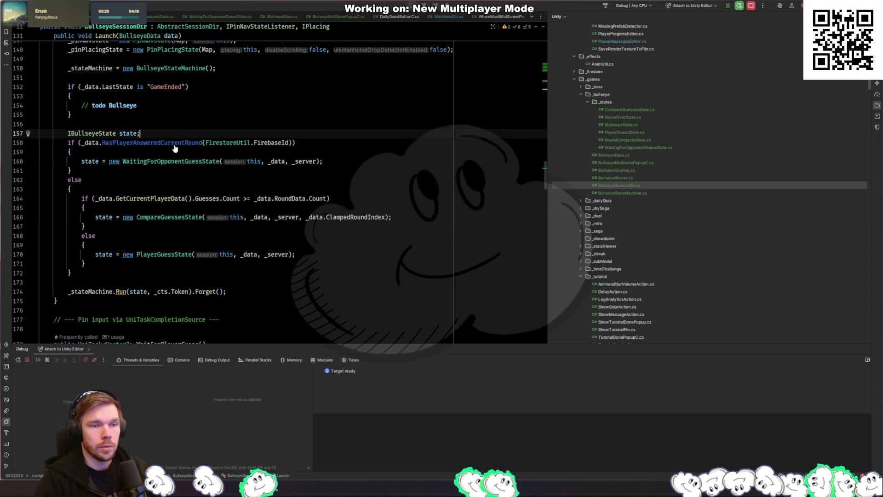
{"action": "left_click", "coordinate": [187, 162]}
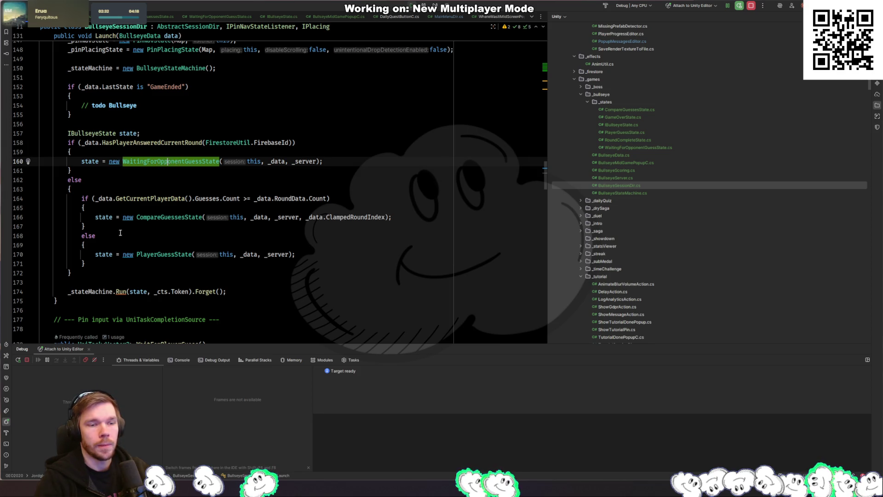
{"action": "left_click", "coordinate": [136, 217]}
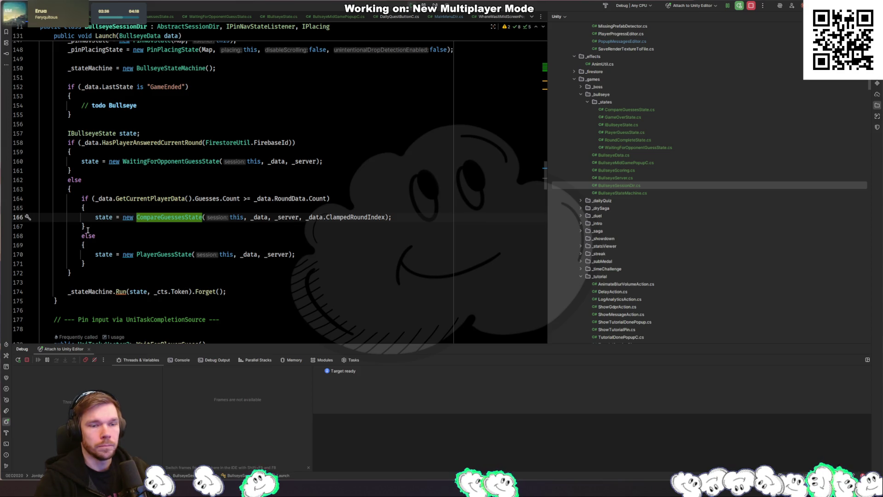
{"action": "left_click", "coordinate": [88, 263]}
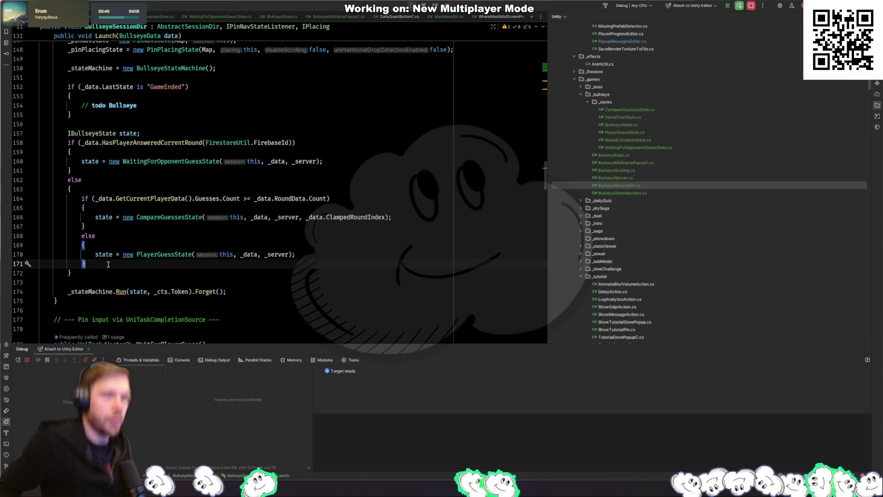
{"action": "left_click", "coordinate": [181, 161]}
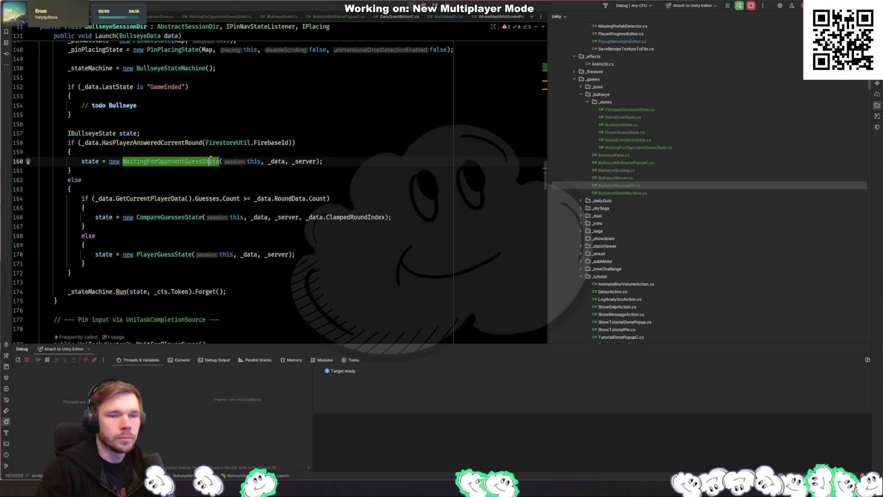
{"action": "left_click", "coordinate": [20, 143]}
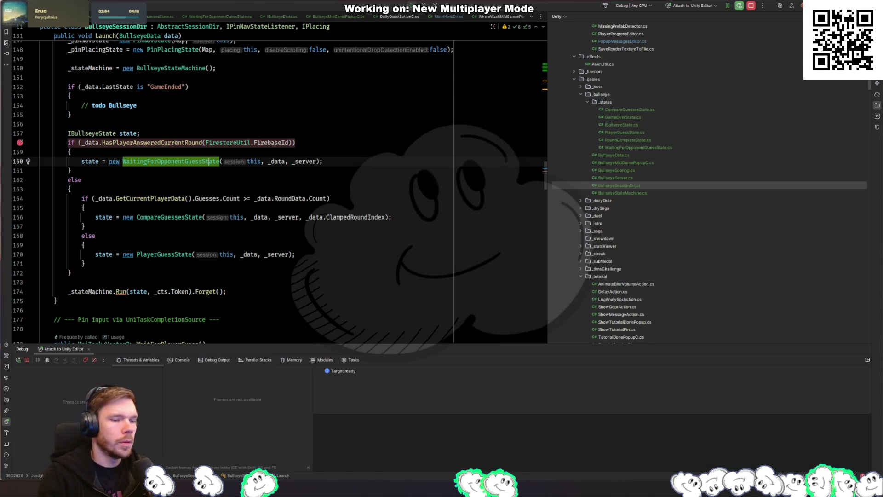
{"action": "key", "text": "alt+Tab"}
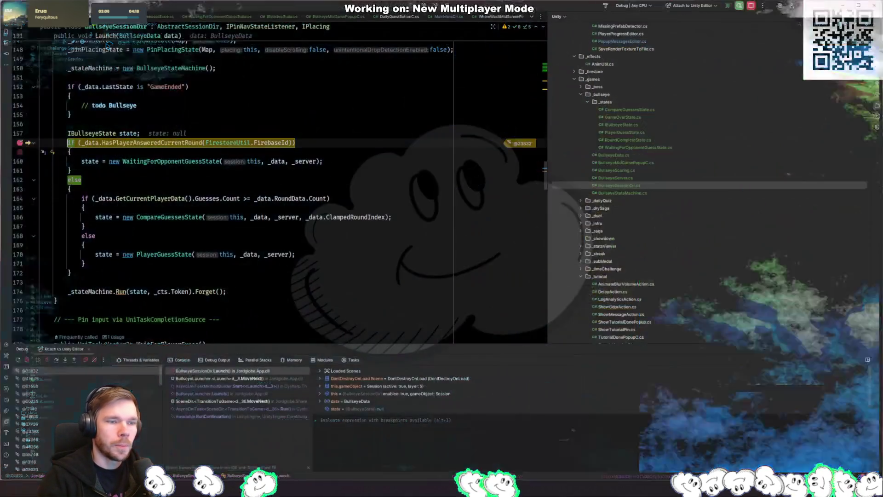
Trigger the breakpoint from the game, step into HasPlayerAnsweredCurrentRound, and breakpoint line 78
{"action": "key", "text": "alt+Tab"}
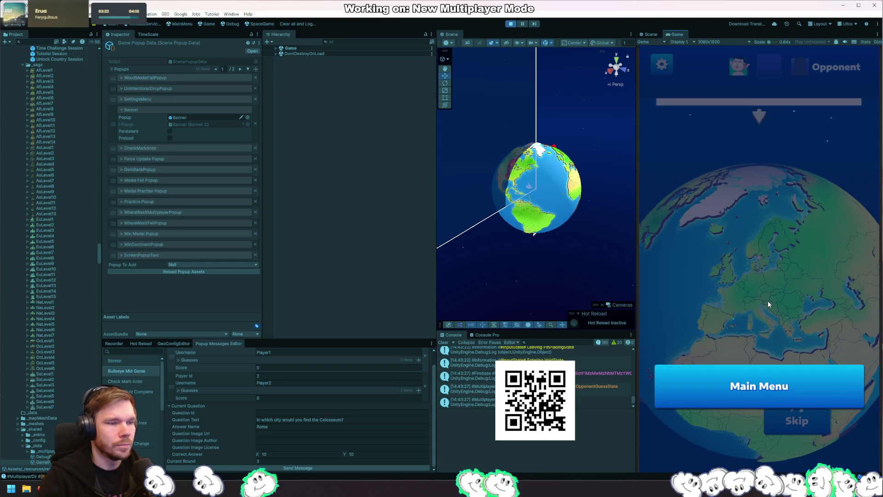
{"action": "left_click", "coordinate": [730, 382]}
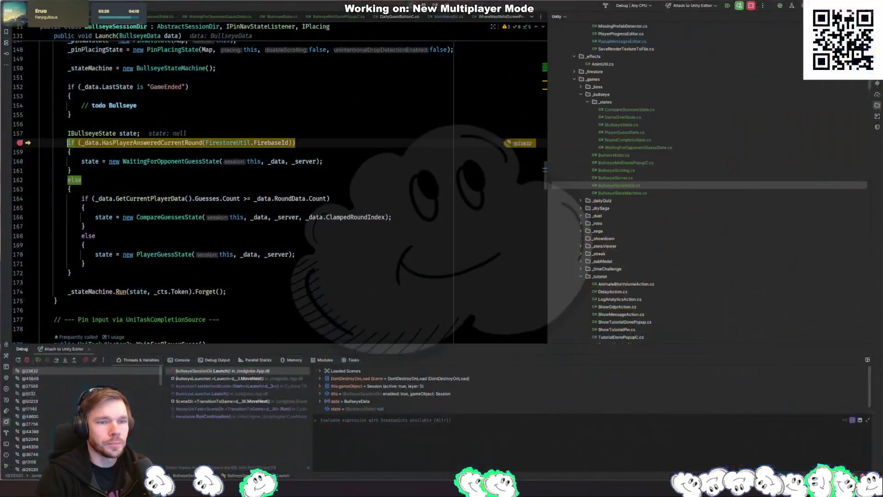
{"action": "key", "text": "F7"}
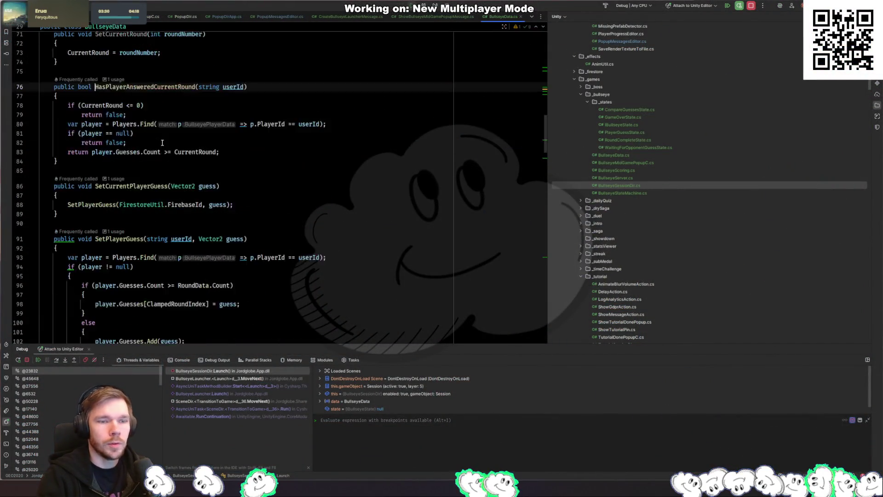
{"action": "left_click", "coordinate": [20, 158]}
{"action": "key", "text": "F8"}
{"action": "key", "text": "F8"}
{"action": "key", "text": "F8"}
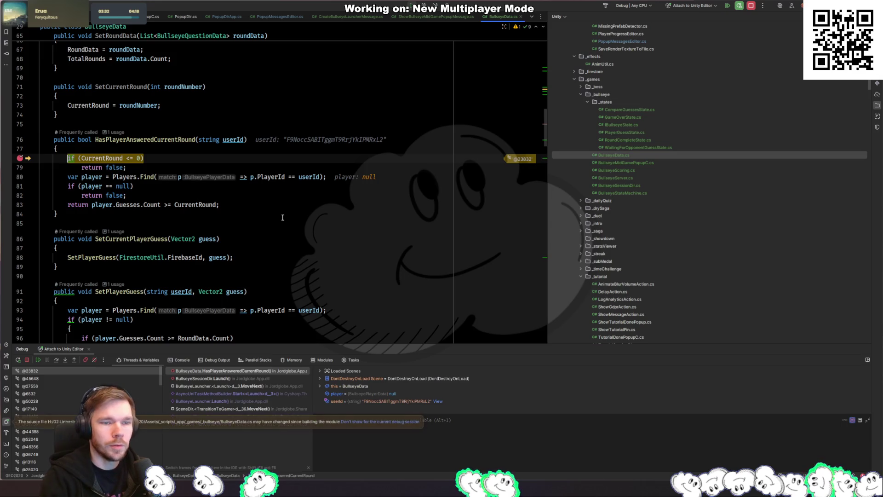
{"action": "key", "text": "F8"}
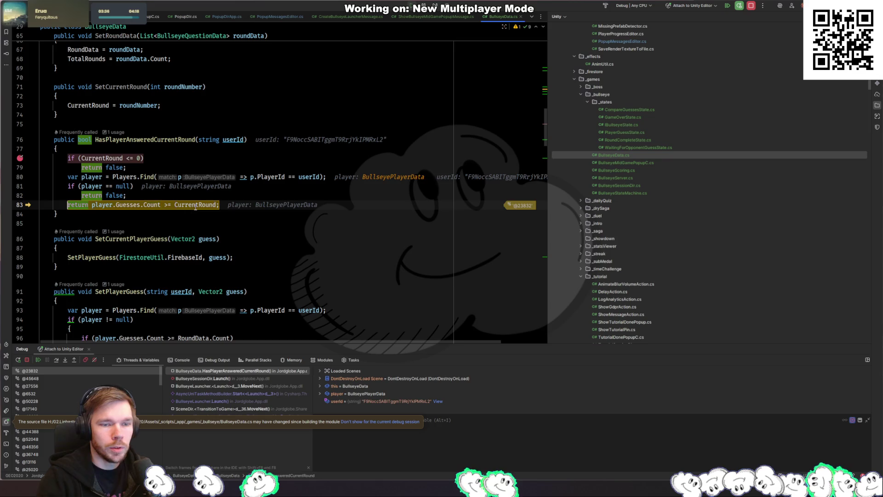
Inspect CurrentRound and the return comparison result on line 83, then resume execution
{"action": "mouse_move", "coordinate": [195, 208]}
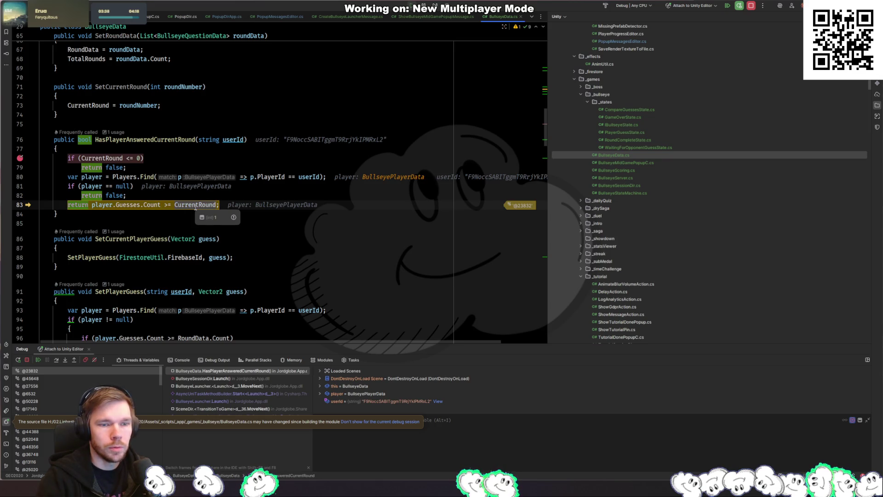
{"action": "left_click", "coordinate": [149, 224]}
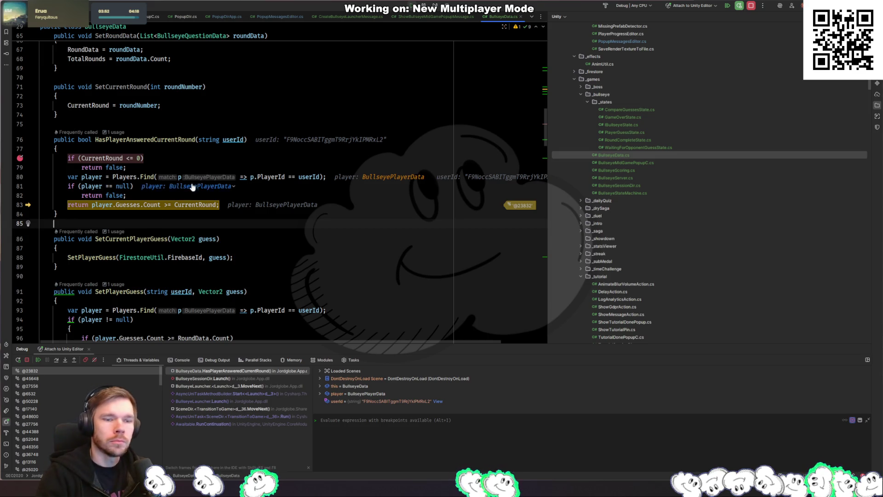
{"action": "left_click", "coordinate": [171, 204]}
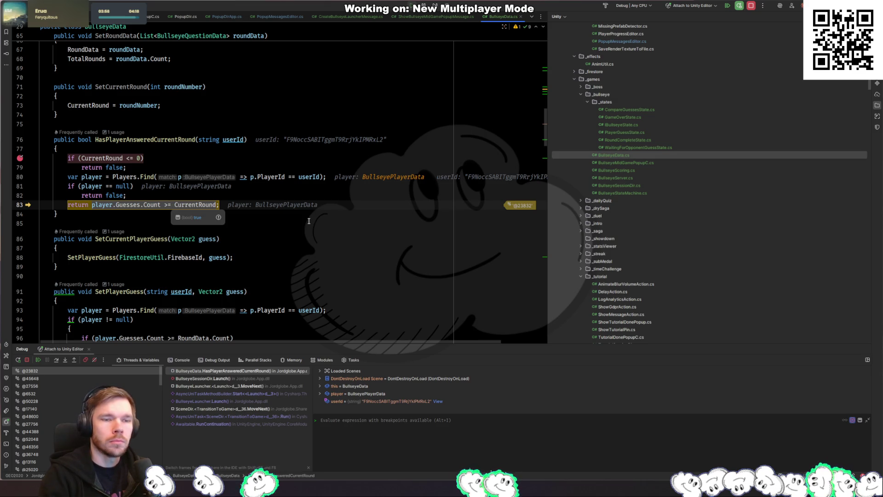
{"action": "key", "text": "ctrl+Right"}
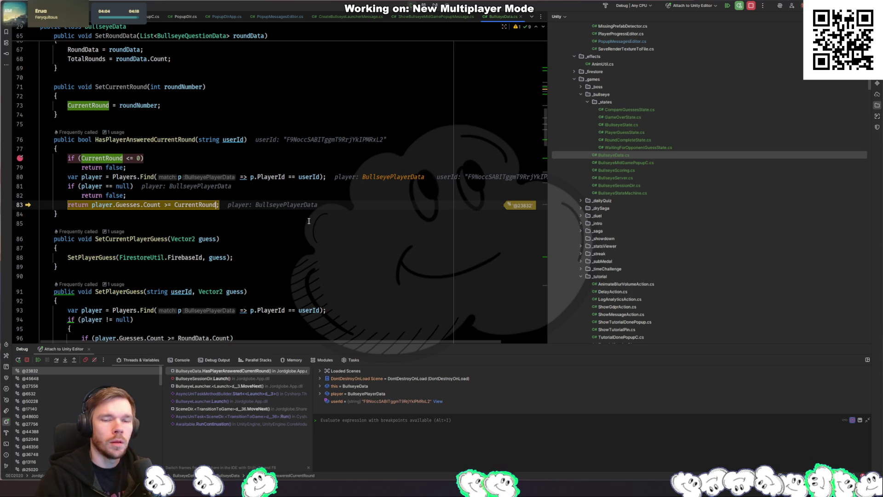
{"action": "left_click", "coordinate": [301, 223]}
{"action": "key", "text": "F5"}
Rename HasPlayerAnsweredCurrentRound to HasPlayerAnsweredLatestRound
{"action": "left_click", "coordinate": [253, 140]}
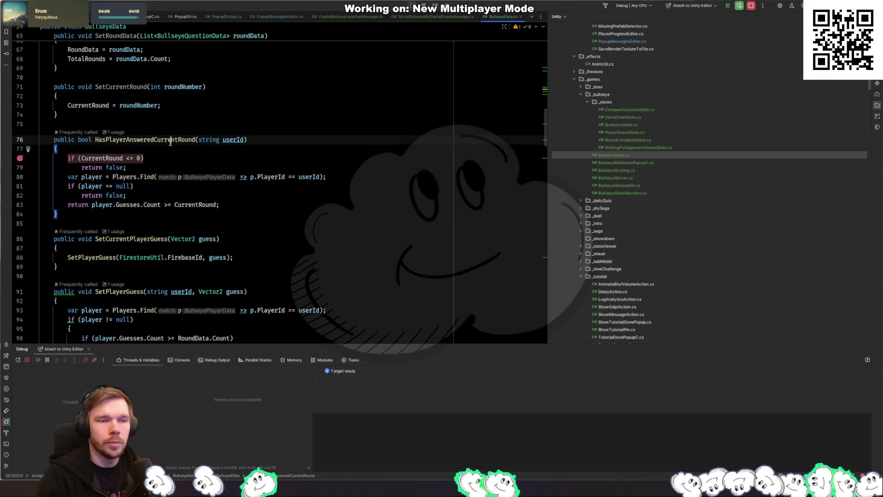
{"action": "key", "text": "F2"}
{"action": "type", "text": "Ya"}
{"action": "type", "text": "asPl"}
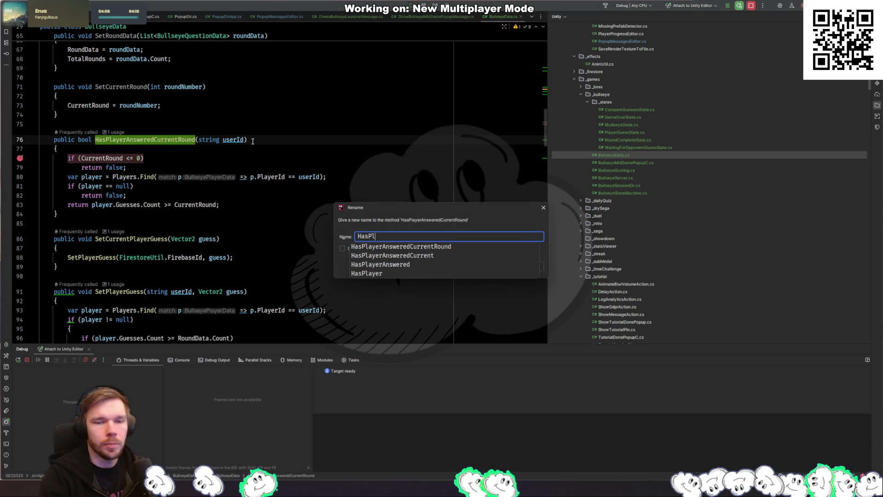
{"action": "type", "text": "ayerAnswered"}
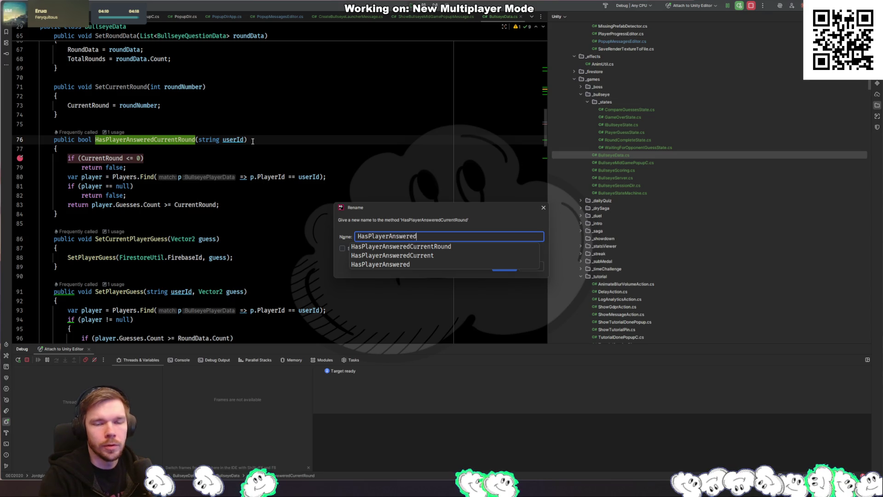
{"action": "type", "text": "LatestRound"}
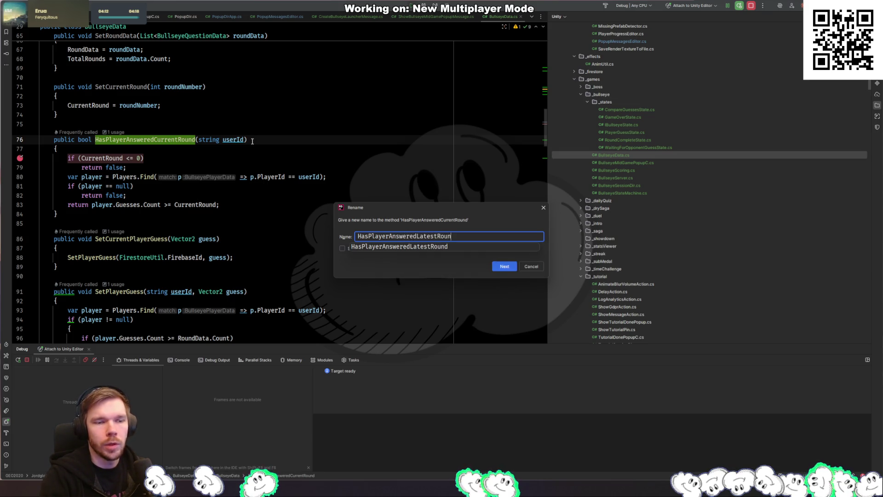
{"action": "key", "text": "Return"}
Change the return to Guesses.Count >= RoundData.Count instead of CurrentRound, then switch to Unity
{"action": "double_click", "coordinate": [196, 205]}
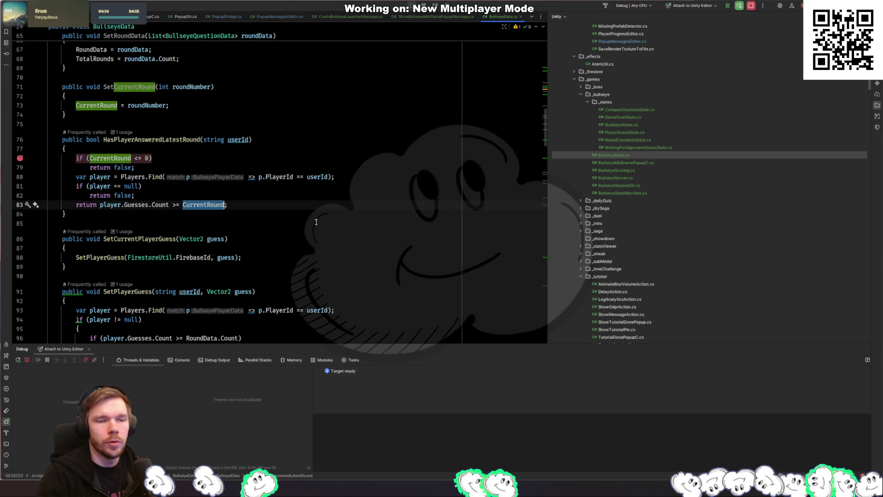
{"action": "type", "text": "_bull"}
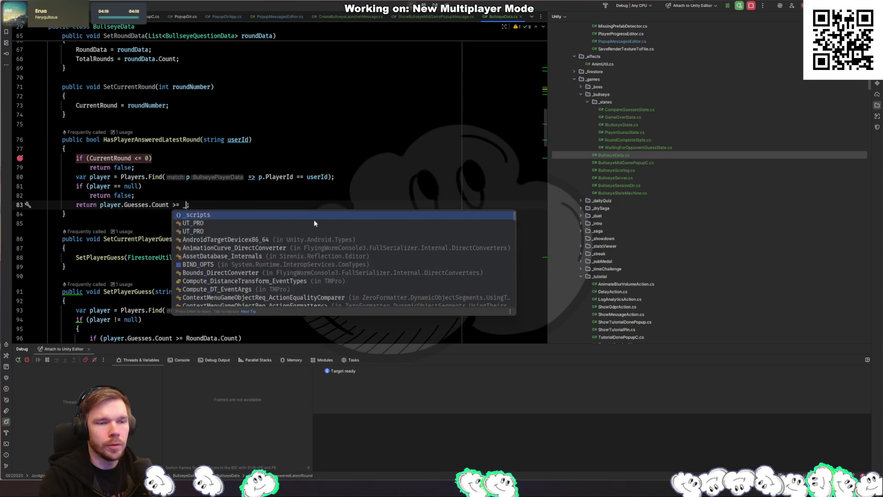
{"action": "key", "text": "ctrl+z"}
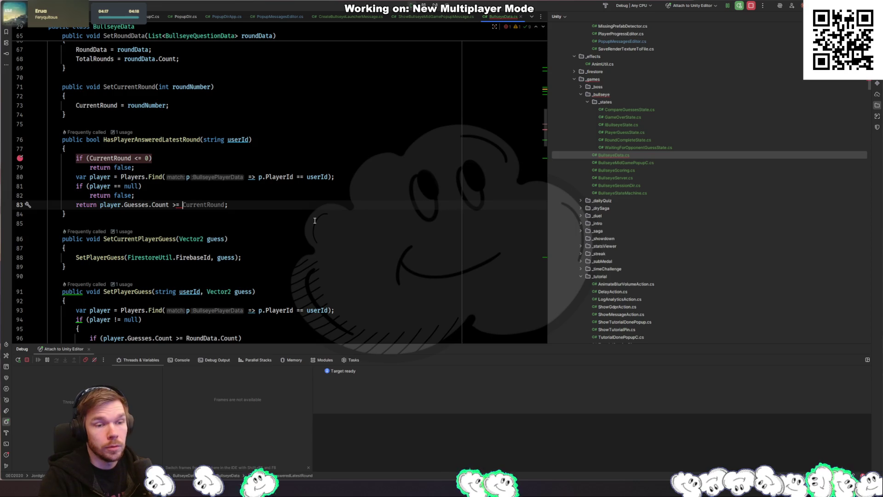
{"action": "type", "text": "_"}
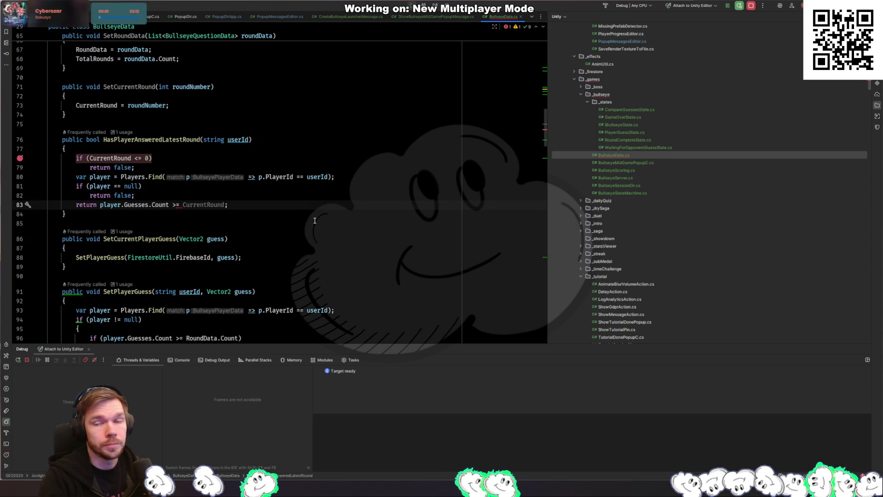
{"action": "key", "text": "BackSpace"}
{"action": "scroll", "coordinate": [313, 220], "scroll_direction": "up", "scroll_amount": 15}
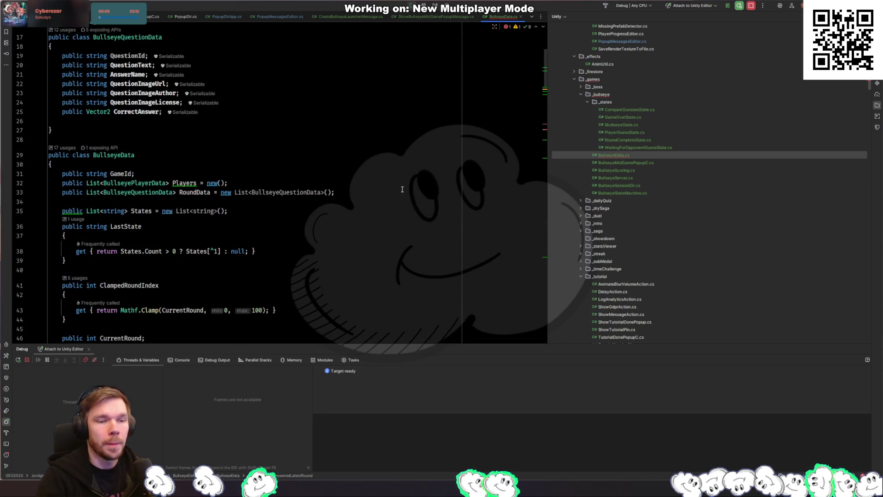
{"action": "type", "text": "decimal.Round"}
{"action": "key", "text": "Tab"}
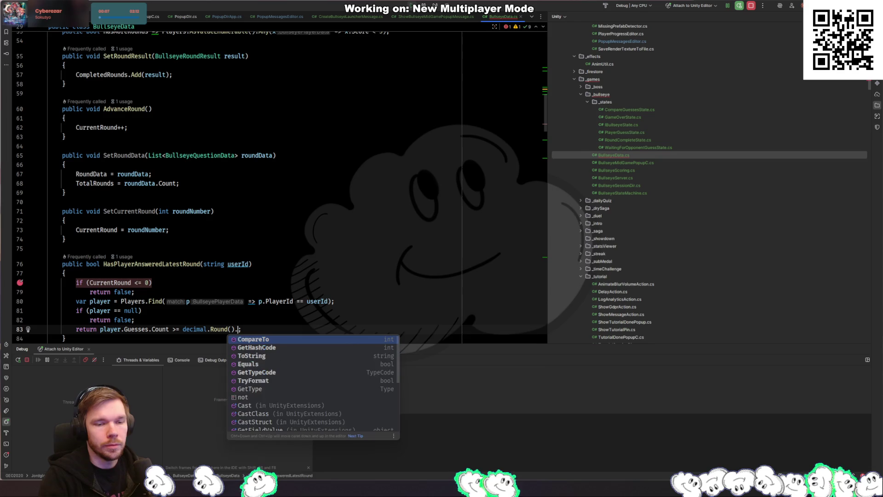
{"action": "key", "text": "Escape"}
{"action": "key", "text": "ctrl+z"}
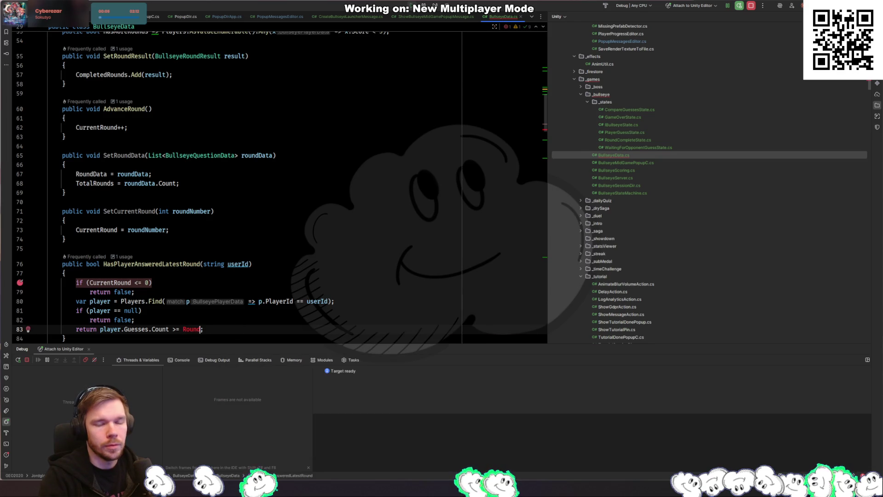
{"action": "type", "text": "Data.Count"}
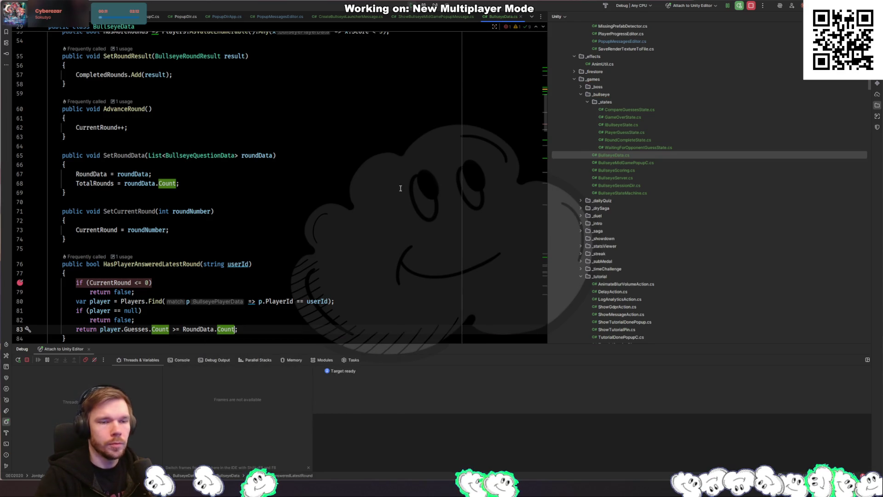
{"action": "scroll", "coordinate": [227, 217], "scroll_direction": "down", "scroll_amount": 2}
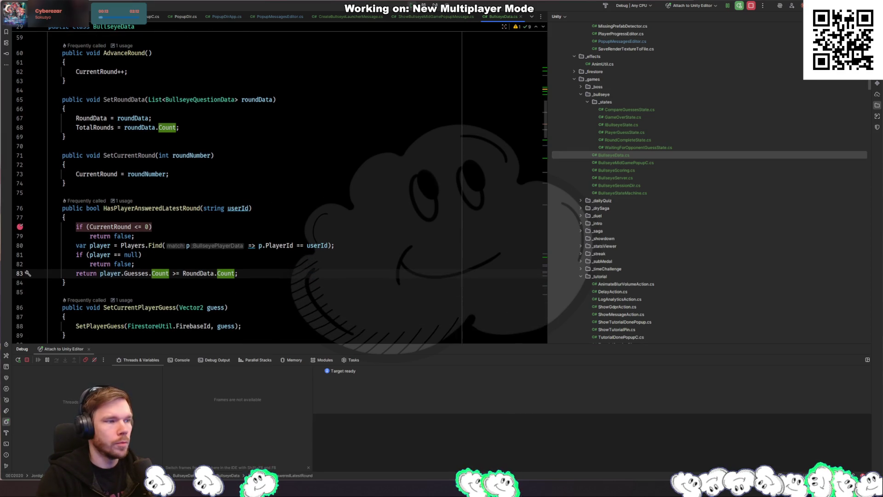
{"action": "key", "text": "alt+Tab"}
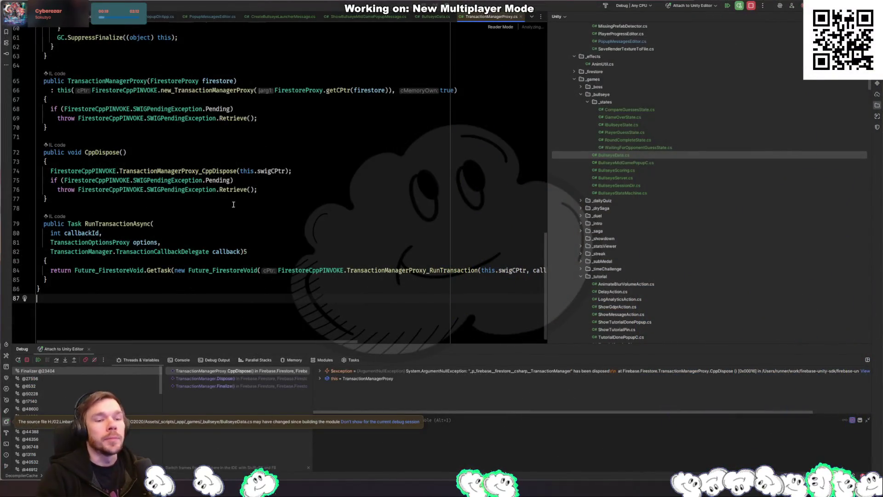
Resume debugging, let Unity import changes, and open PlayerGuessState.cs via a 'playerguess' file search
{"action": "key", "text": "F5"}
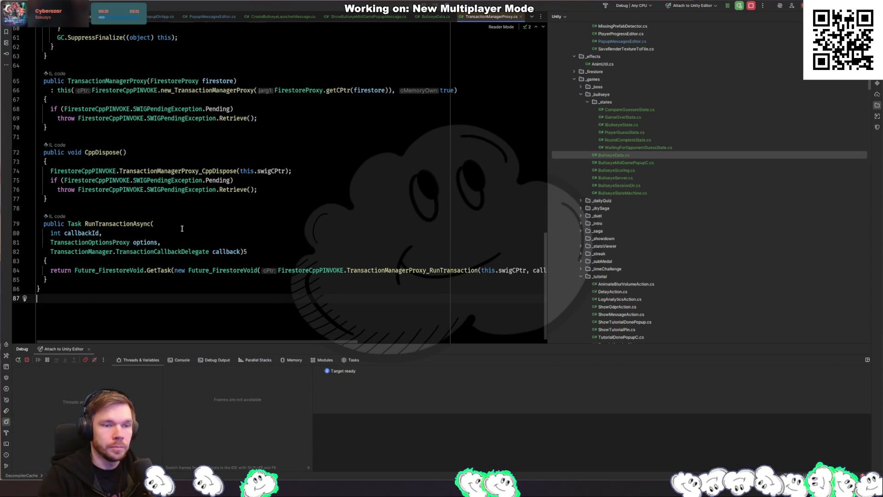
{"action": "key", "text": "alt+Tab"}
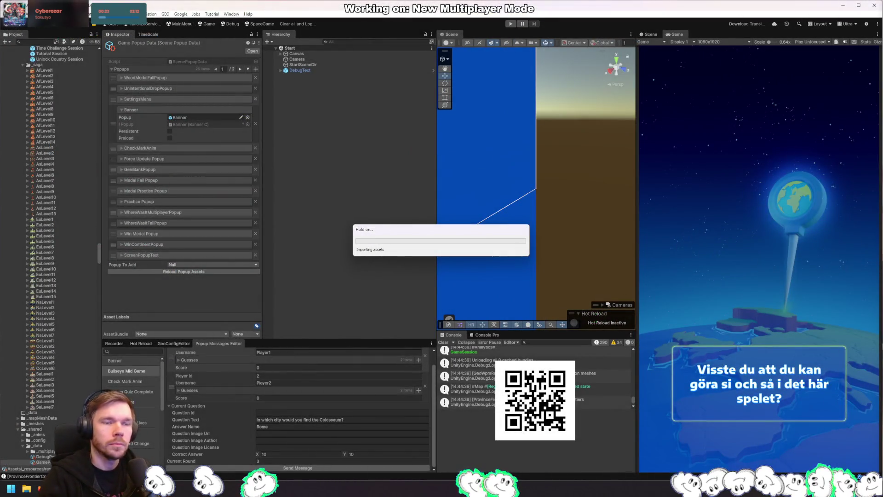
{"action": "key", "text": "alt+Tab"}
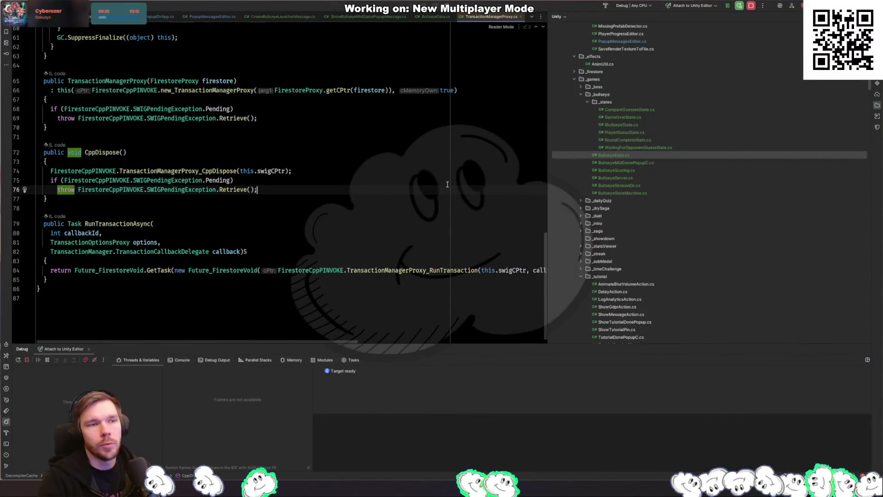
{"action": "key", "text": "ctrl+shift+n"}
{"action": "type", "text": "guessstate"}
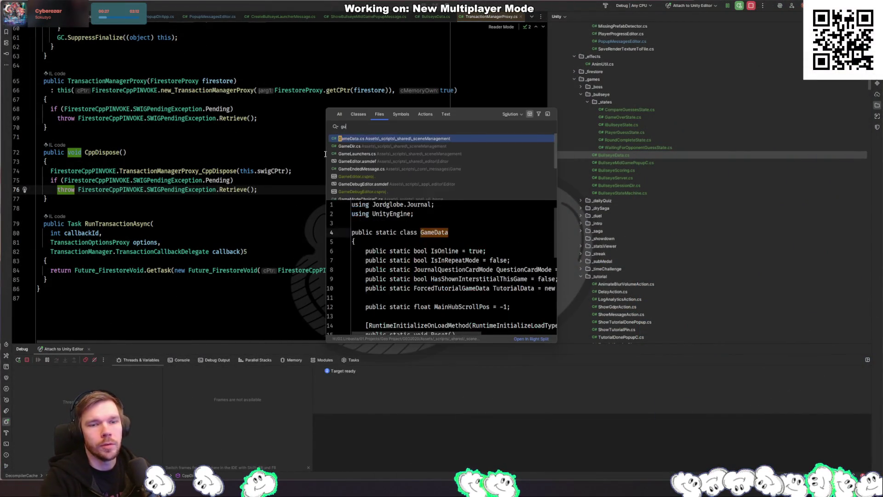
{"action": "key", "text": "ctrl+BackSpace"}
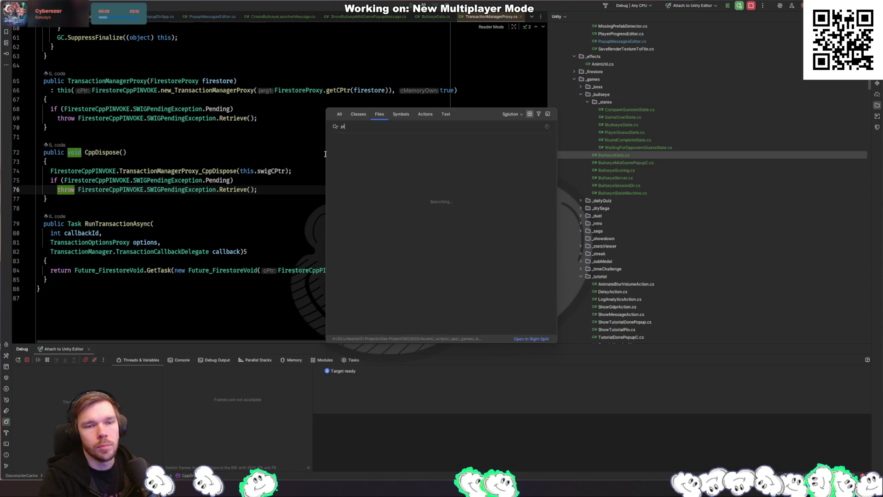
{"action": "type", "text": "playerguess"}
{"action": "key", "text": "Return"}
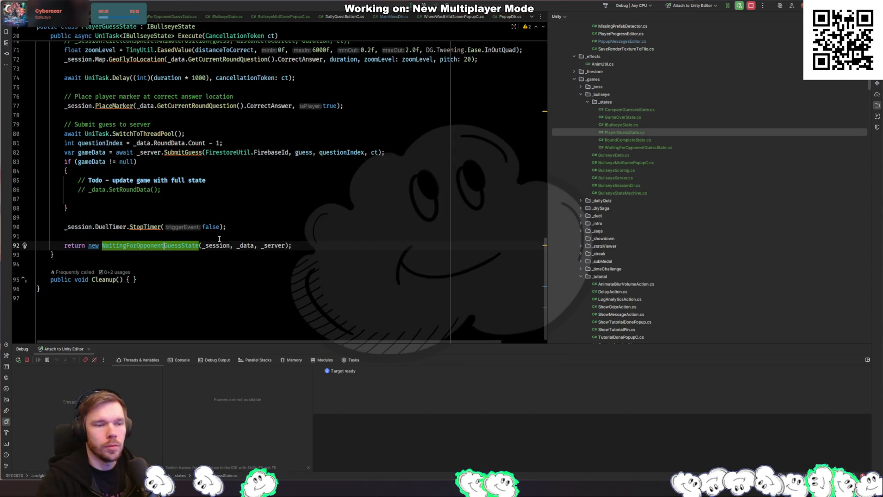
Insert a PlacePinMarker call at the start of the PlaceMarker line in PlayerGuessState
{"action": "left_click", "coordinate": [219, 226]}
{"action": "scroll", "coordinate": [258, 221], "scroll_direction": "up", "scroll_amount": 4}
{"action": "left_click", "coordinate": [295, 215]}
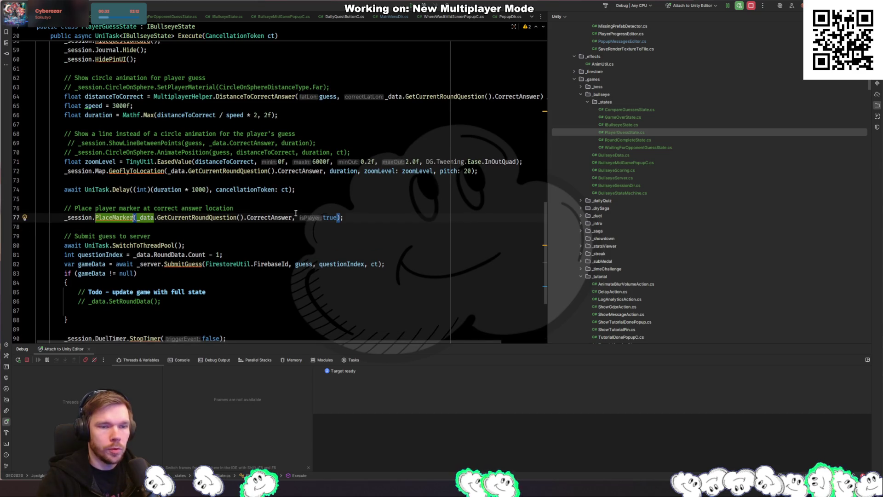
{"action": "key", "text": "ctrl+slash"}
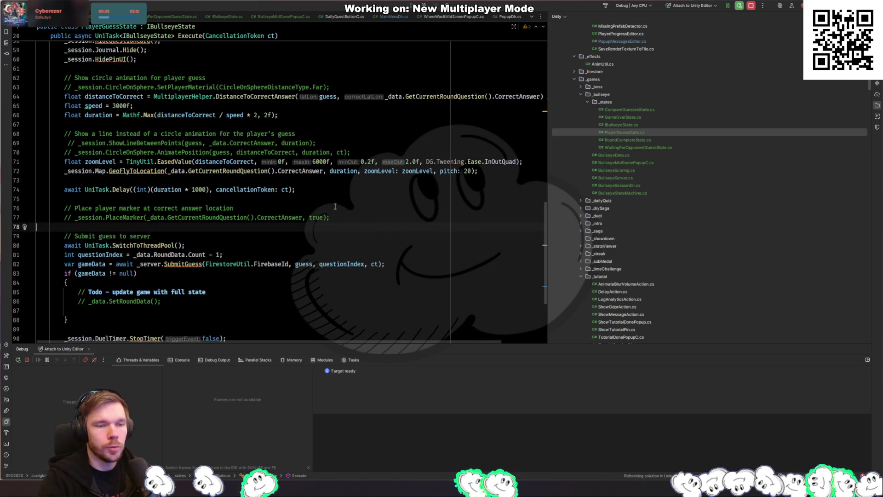
{"action": "key", "text": "ctrl+z"}
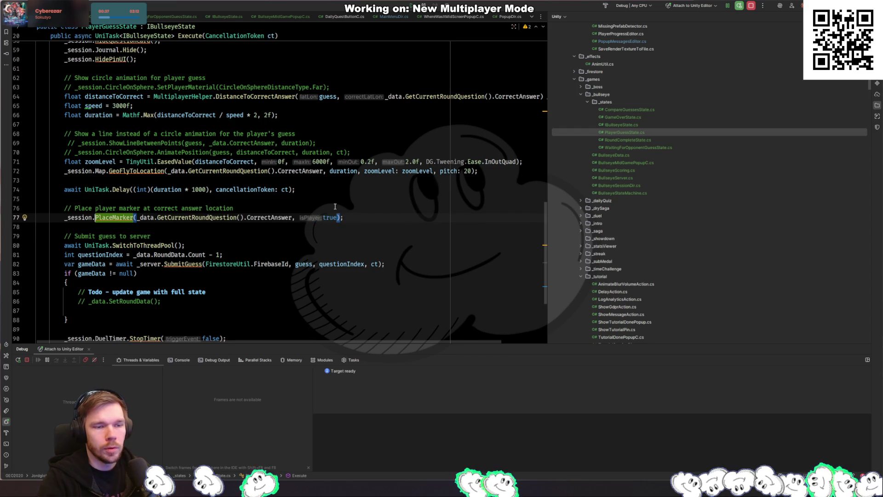
{"action": "type", "text": "p PlacePin"}
{"action": "key", "text": "Return"}
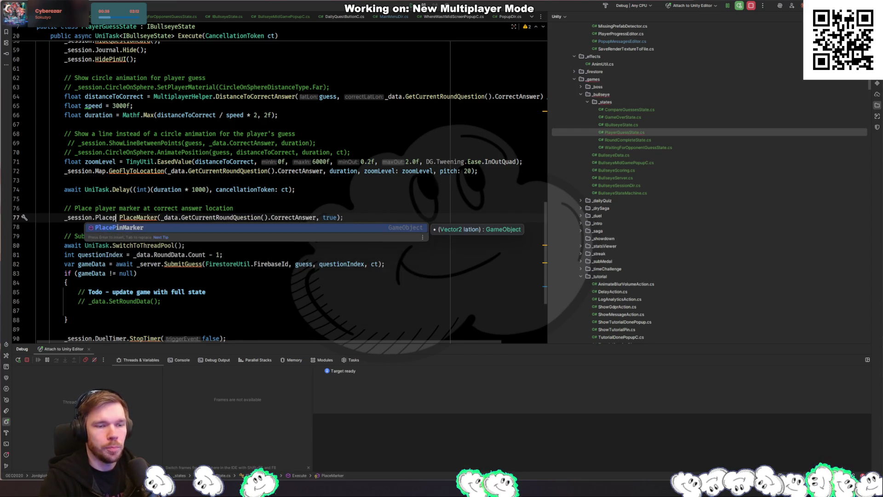
{"action": "key", "text": "Right"}
{"action": "key", "text": "Right"}
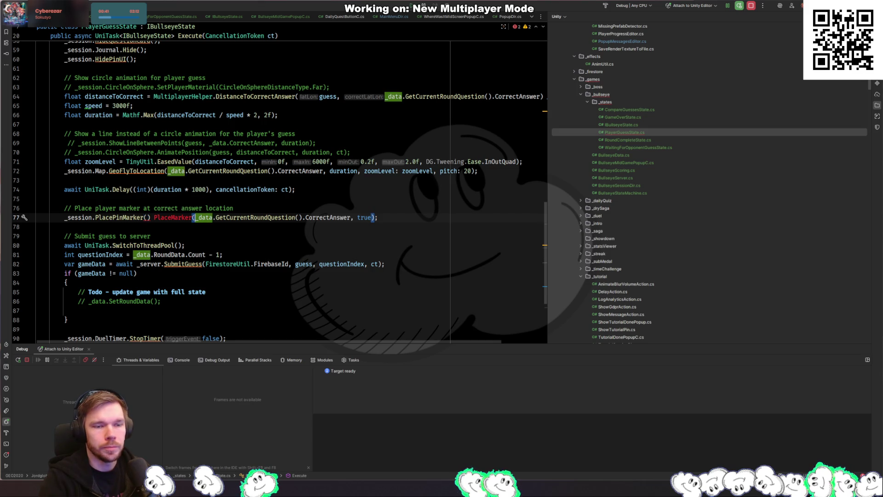
{"action": "key", "text": "ctrl+space"}
{"action": "key", "text": "Escape"}
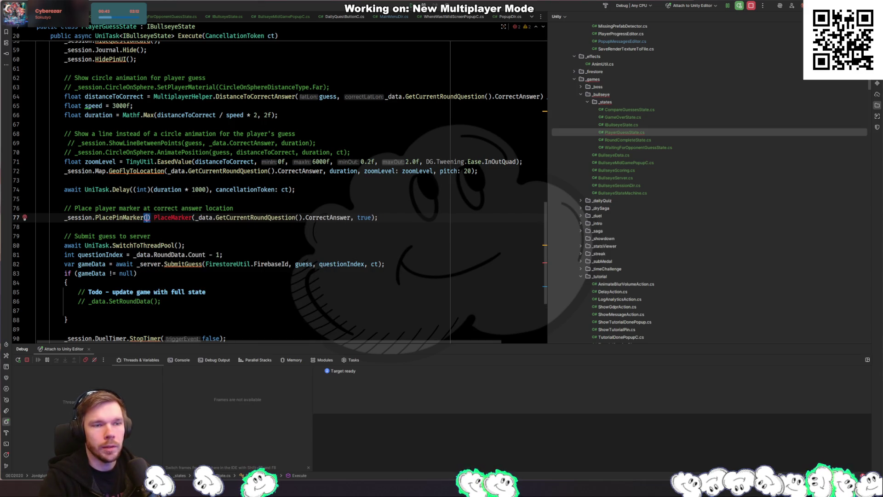
Pass guess to PlacePinMarker, comment out the old PlaceMarker call, and reload in Unity
{"action": "scroll", "coordinate": [340, 212], "scroll_direction": "up", "scroll_amount": 9}
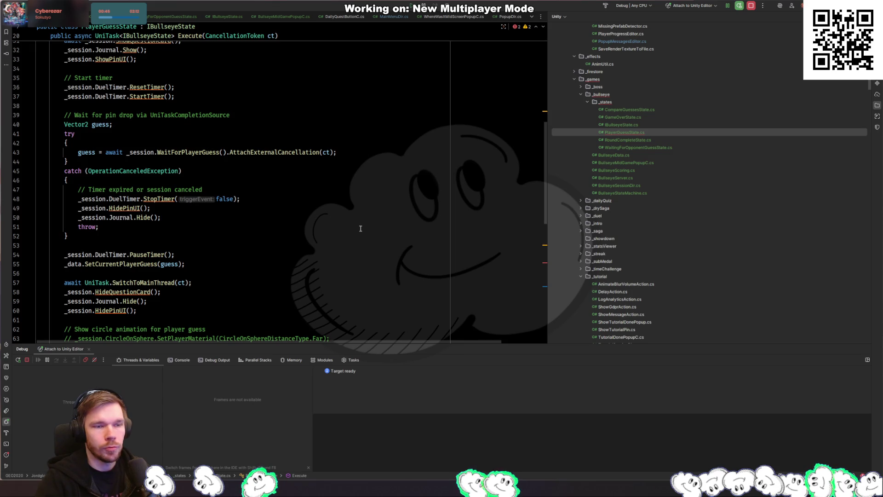
{"action": "type", "text": "gu"}
{"action": "key", "text": "Return"}
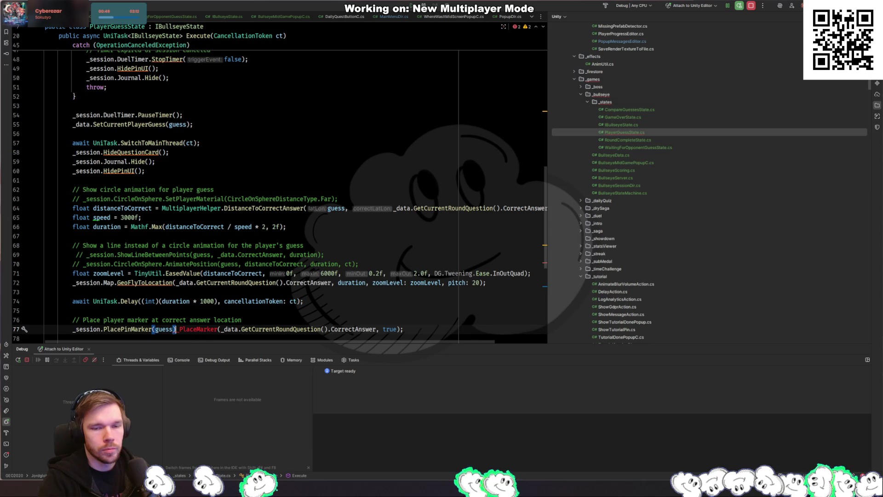
{"action": "type", "text": ";"}
{"action": "key", "text": "Return"}
{"action": "key", "text": "ctrl+slash"}
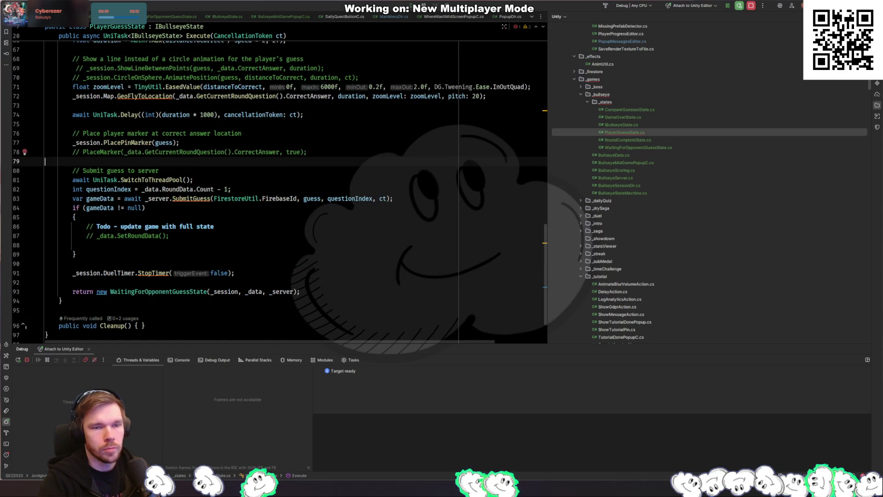
{"action": "key", "text": "alt+Tab"}
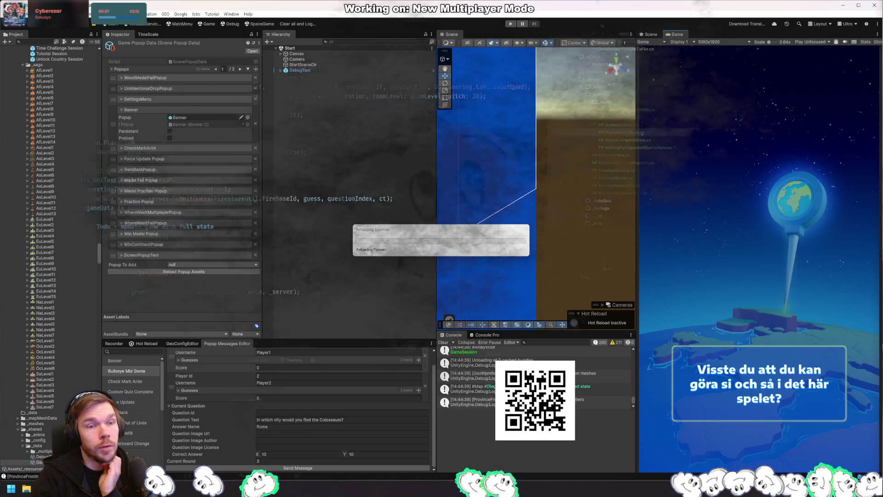
{"action": "key", "text": "alt+Tab"}
Replace GeoFlyToLocation's _data.GetCurrentRoundQuestion().CorrectAnswer argument with guess, then switch to Unity
{"action": "left_click", "coordinate": [296, 96]}
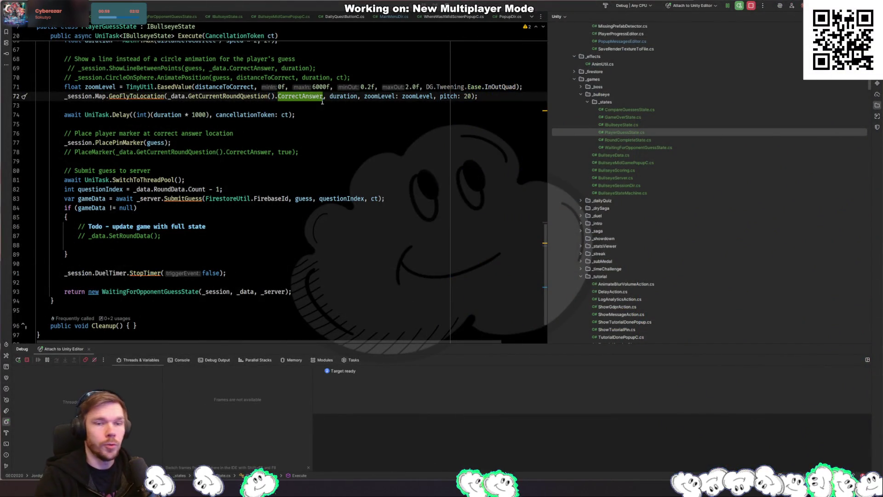
{"action": "scroll", "coordinate": [283, 186], "scroll_direction": "up", "scroll_amount": 3}
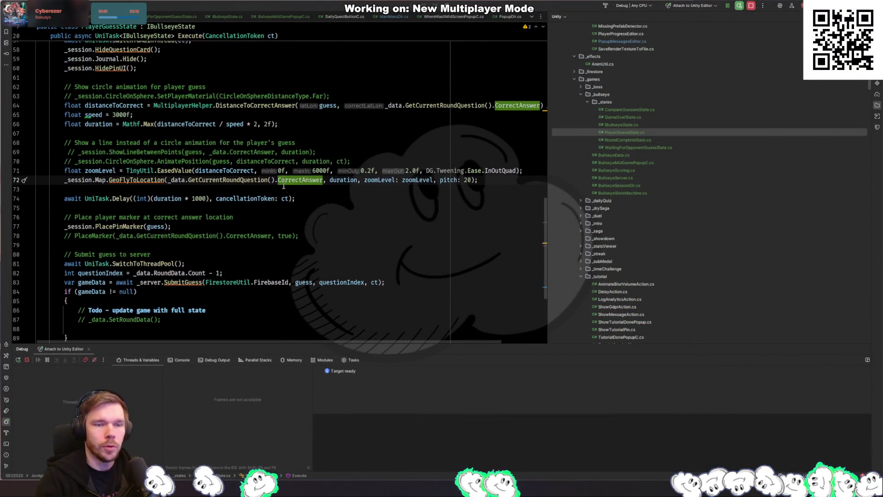
{"action": "left_click_drag", "start_coordinate": [331, 183], "coordinate": [178, 184]}
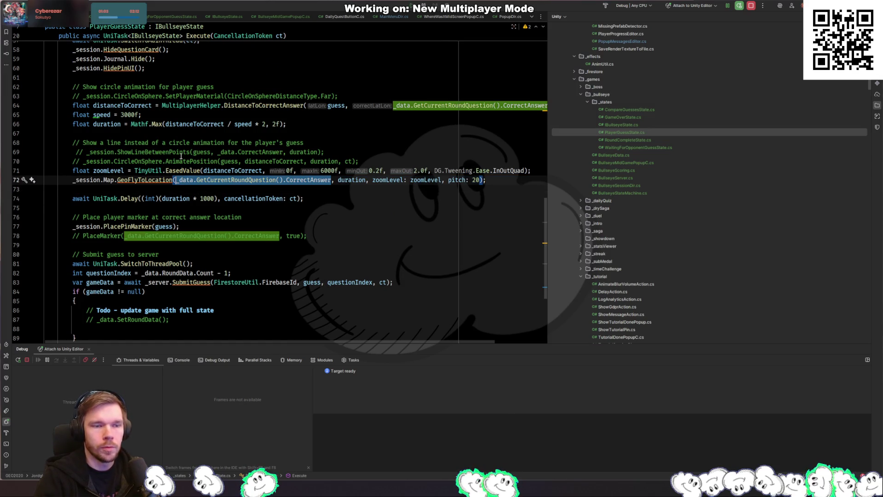
{"action": "type", "text": "guess"}
{"action": "key", "text": "Return"}
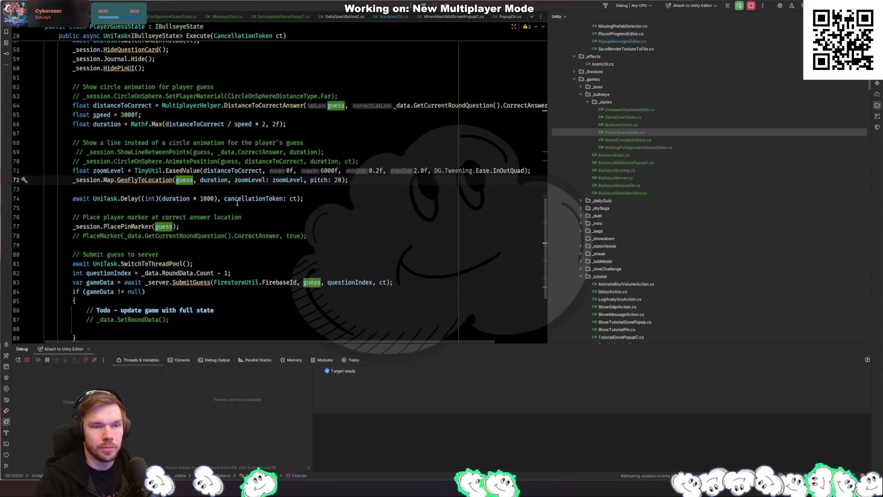
{"action": "left_click", "coordinate": [285, 180]}
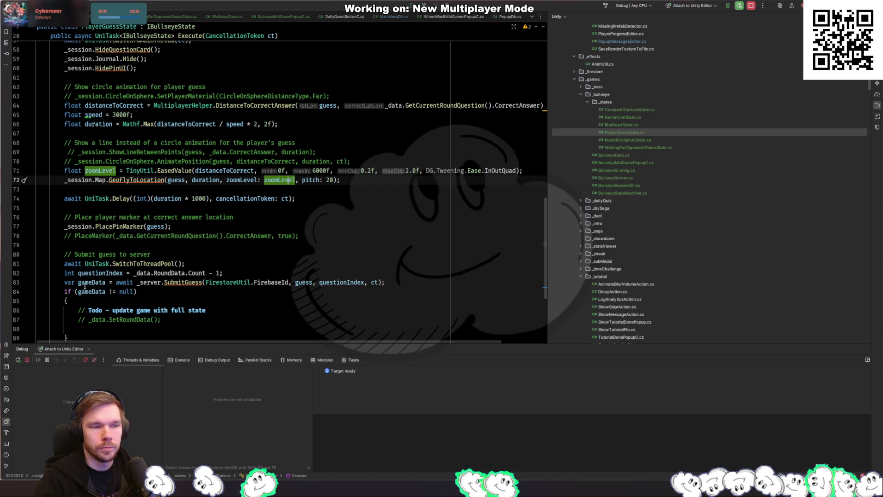
{"action": "key", "text": "alt+Tab"}
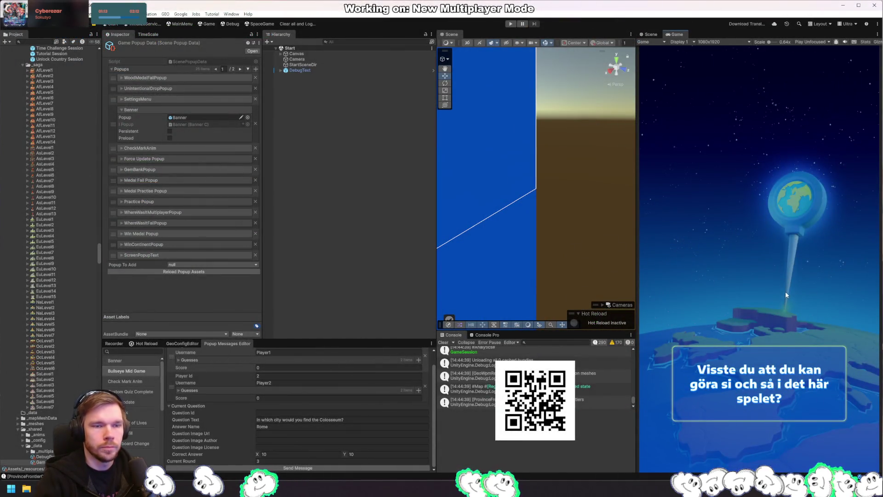
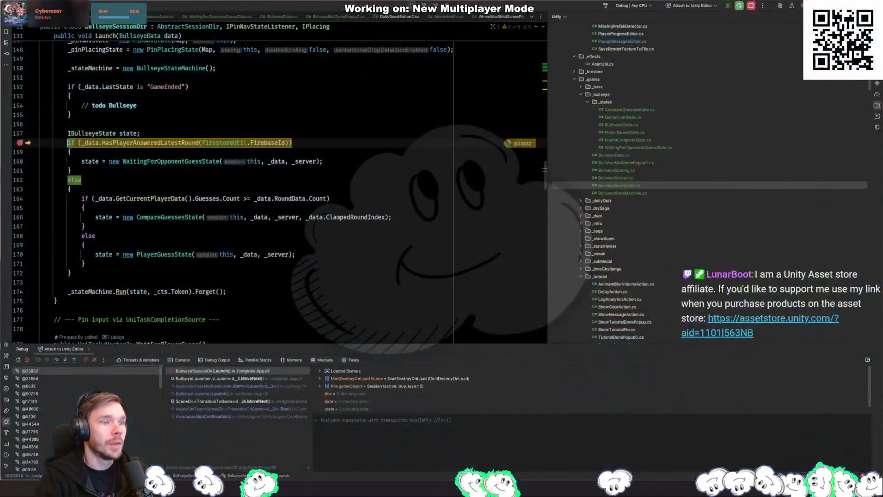
Step into HasPlayerAnsweredLatestRound, remove the line 78 breakpoint, and resume the game
{"action": "key", "text": "F11"}
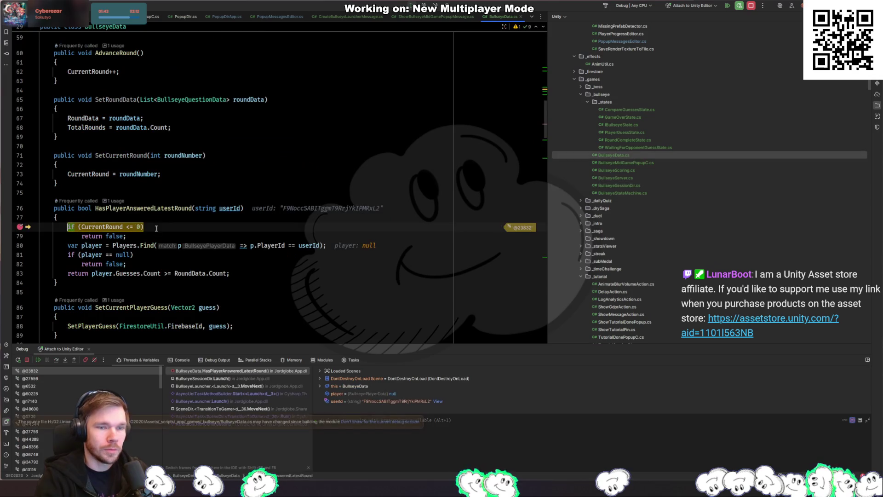
{"action": "left_click", "coordinate": [19, 227]}
{"action": "key", "text": "F5"}
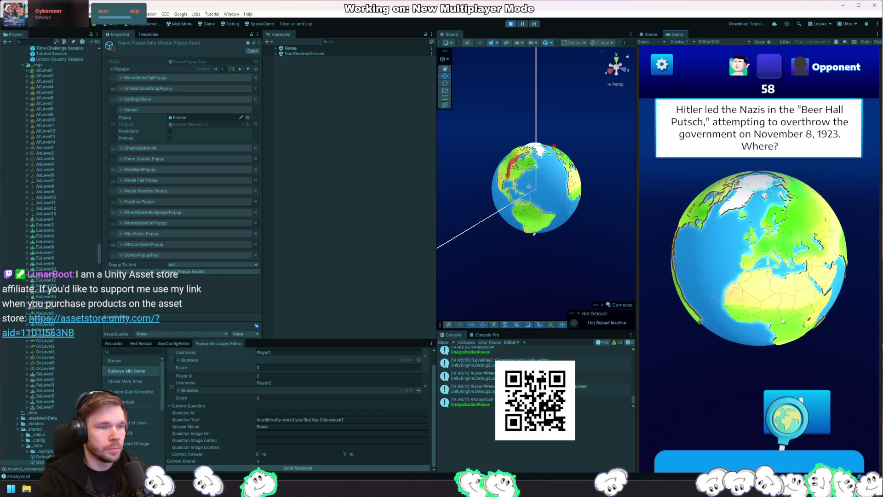
Guess Europe, return to the main menu, re-enter the round and leave again until Launch breaks
{"action": "left_click", "coordinate": [779, 293]}
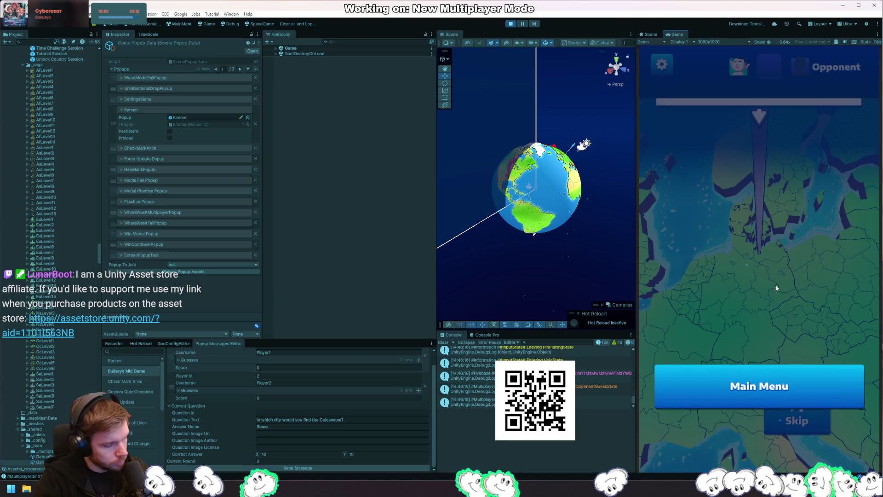
{"action": "left_click", "coordinate": [753, 381]}
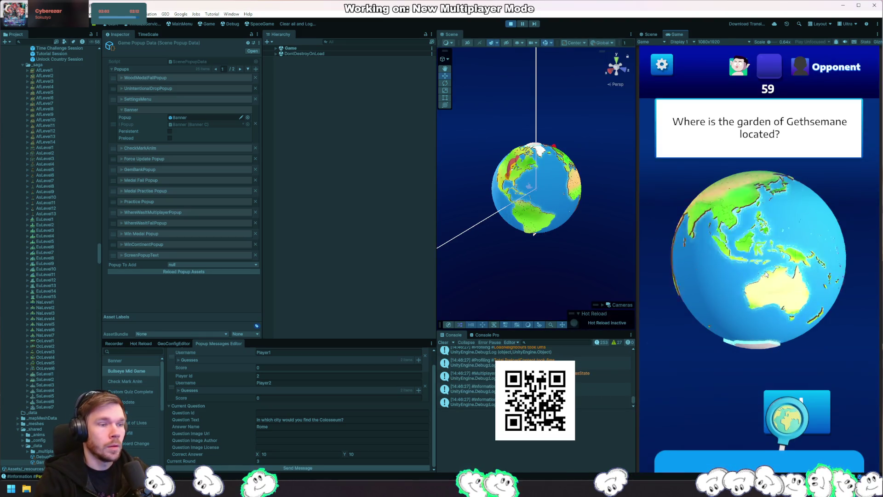
{"action": "left_click_drag", "start_coordinate": [741, 235], "coordinate": [779, 275]}
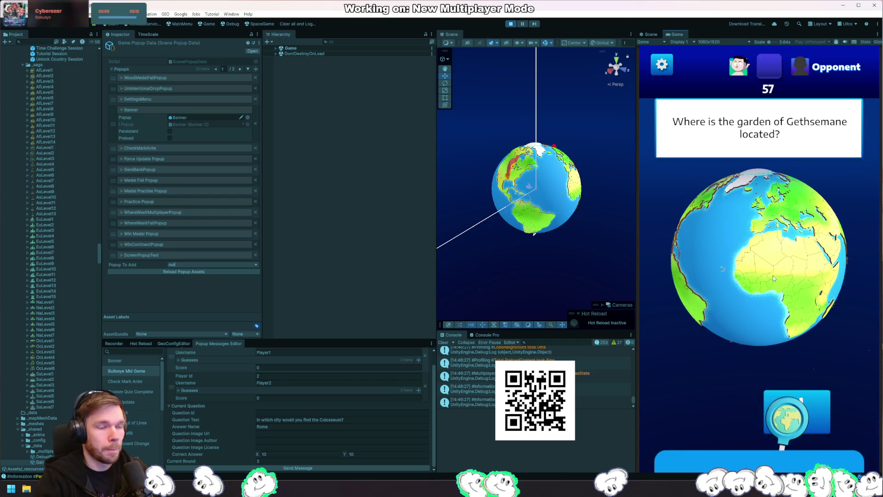
{"action": "left_click_drag", "start_coordinate": [716, 307], "coordinate": [755, 313]}
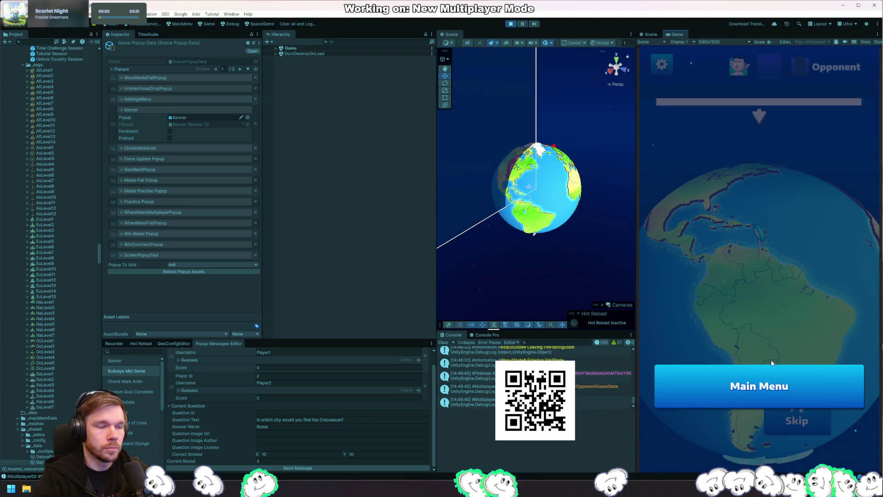
{"action": "left_click", "coordinate": [730, 386]}
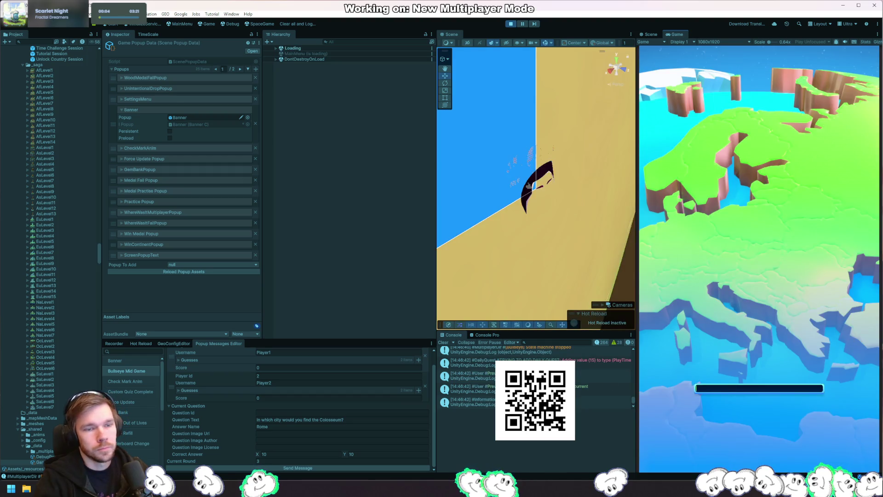
{"action": "key", "text": "alt+Tab"}
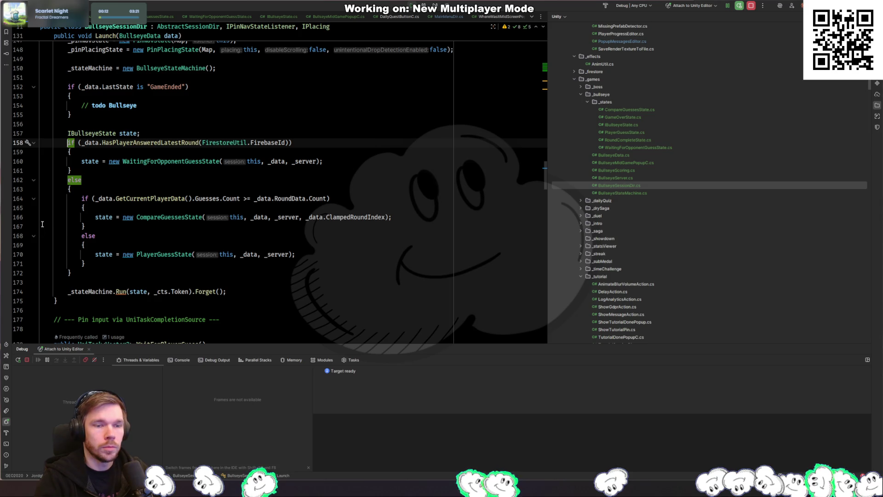
Add breakpoints on lines 164 and 166 in BullseyeSessionDir's Launch code
{"action": "left_click", "coordinate": [185, 218]}
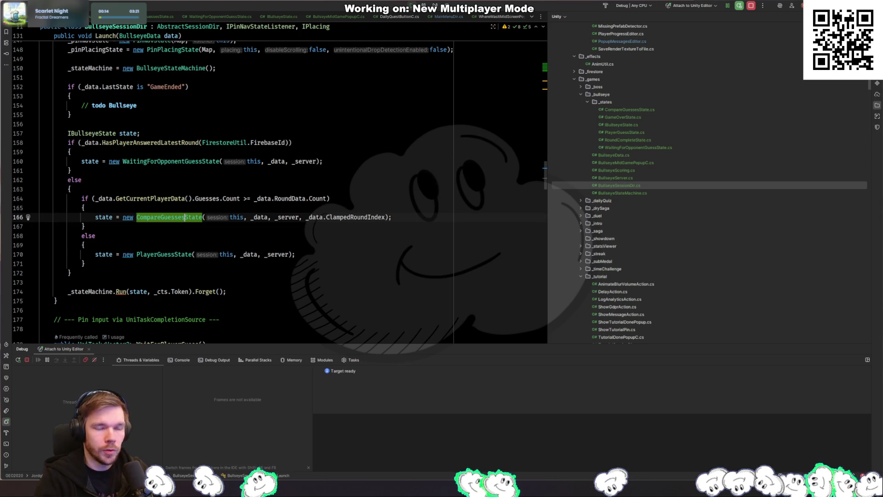
{"action": "left_click", "coordinate": [20, 217]}
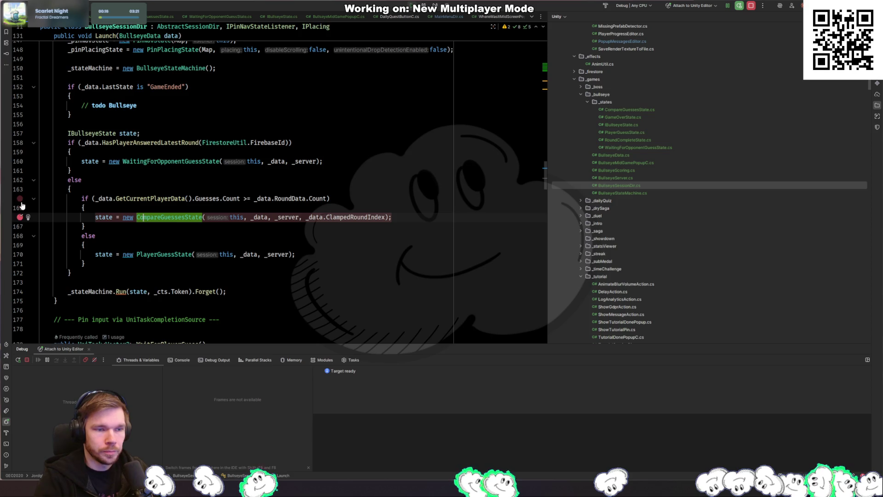
{"action": "left_click", "coordinate": [20, 199]}
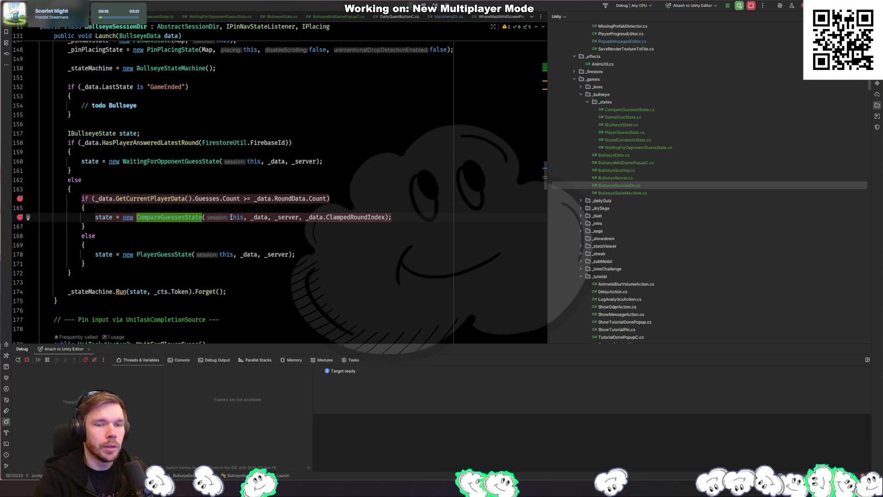
{"action": "left_click", "coordinate": [290, 204]}
{"action": "left_click", "coordinate": [284, 199]}
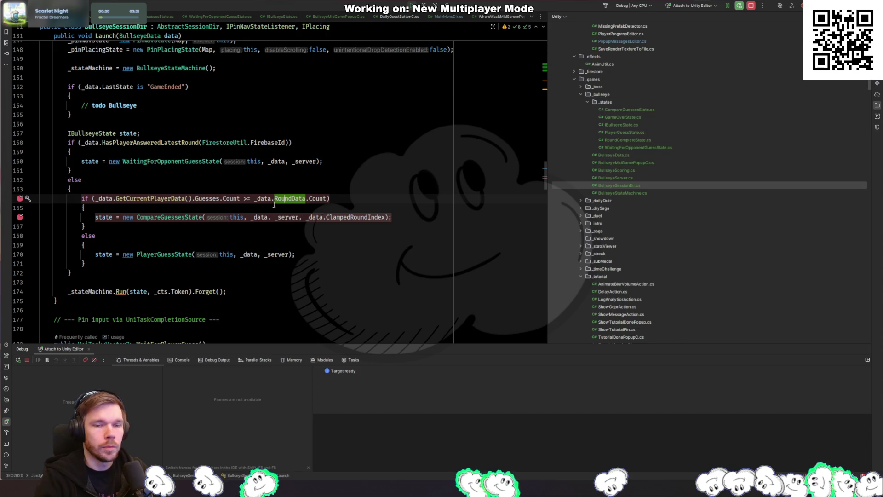
{"action": "left_click", "coordinate": [242, 200]}
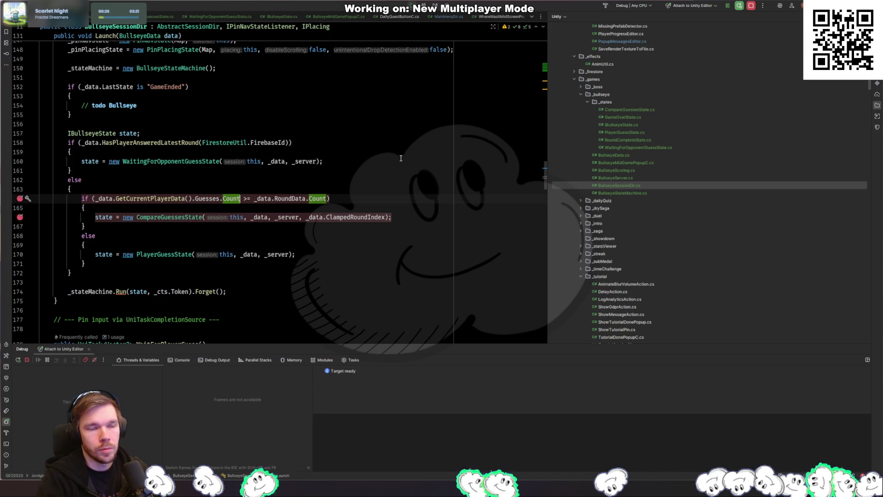
Adjust the Guesses.Count condition on line 164, trying + 1 and then - 1
{"action": "type", "text": "+ 1"}
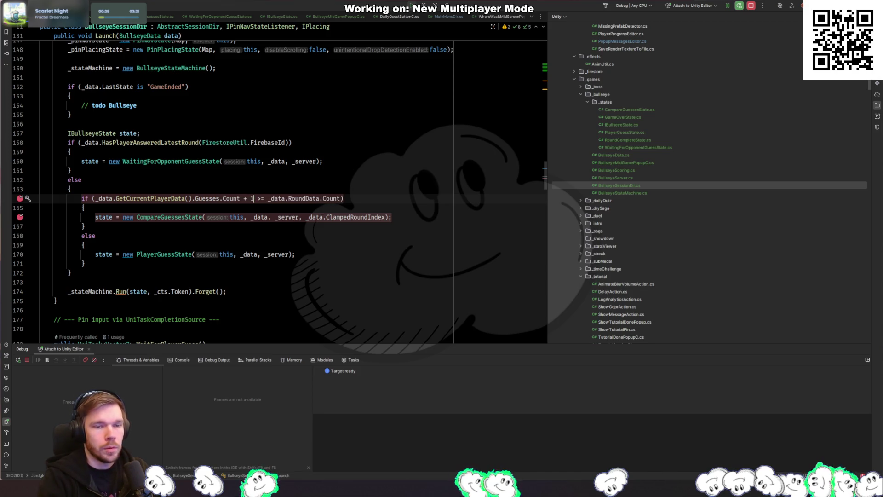
{"action": "key", "text": "ctrl+z"}
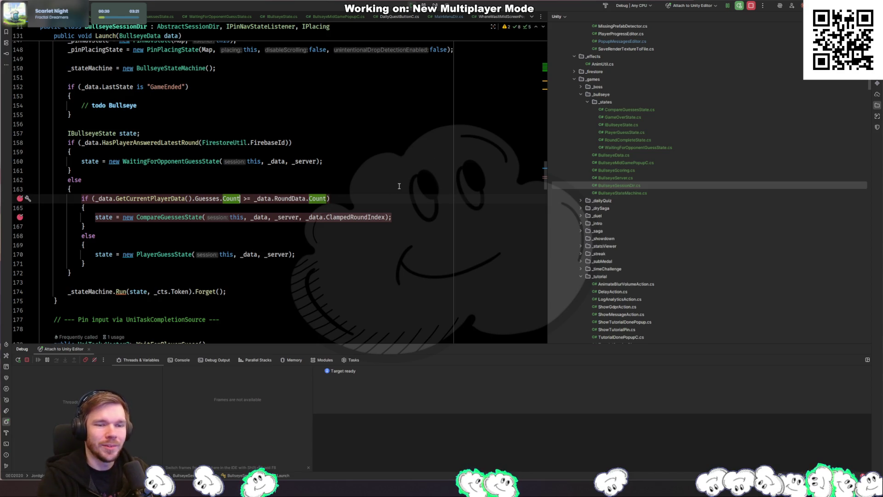
{"action": "key", "text": "ctrl+Right"}
{"action": "key", "text": "ctrl+Right"}
{"action": "key", "text": "ctrl+Right"}
{"action": "type", "text": "- 1"}
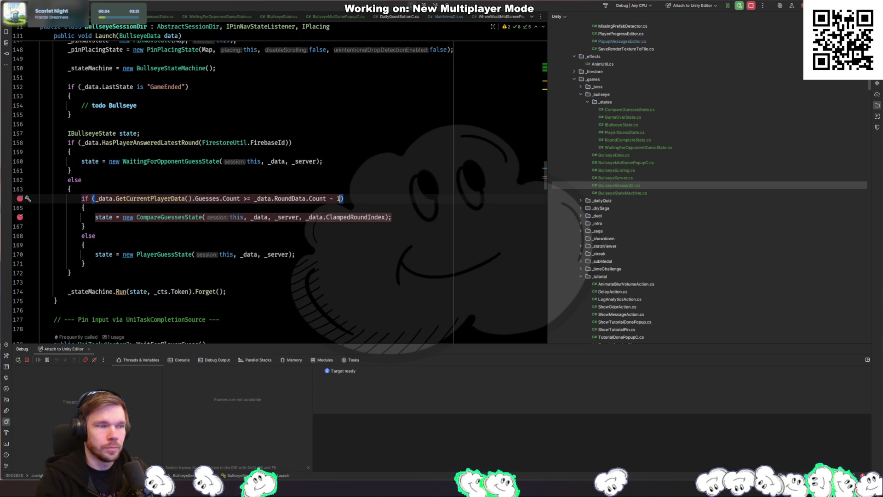
{"action": "key", "text": "alt+Tab"}
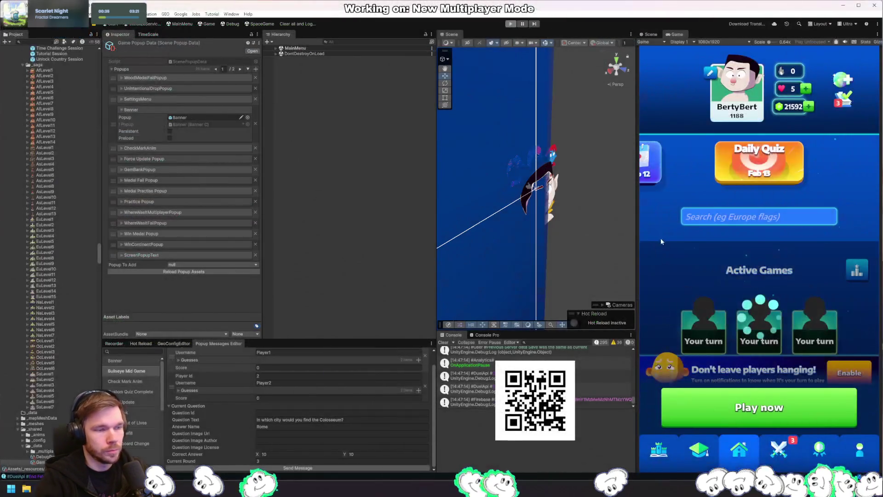
{"action": "key", "text": "alt+Tab"}
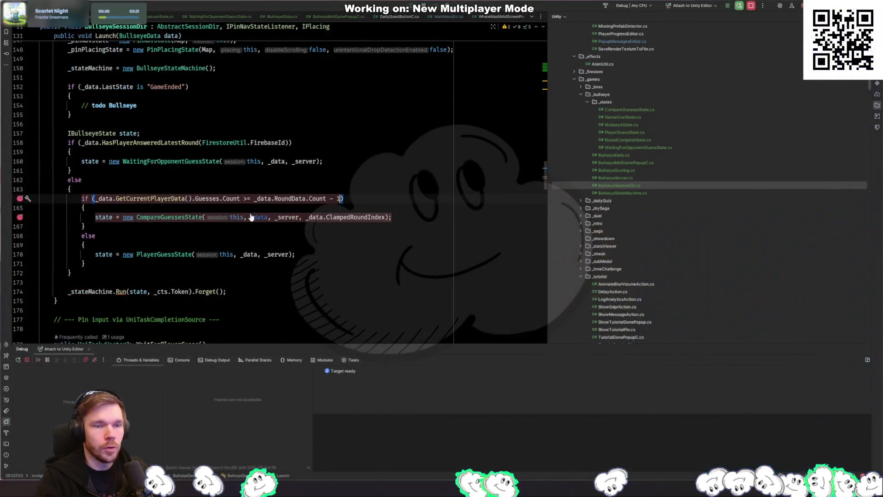
Rewrite the if condition to call !_data.HasPreviousRoundBeenAnsweredByEveryone() and request the missing method
{"action": "left_click", "coordinate": [232, 216]}
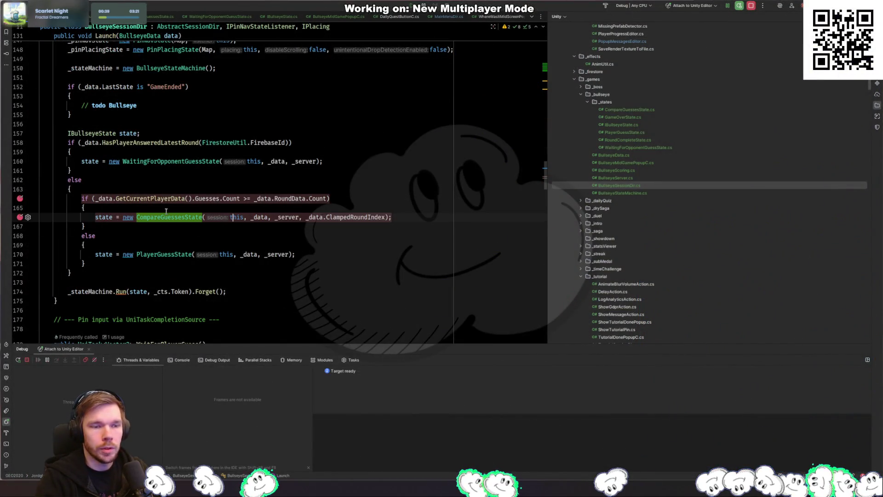
{"action": "left_click", "coordinate": [95, 198]}
{"action": "type", "text": "!"}
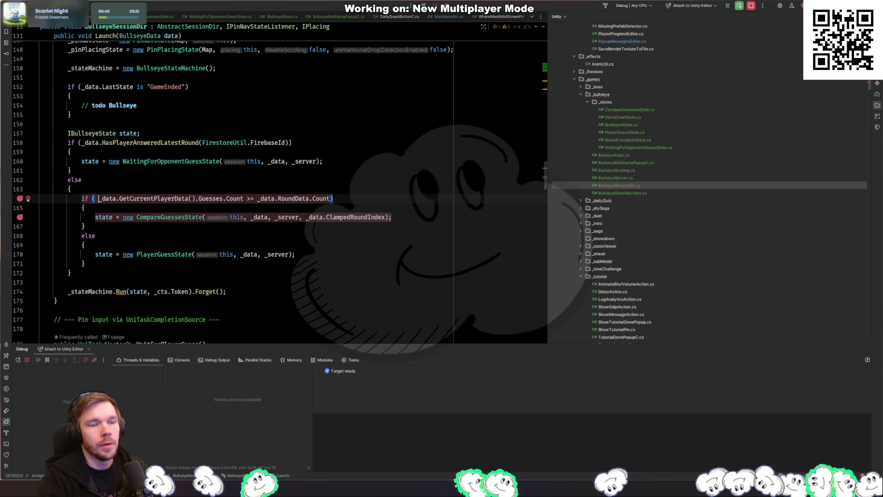
{"action": "type", "text": "_data.pre"}
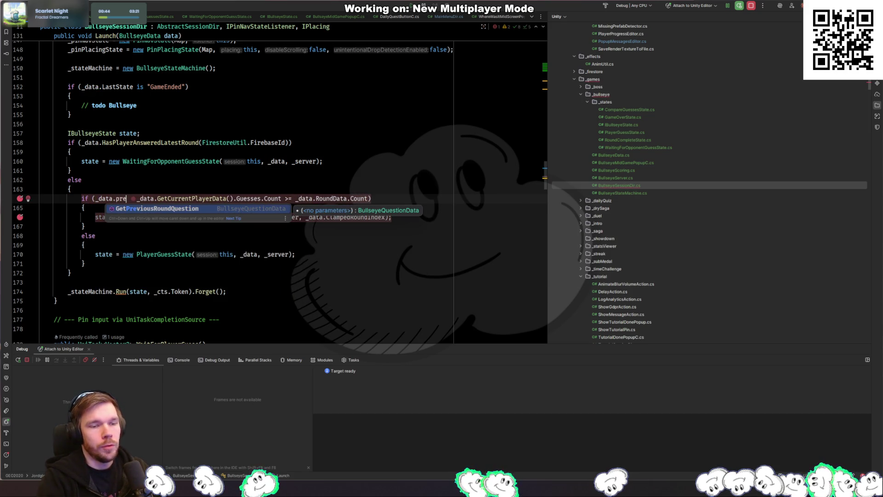
{"action": "key", "text": "Return"}
{"action": "type", "text": "."}
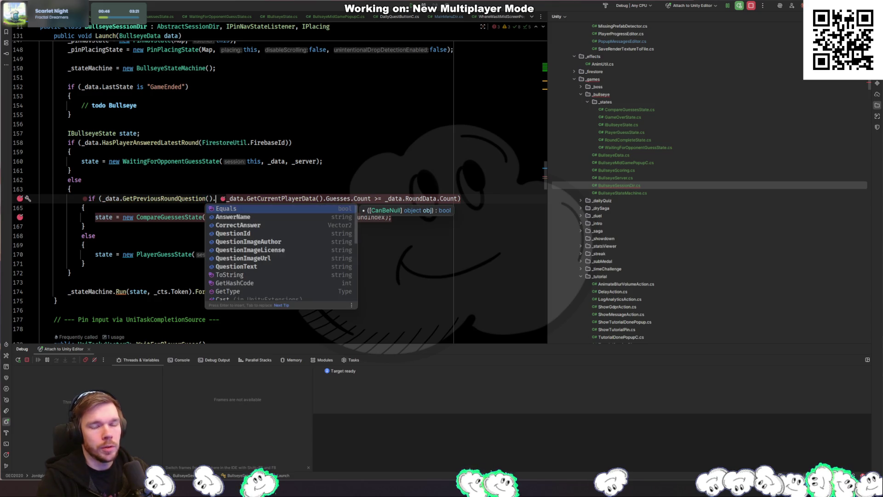
{"action": "key", "text": "ctrl+BackSpace"}
{"action": "key", "text": "ctrl+BackSpace"}
{"action": "key", "text": "ctrl+BackSpace"}
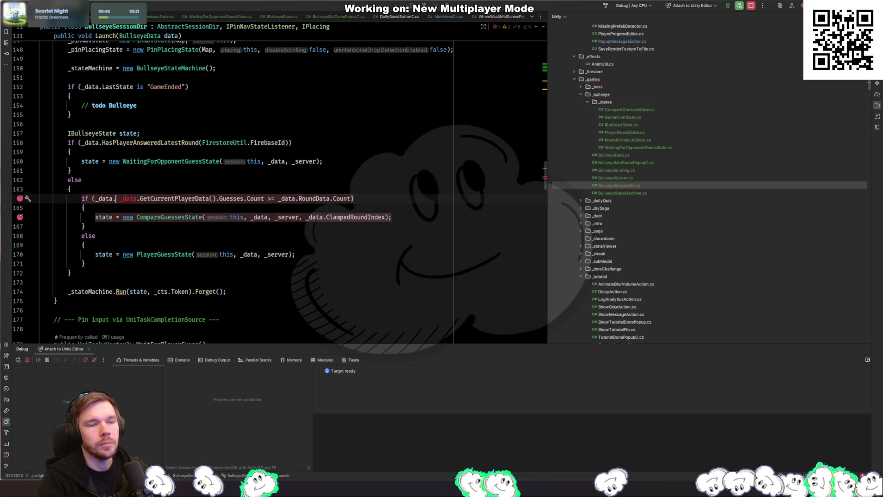
{"action": "type", "text": "Has"}
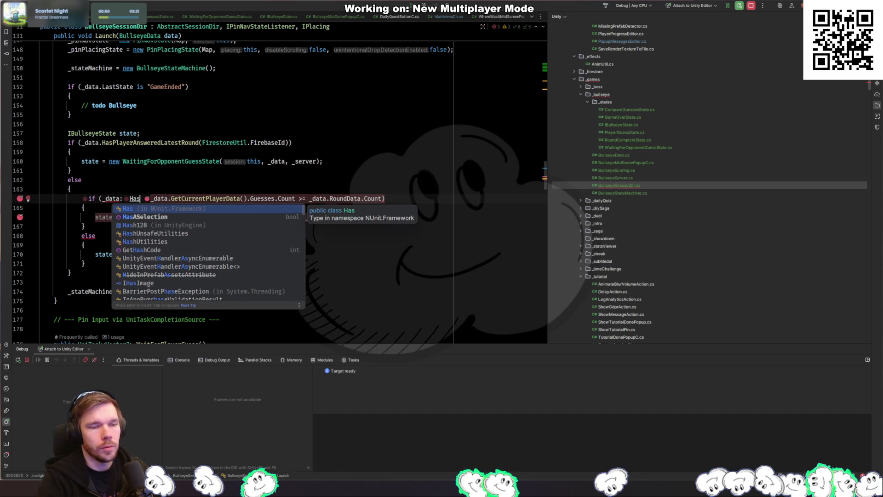
{"action": "key", "text": "BackSpace"}
{"action": "key", "text": "BackSpace"}
{"action": "key", "text": "BackSpace"}
{"action": "type", "text": "Everyon"}
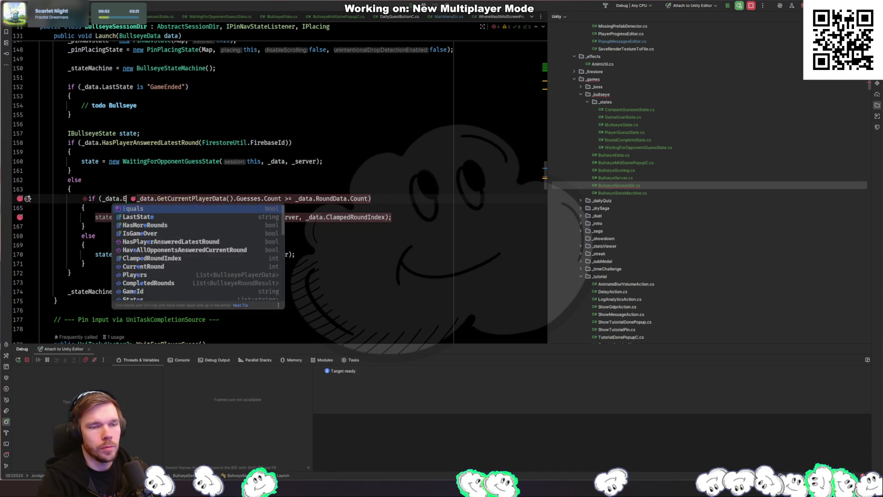
{"action": "key", "text": "ctrl+BackSpace"}
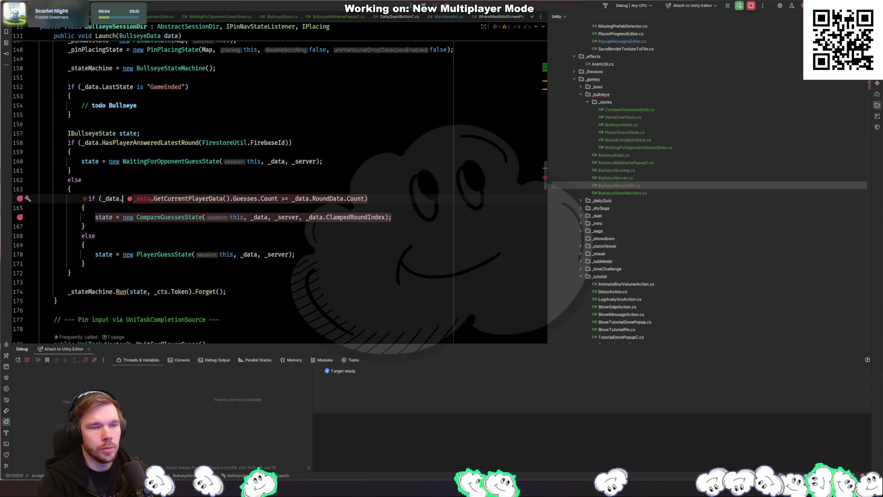
{"action": "type", "text": "P"}
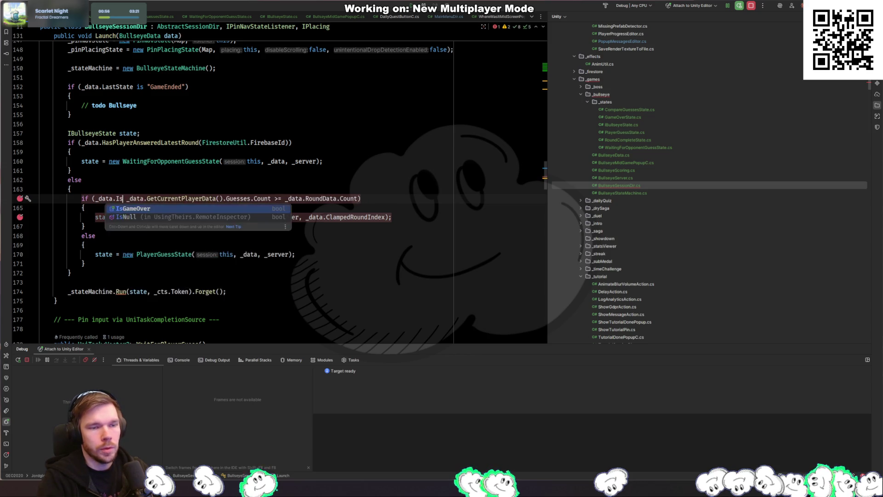
{"action": "type", "text": "HasP"}
{"action": "type", "text": "reviousRoundBeenAn"}
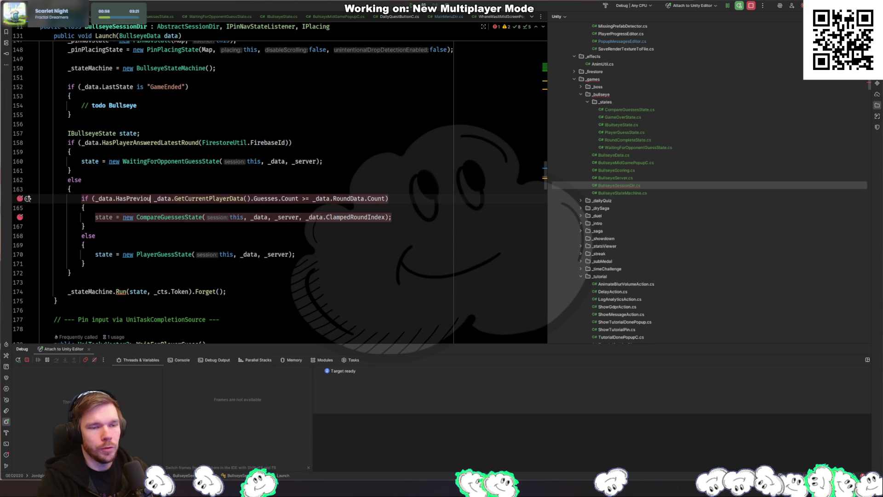
{"action": "type", "text": "sweredB()"}
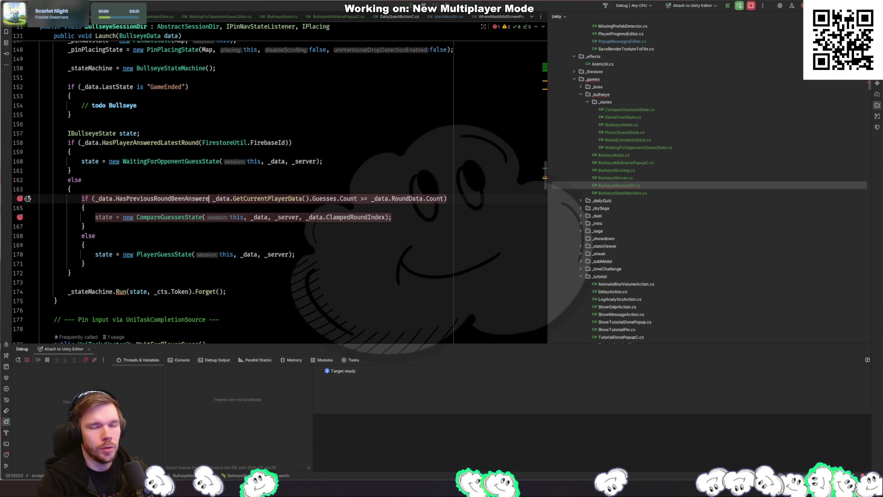
{"action": "type", "text": "yEveryone"}
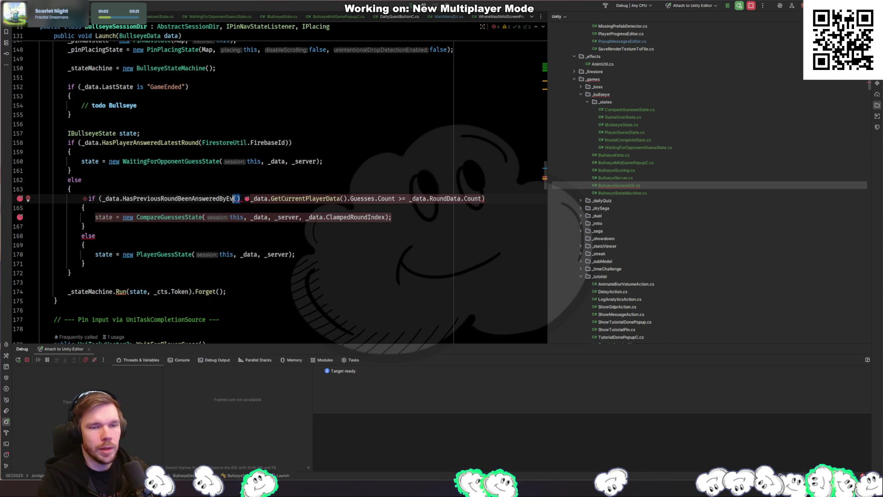
{"action": "type", "text": ")//"}
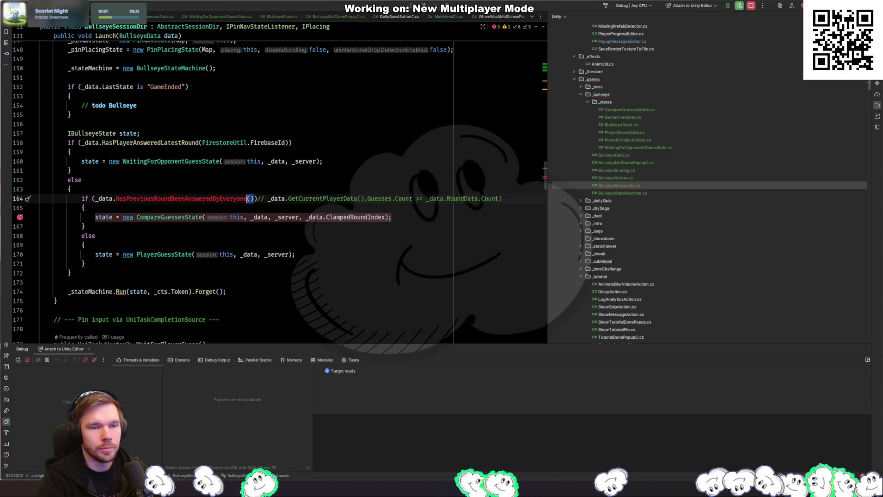
{"action": "key", "text": "alt+Return"}
Create the HasPreviousRoundBeenAnsweredByEveryone stub in BullseyeData and accept the suggested body
{"action": "key", "text": "Return"}
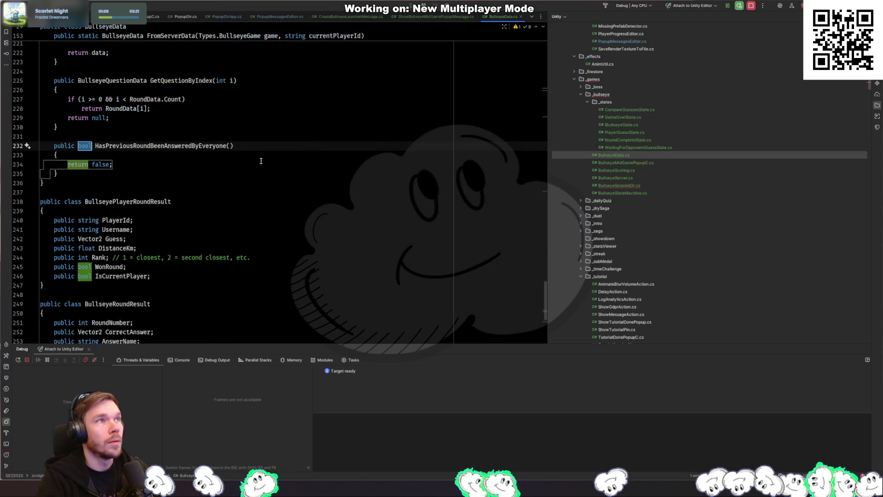
{"action": "key", "text": "Return"}
{"action": "key", "text": "Return"}
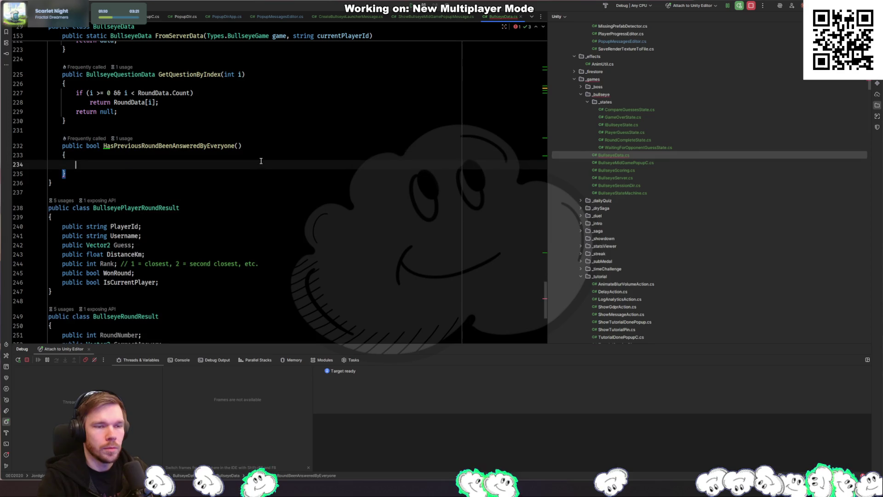
{"action": "key", "text": "Tab"}
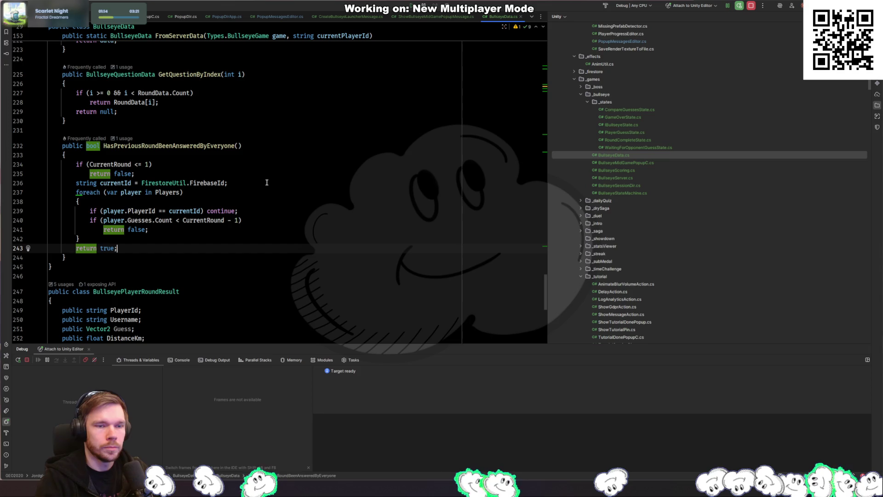
Delete the line that skips the current player so every player's guess count is checked
{"action": "left_click", "coordinate": [241, 197]}
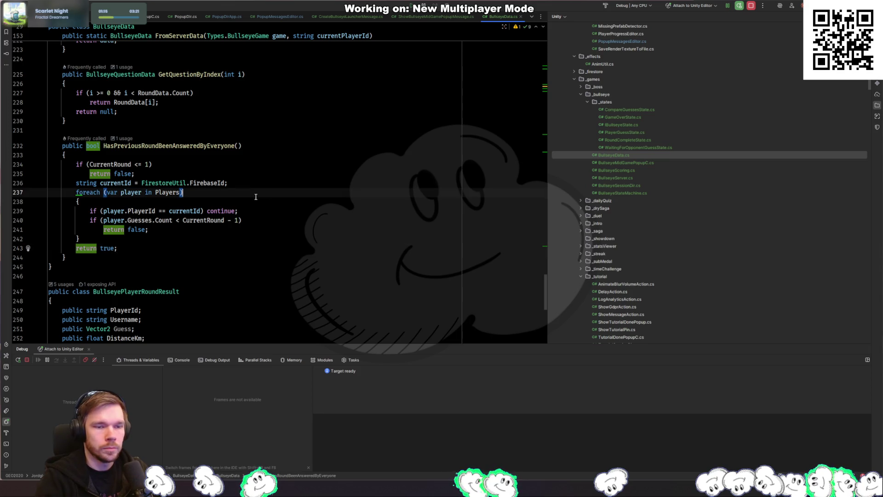
{"action": "left_click_drag", "start_coordinate": [286, 220], "coordinate": [295, 228]}
{"action": "left_click", "coordinate": [275, 215]}
{"action": "left_click", "coordinate": [311, 217]}
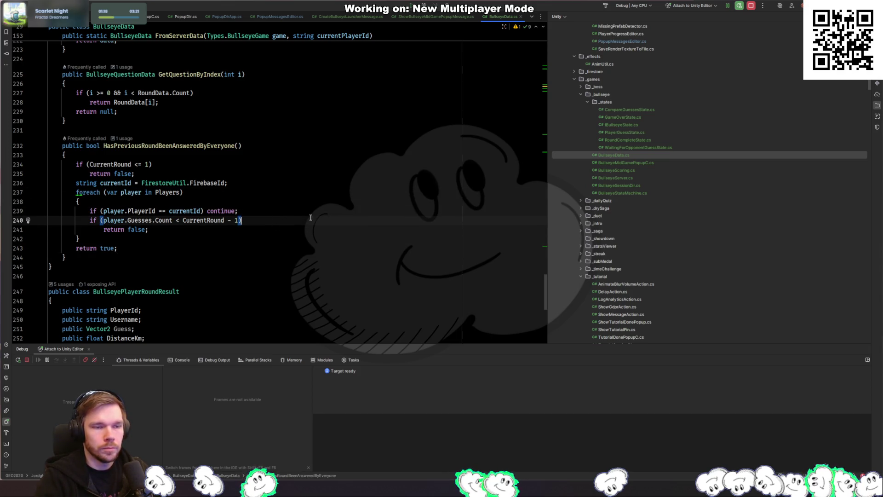
{"action": "left_click", "coordinate": [276, 212]}
{"action": "left_click", "coordinate": [239, 221]}
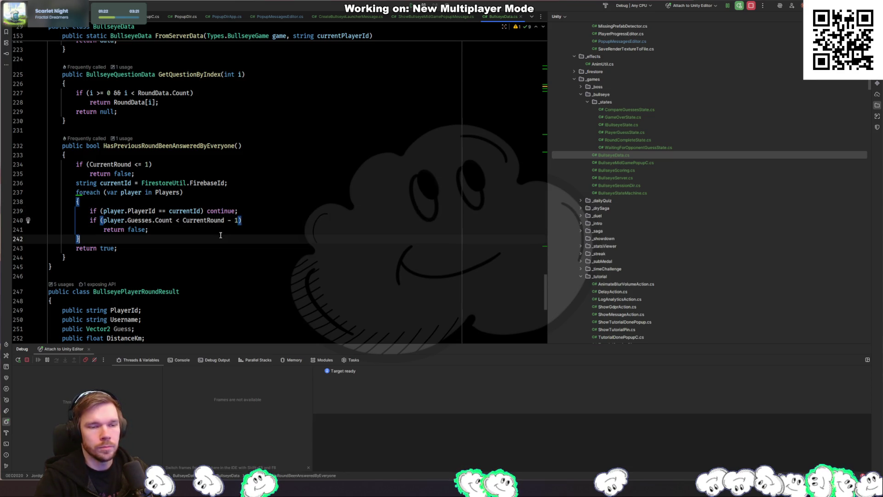
{"action": "left_click", "coordinate": [253, 231]}
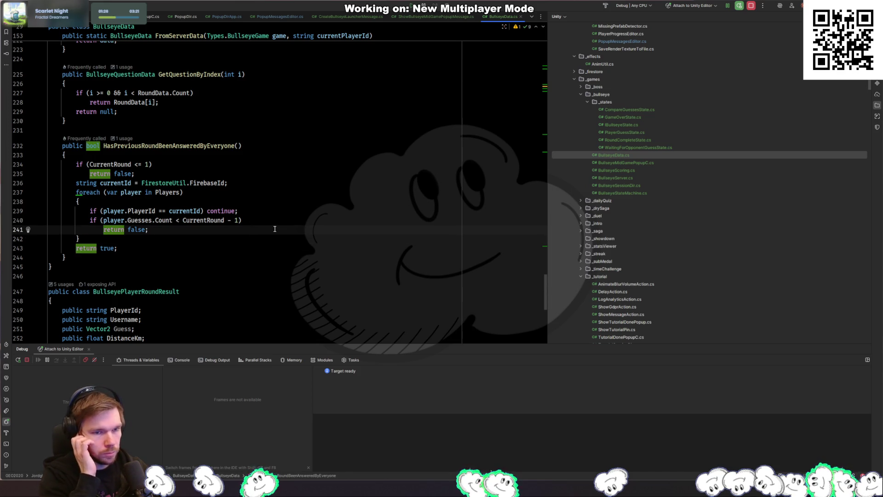
{"action": "left_click", "coordinate": [274, 213]}
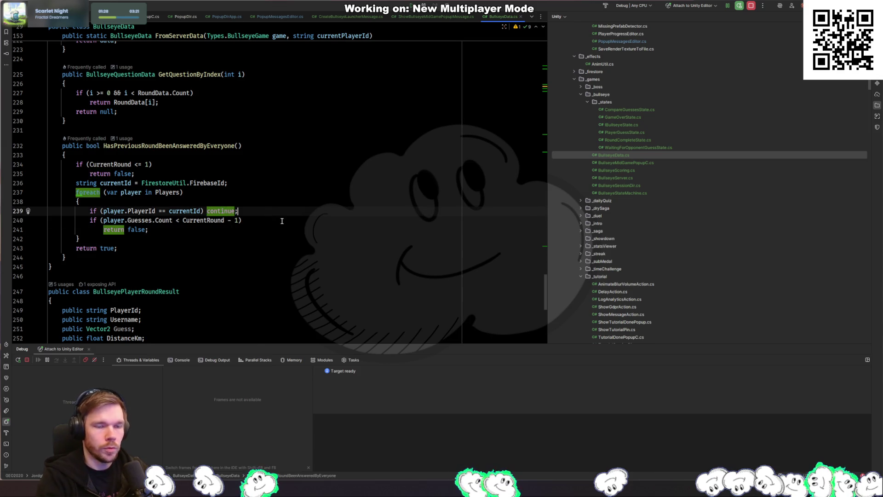
{"action": "key", "text": "ctrl+y"}
{"action": "key", "text": "ctrl+minus"}
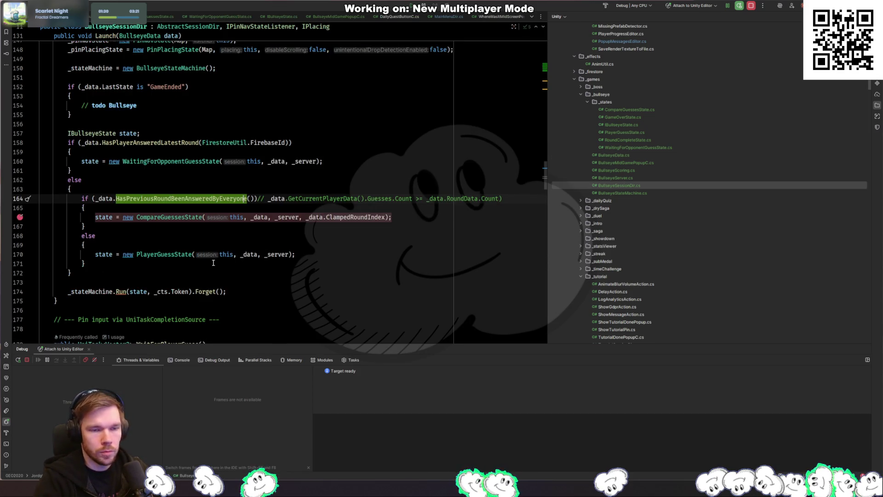
Delete the unused string currentId line from the new BullseyeData method
{"action": "key", "text": "ctrl+shift+minus"}
{"action": "left_click", "coordinate": [281, 180]}
{"action": "key", "text": "shift+Up"}
{"action": "key", "text": "BackSpace"}
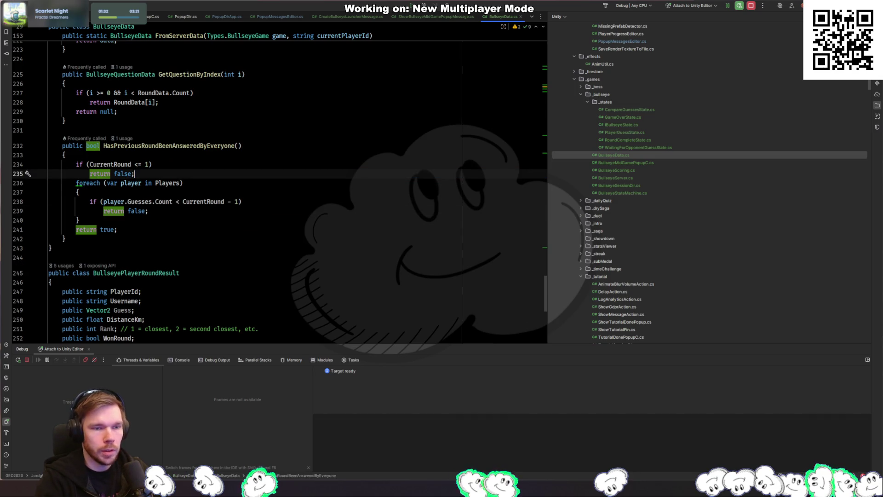
{"action": "key", "text": "ctrl+minus"}
{"action": "key", "text": "ctrl+minus"}
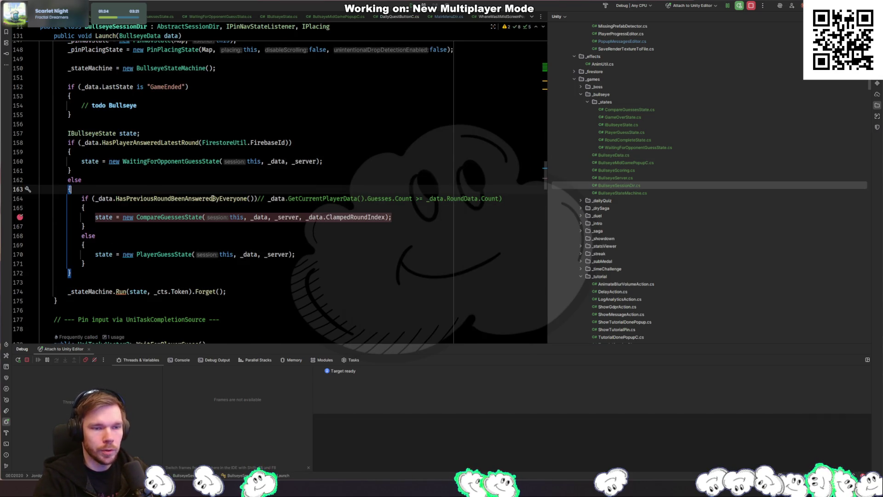
{"action": "left_click", "coordinate": [169, 208]}
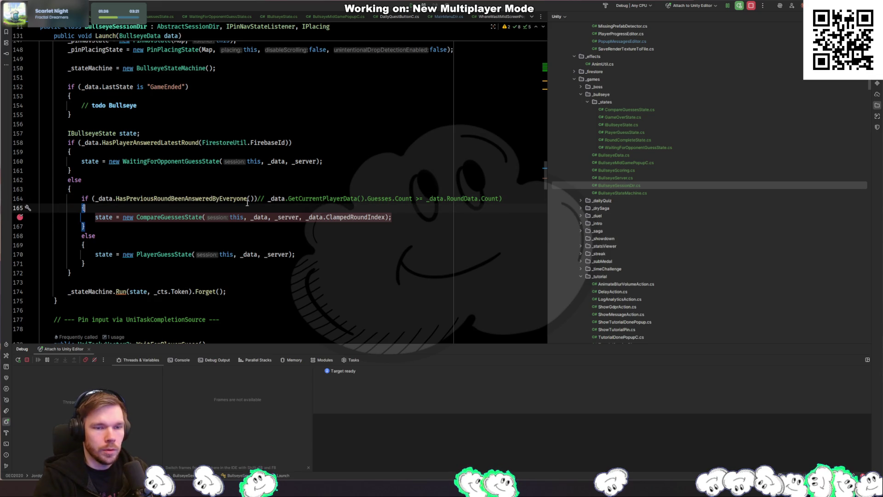
Start Unity play mode to test, then view PlayerGuessState's guess-submission code
{"action": "key", "text": "alt+Tab"}
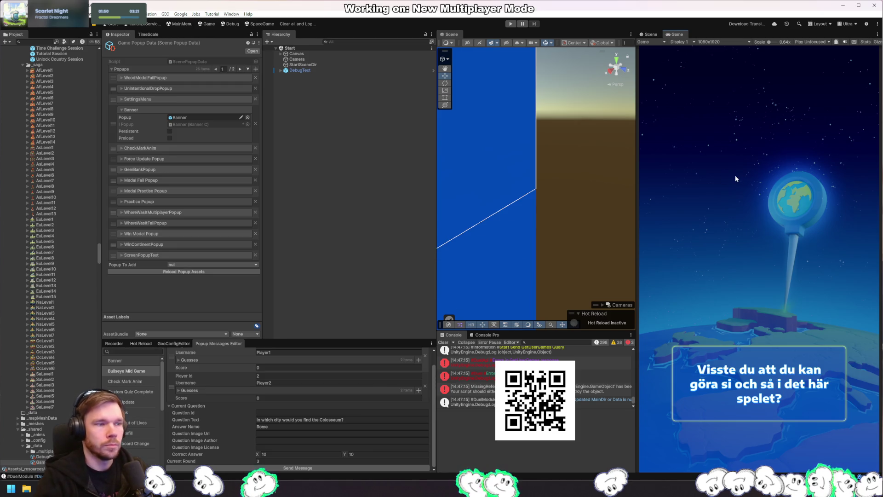
{"action": "left_click", "coordinate": [510, 26]}
{"action": "key", "text": "alt+Tab"}
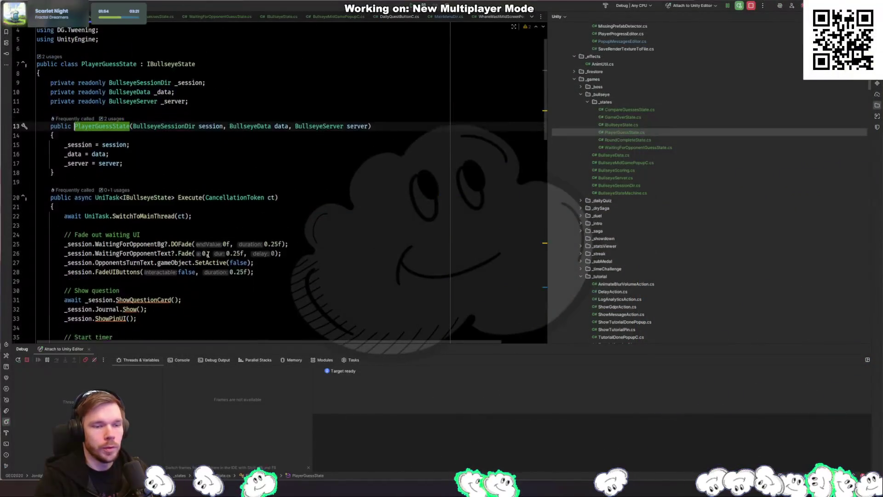
{"action": "scroll", "coordinate": [208, 254], "scroll_direction": "down", "scroll_amount": 20}
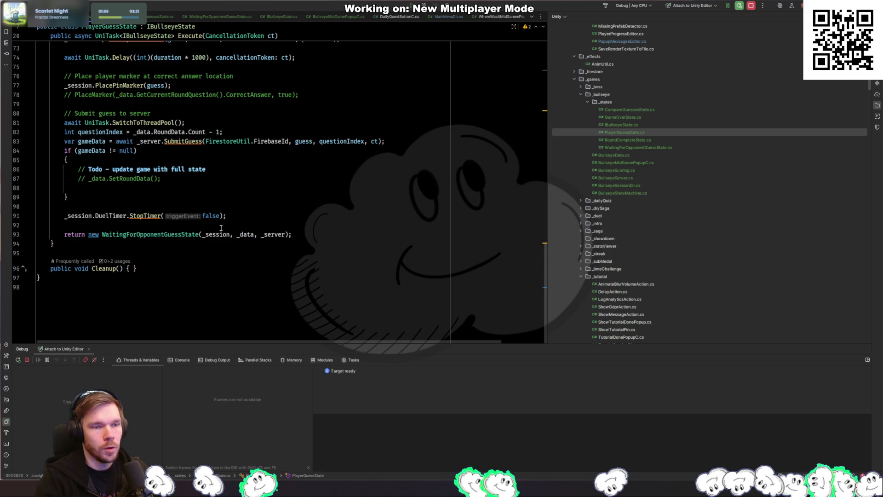
Insert a _data.SetRoundData call on the empty line in the non-null gameData branch
{"action": "left_click", "coordinate": [203, 186]}
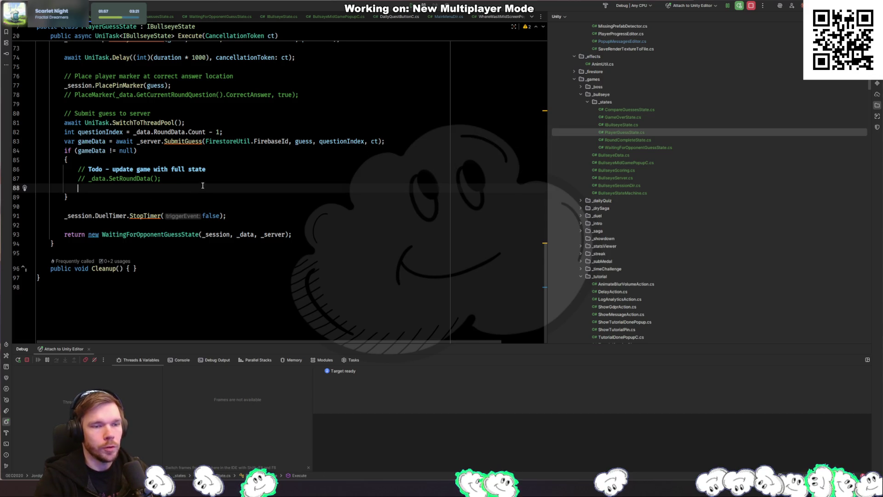
{"action": "type", "text": "if (_)"}
{"action": "key", "text": "Escape"}
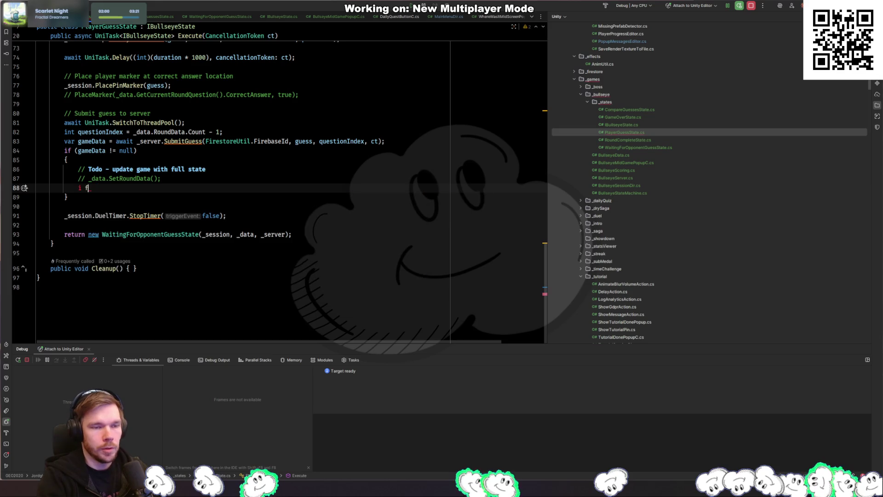
{"action": "key", "text": "BackSpace"}
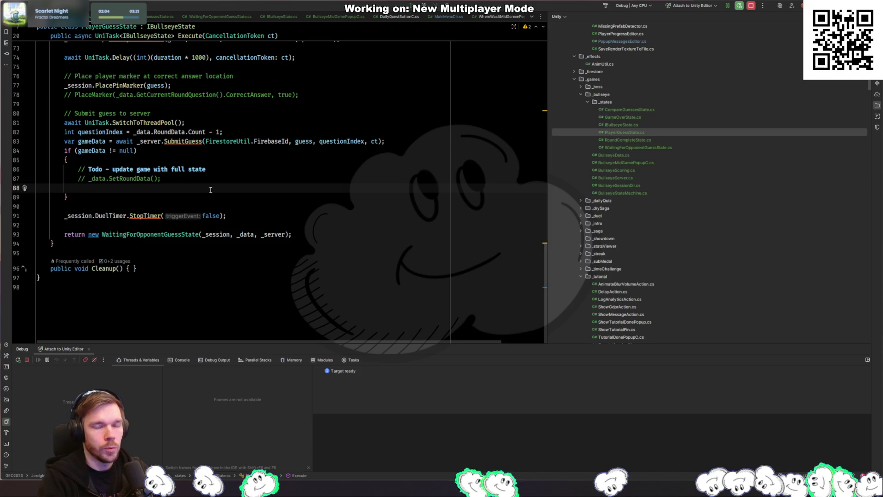
{"action": "type", "text": "_data"}
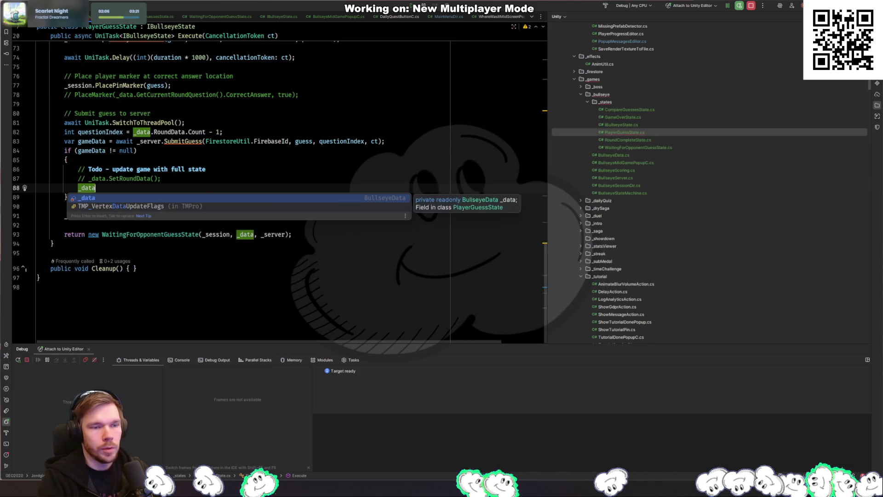
{"action": "type", "text": ".set"}
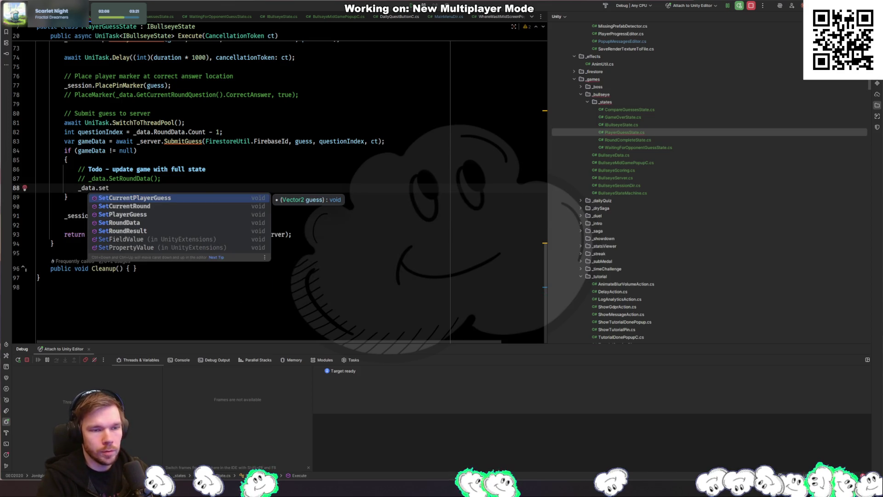
{"action": "key", "text": "Down"}
{"action": "key", "text": "Down"}
{"action": "key", "text": "Down"}
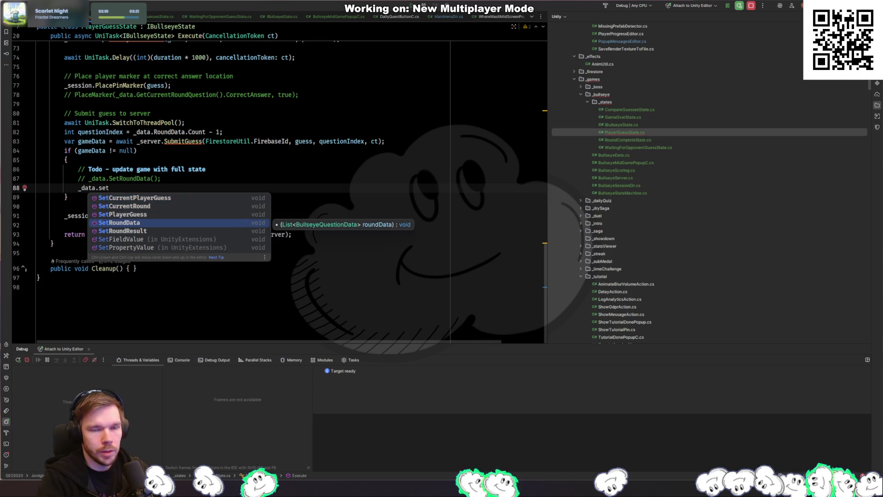
{"action": "key", "text": "Return"}
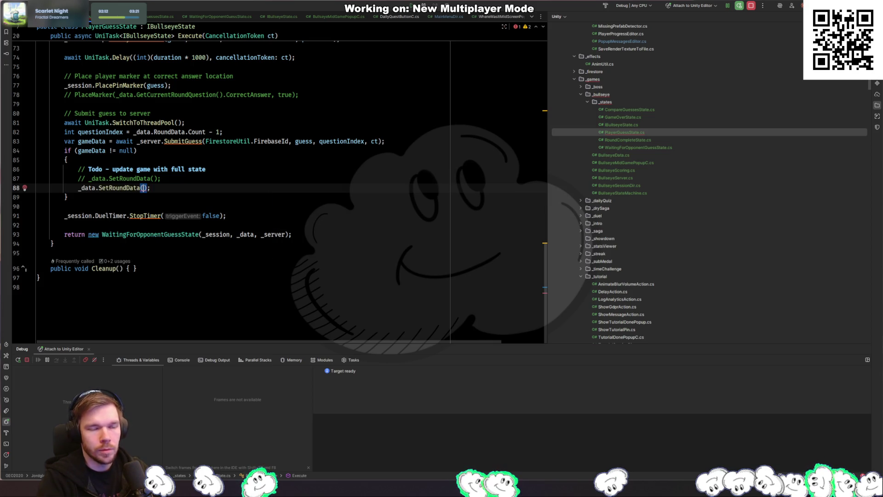
Try gameData, new GameData and BullseyeRoundData as the SetRoundData argument, leaving new untyped
{"action": "type", "text": "_g"}
{"action": "key", "text": "Escape"}
{"action": "key", "text": "BackSpace"}
{"action": "key", "text": "BackSpace"}
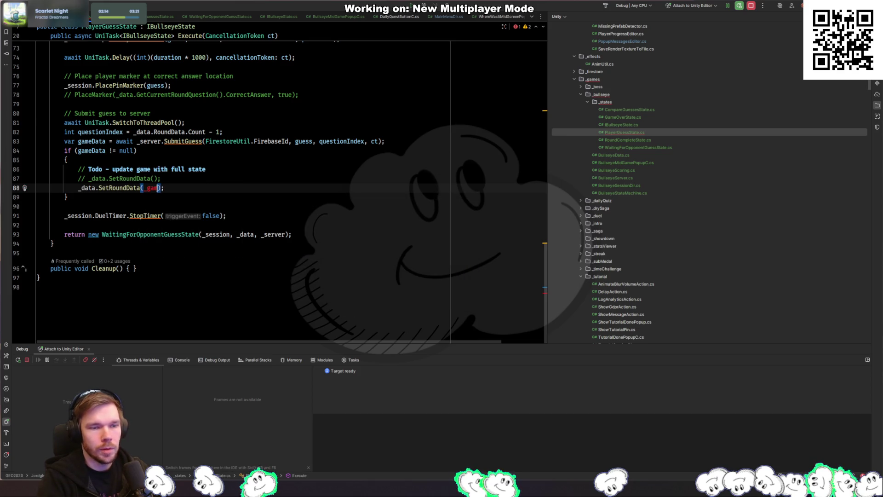
{"action": "type", "text": "gameData"}
{"action": "key", "text": "BackSpace"}
{"action": "key", "text": "BackSpace"}
{"action": "key", "text": "BackSpace"}
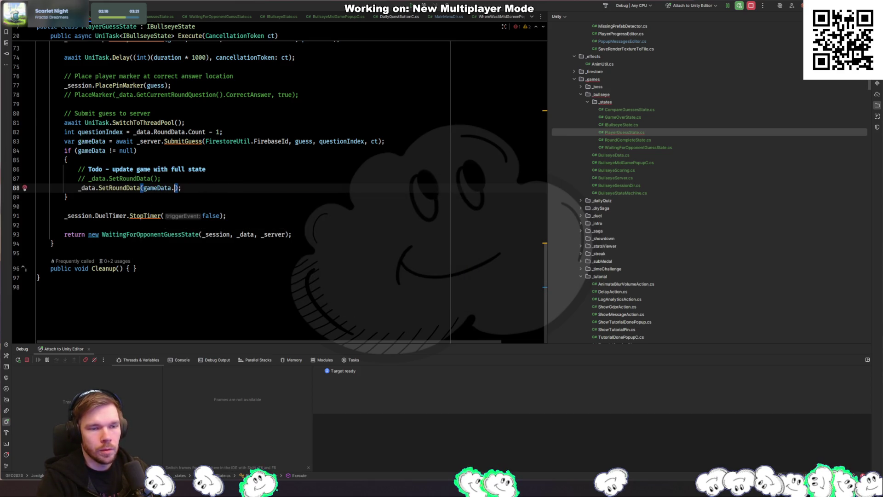
{"action": "type", "text": "new Roun "}
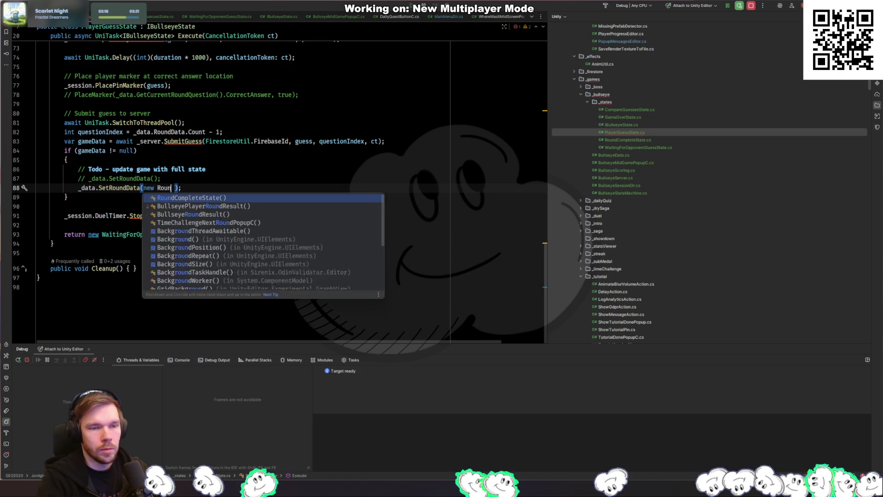
{"action": "type", "text": "GameData"}
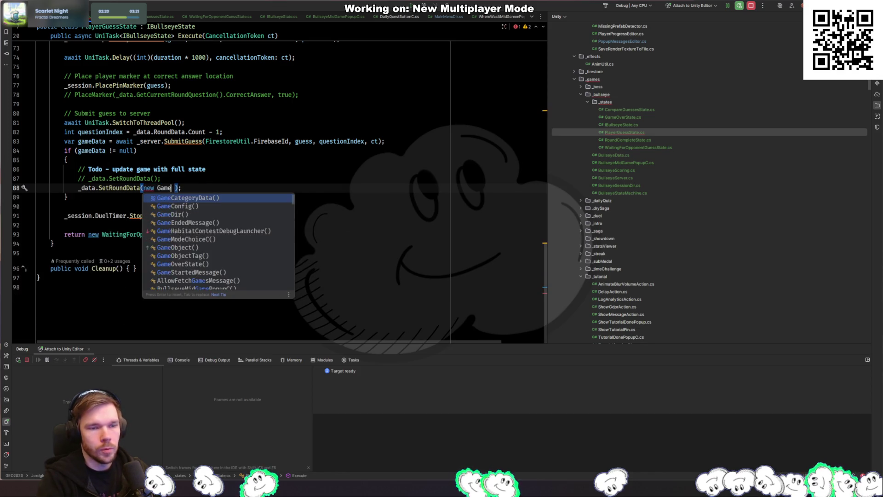
{"action": "key", "text": "BackSpace"}
{"action": "key", "text": "BackSpace"}
{"action": "key", "text": "BackSpace"}
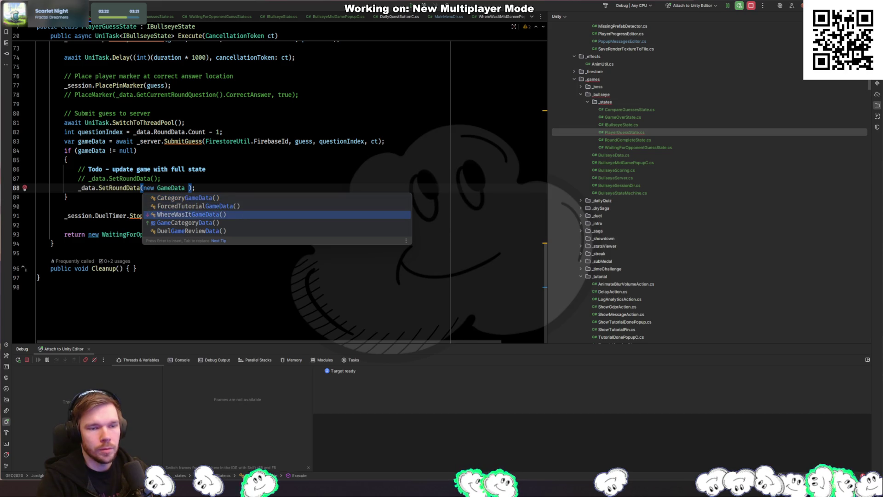
{"action": "type", "text": "Bullseyerou"}
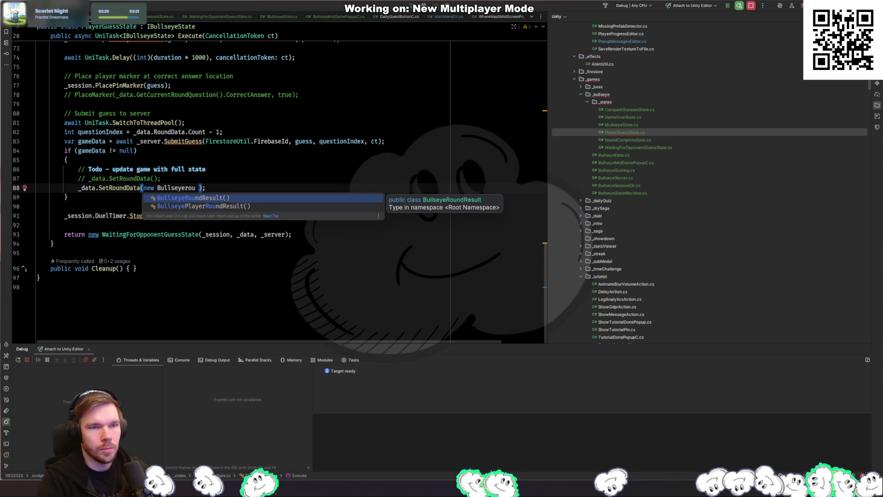
{"action": "key", "text": "ctrl+BackSpace"}
{"action": "type", "text": "RoundData"}
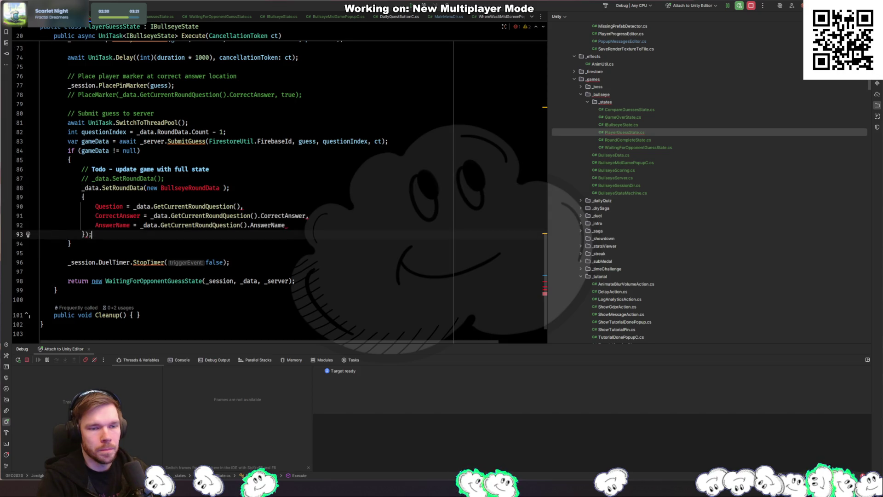
{"action": "key", "text": "ctrl+space"}
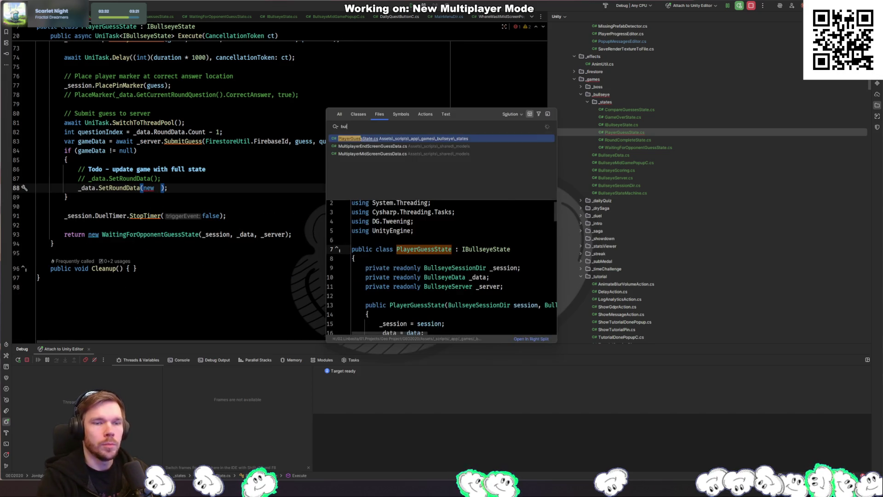
Open the BullseyeData class and search it for 'from' to locate FromServerData
{"action": "key", "text": "Down"}
{"action": "key", "text": "Return"}
{"action": "scroll", "coordinate": [211, 190], "scroll_direction": "up", "scroll_amount": 20}
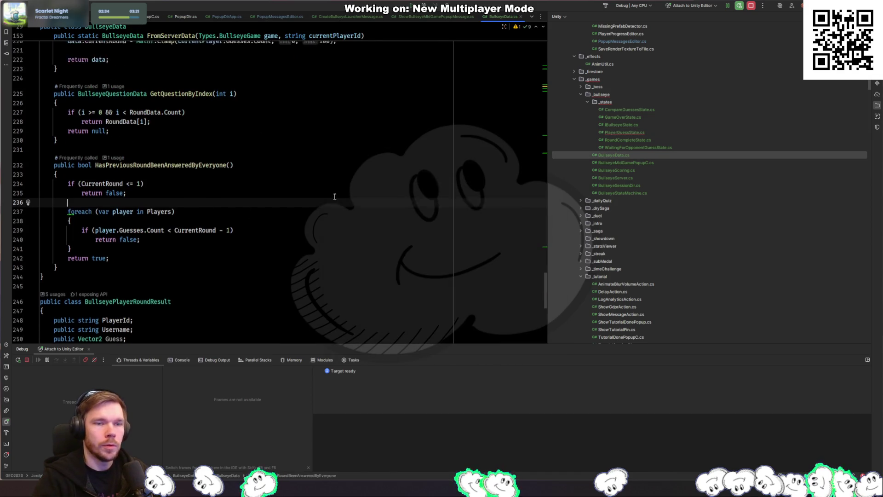
{"action": "scroll", "coordinate": [257, 191], "scroll_direction": "down", "scroll_amount": 8}
{"action": "key", "text": "ctrl+f"}
{"action": "type", "text": "from"}
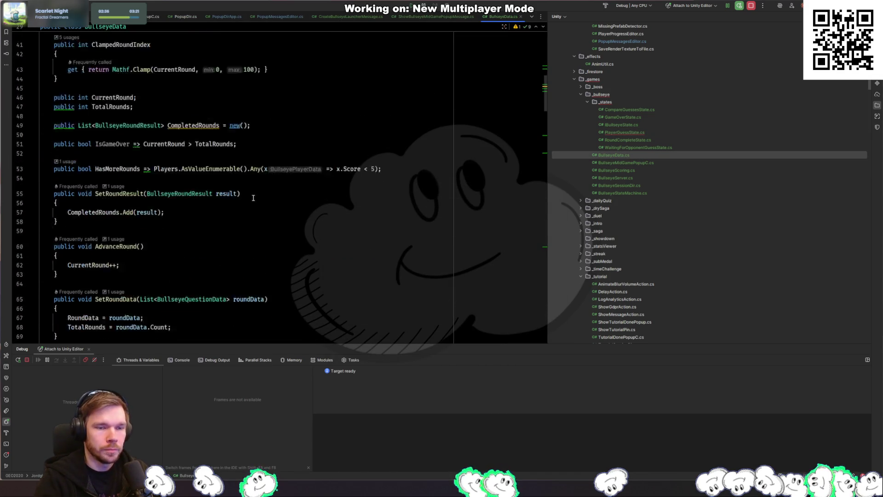
{"action": "key", "text": "Escape"}
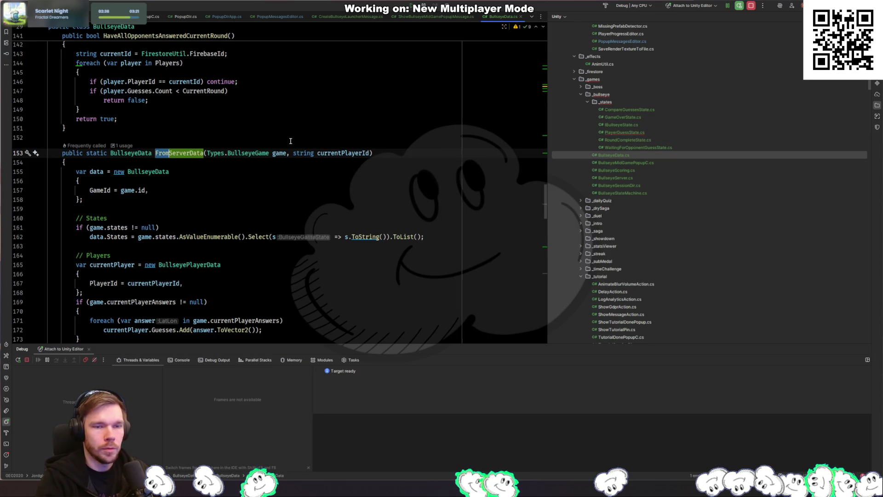
{"action": "key", "text": "ctrl+Right"}
{"action": "key", "text": "ctrl+Right"}
Replace the new placeholder in SetRoundData, trying FromServerData, then start the argument with gameData
{"action": "key", "text": "ctrl+Tab"}
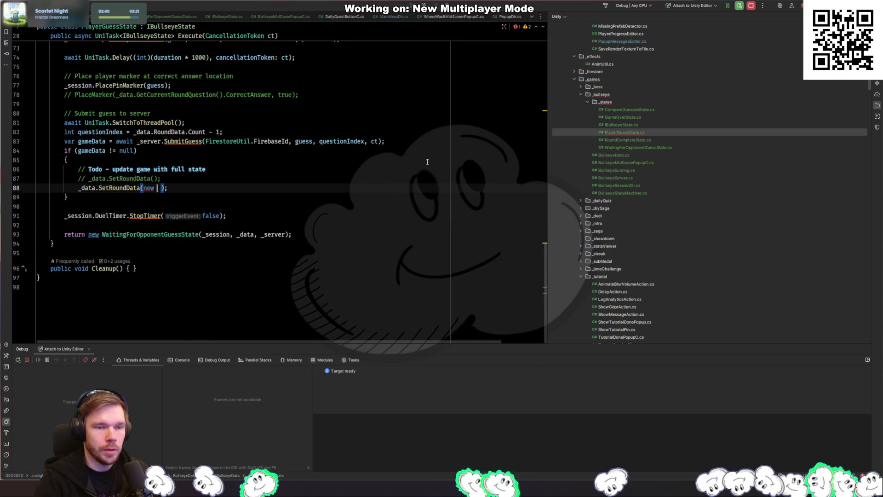
{"action": "left_click", "coordinate": [76, 151]}
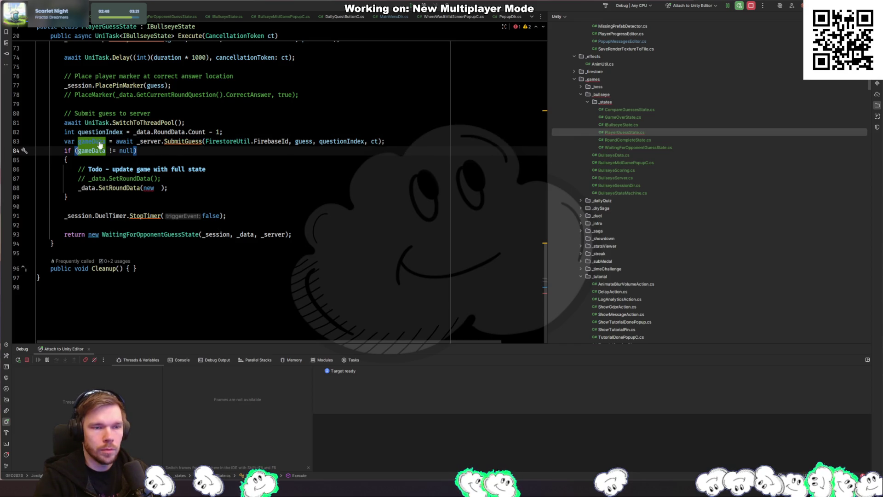
{"action": "mouse_move", "coordinate": [90, 142]}
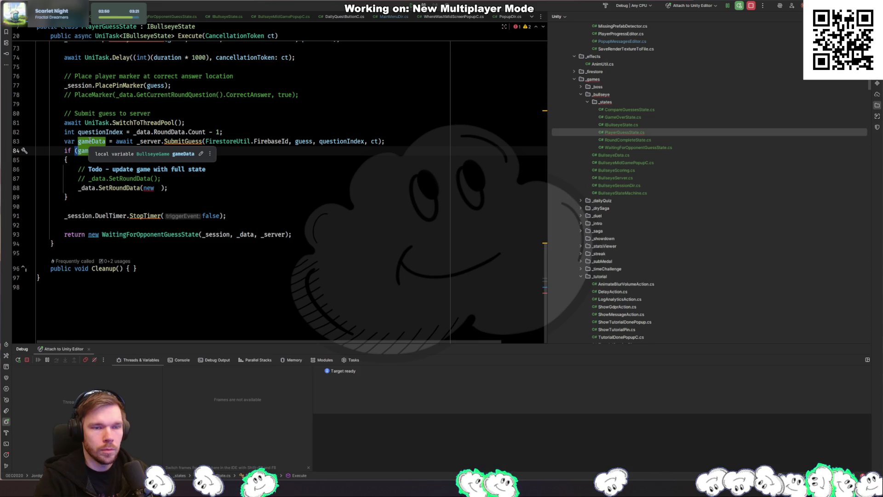
{"action": "double_click", "coordinate": [155, 188]}
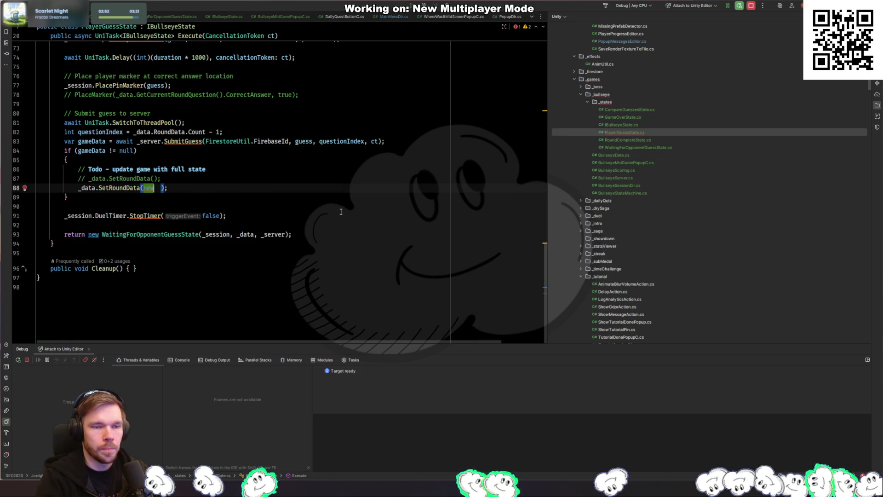
{"action": "type", "text": "BullseyeData.FromServerData("}
{"action": "key", "text": "ctrl+b"}
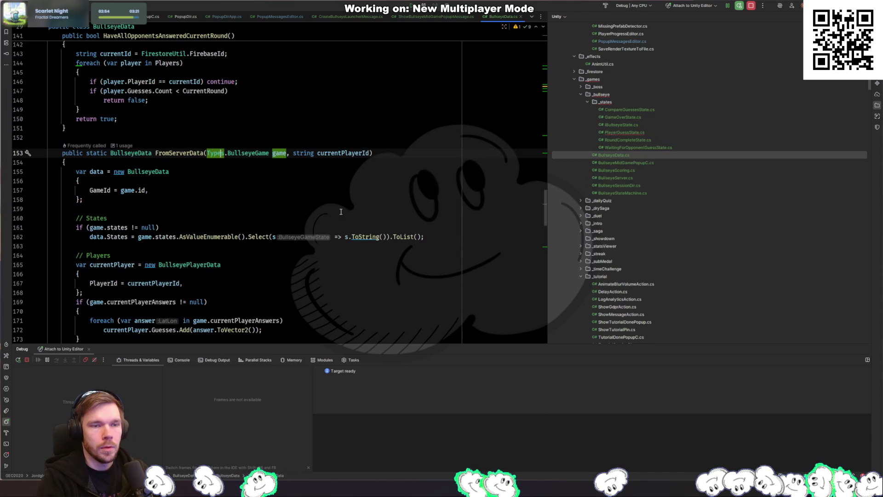
{"action": "key", "text": "ctrl+alt+Left"}
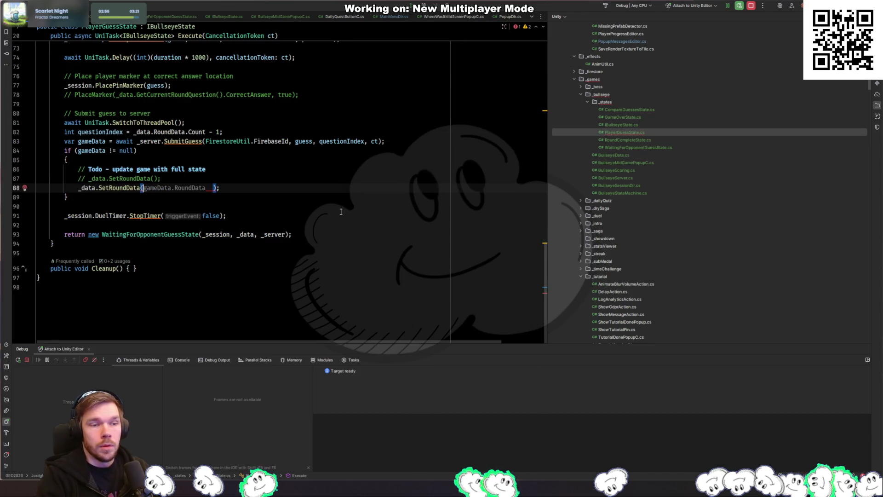
{"action": "type", "text": "gameData."}
{"action": "key", "text": "Escape"}
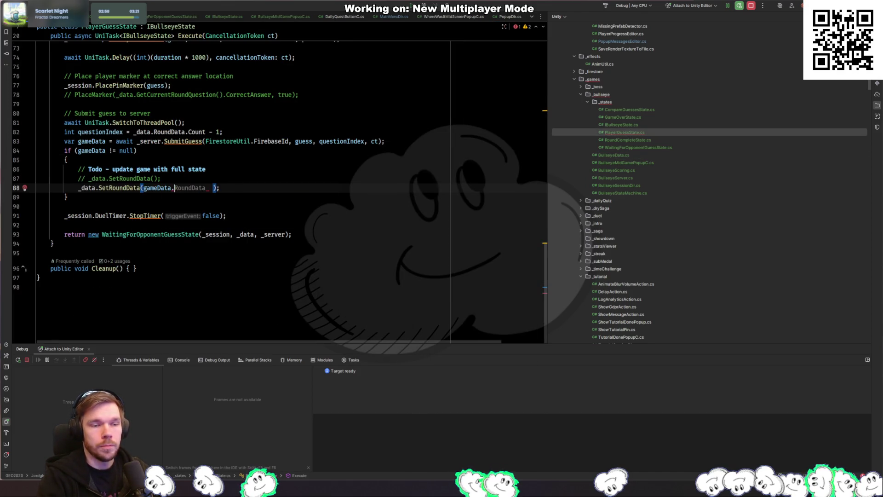
{"action": "key", "text": "ctrl+space"}
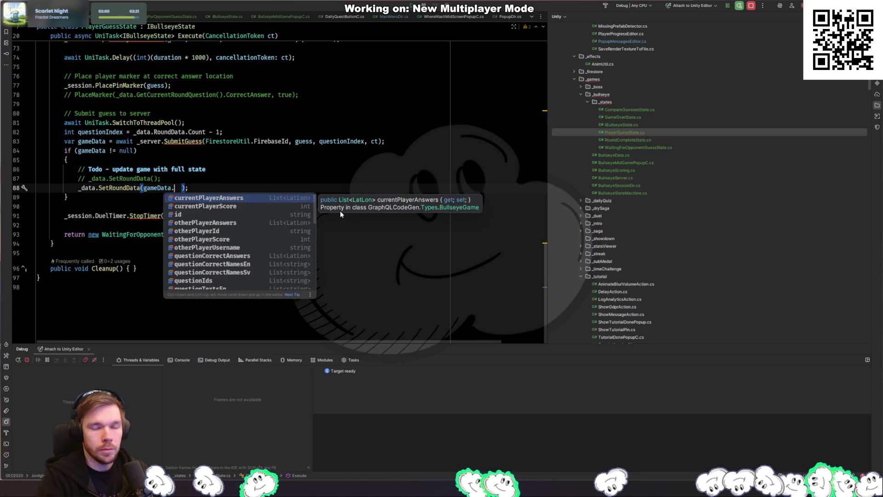
{"action": "key", "text": "Escape"}
Follow SubmitGuess from BullseyeServer into GeoApiUtilBullseye and check the game data it returns
{"action": "left_click", "coordinate": [187, 140], "text": "ctrl"}
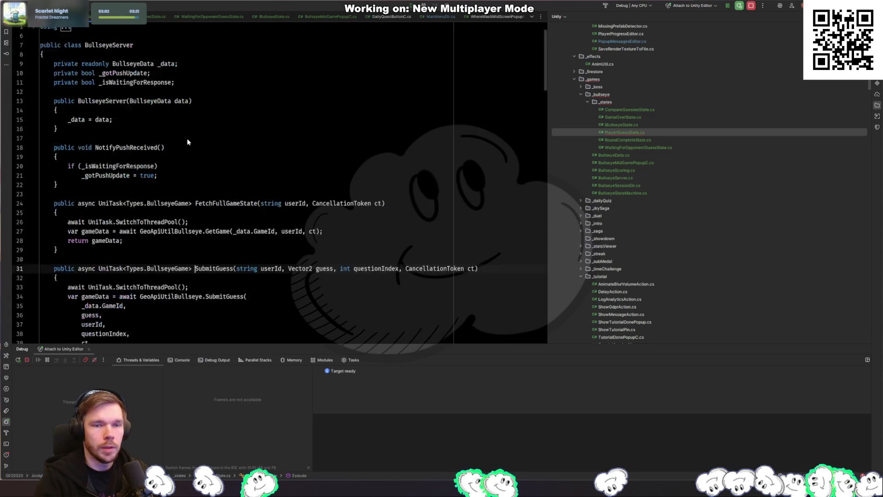
{"action": "left_click", "coordinate": [235, 162]}
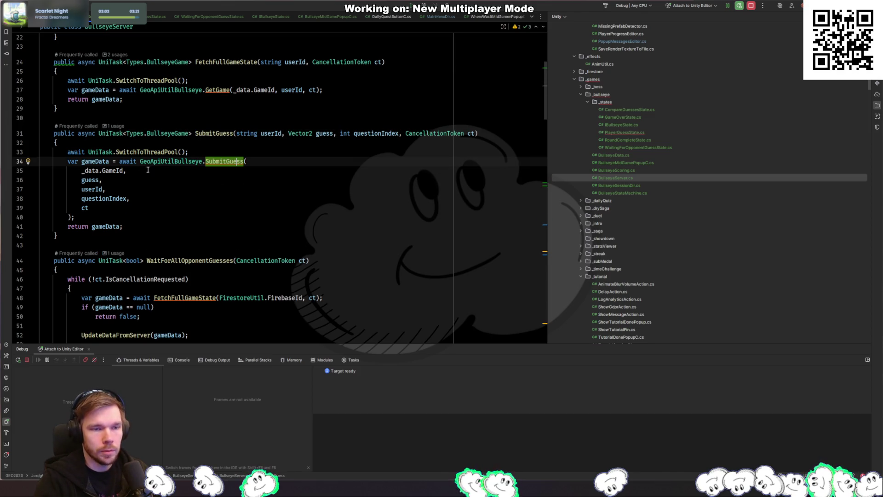
{"action": "key", "text": "ctrl+b"}
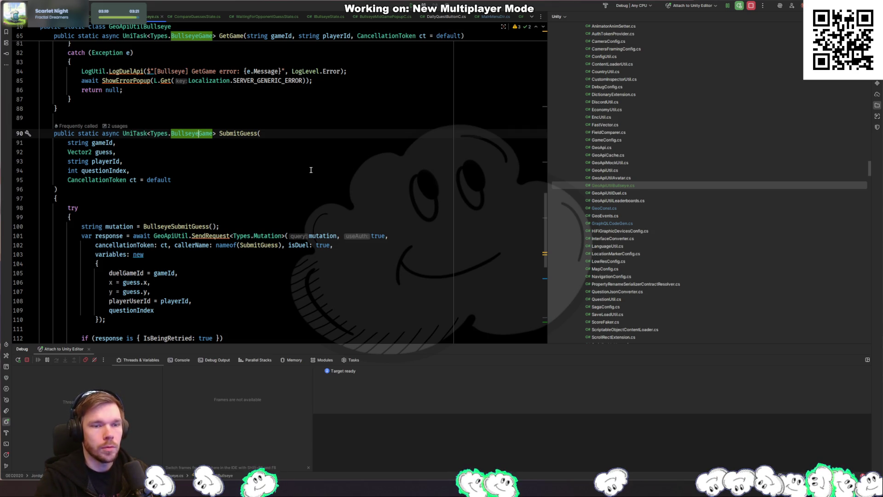
{"action": "key", "text": "ctrl+alt+Left"}
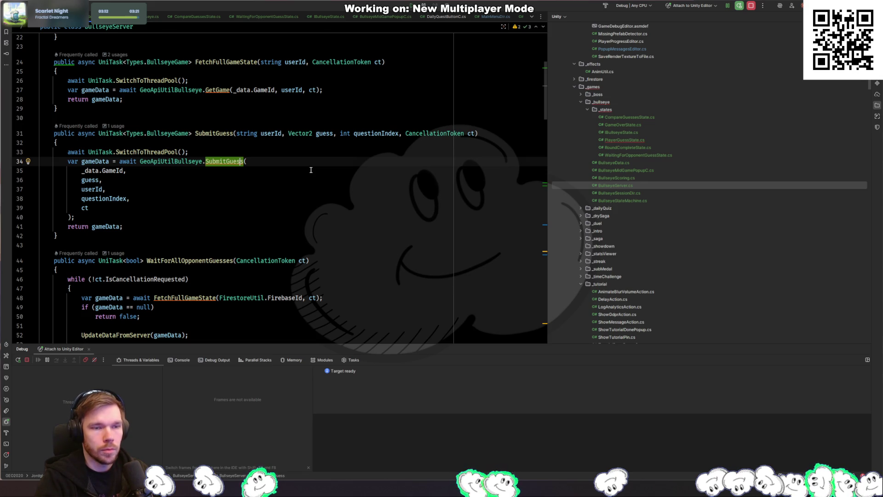
{"action": "key", "text": "ctrl+b"}
{"action": "scroll", "coordinate": [348, 207], "scroll_direction": "down", "scroll_amount": 6}
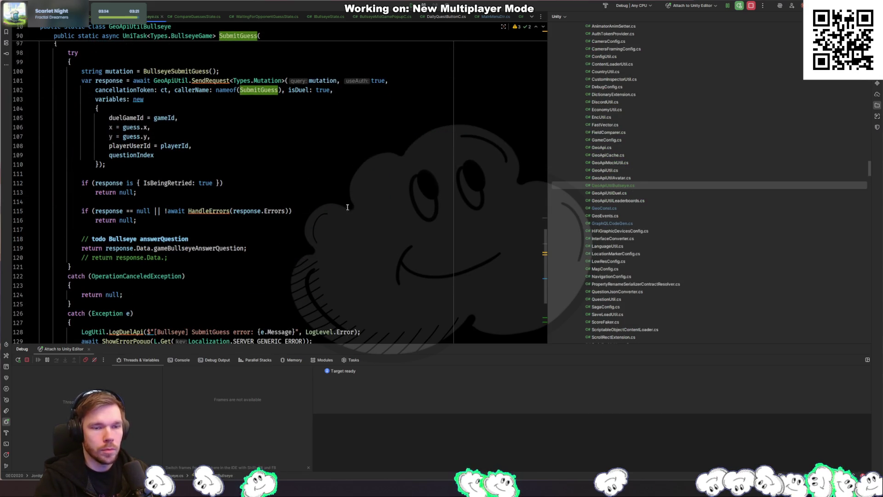
{"action": "left_click", "coordinate": [208, 248]}
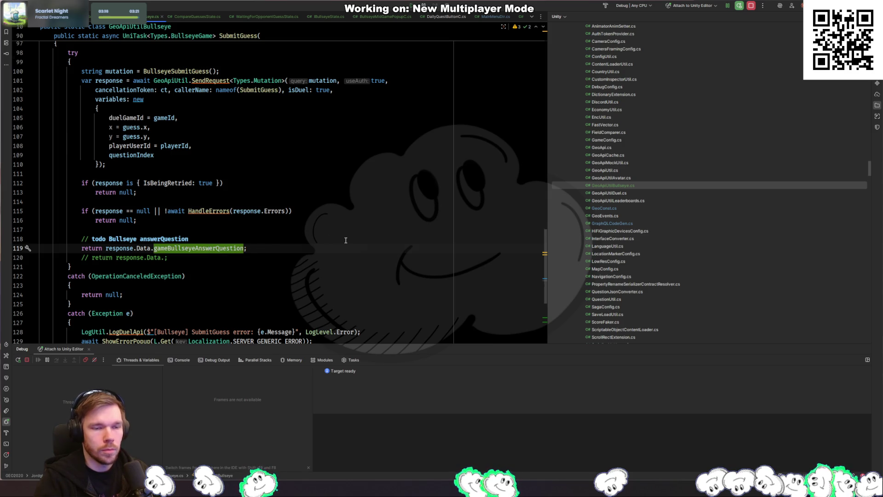
{"action": "key", "text": "ctrl+alt+Left"}
{"action": "key", "text": "ctrl+alt+Left"}
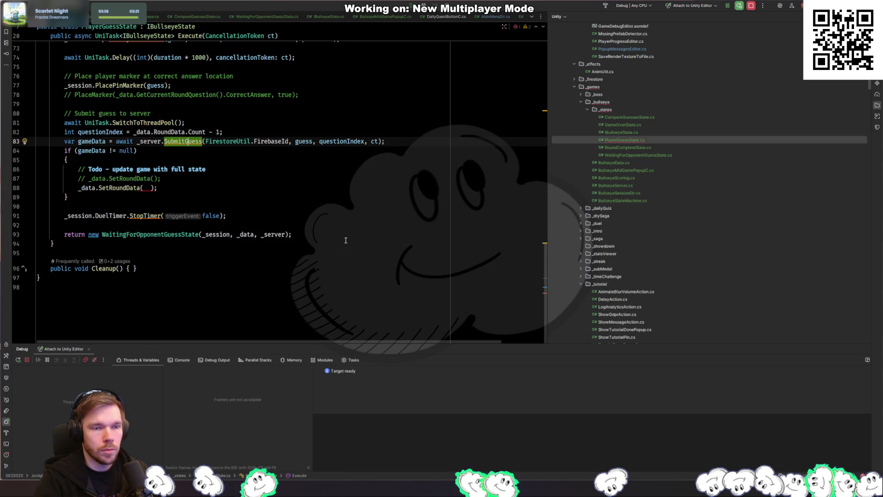
Set the SetRoundData argument to gameData, revisit SubmitGuess, then clear the argument again
{"action": "left_click", "coordinate": [147, 187]}
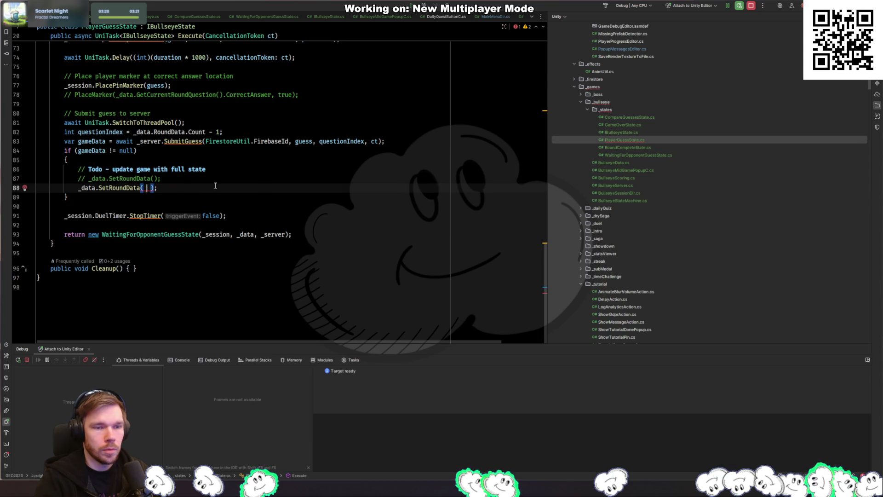
{"action": "type", "text": "gam"}
{"action": "key", "text": "Return"}
{"action": "key", "text": "ctrl+alt+Right"}
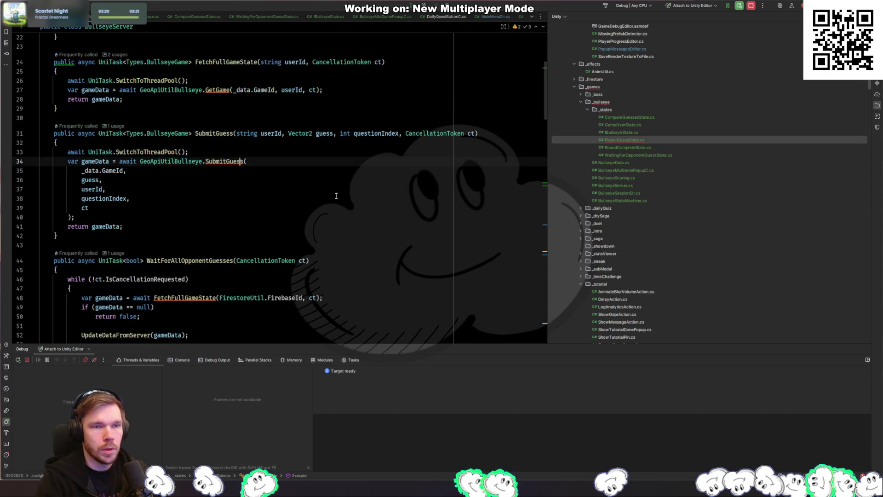
{"action": "key", "text": "ctrl+alt+Left"}
{"action": "key", "text": "ctrl+Tab"}
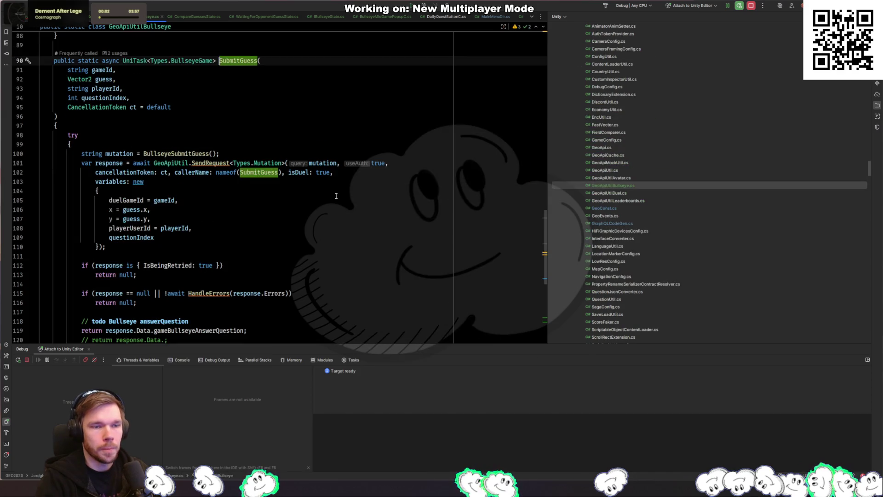
{"action": "key", "text": "ctrl+Tab"}
{"action": "key", "text": "ctrl+BackSpace"}
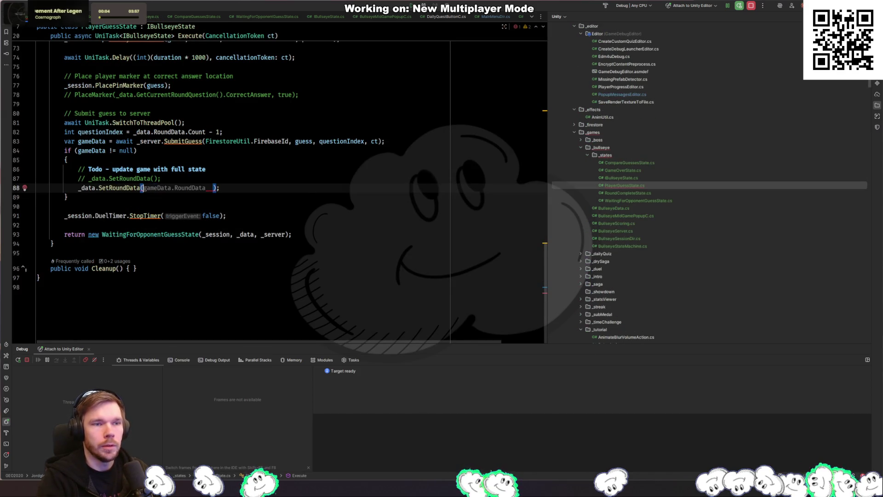
Type BullseyeData.FromServerData(gameData as the SetRoundData argument using completions
{"action": "type", "text": "Bullseye"}
{"action": "key", "text": "Return"}
{"action": "type", "text": ".Fr"}
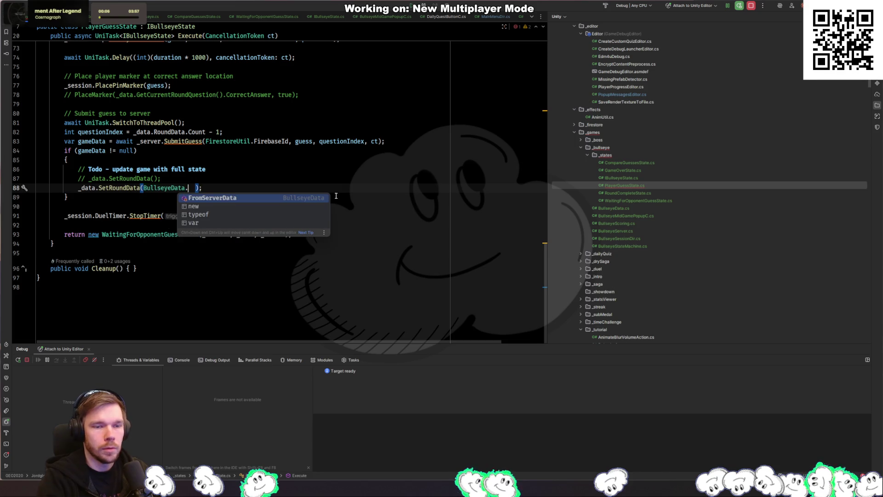
{"action": "key", "text": "Return"}
{"action": "type", "text": "gameD"}
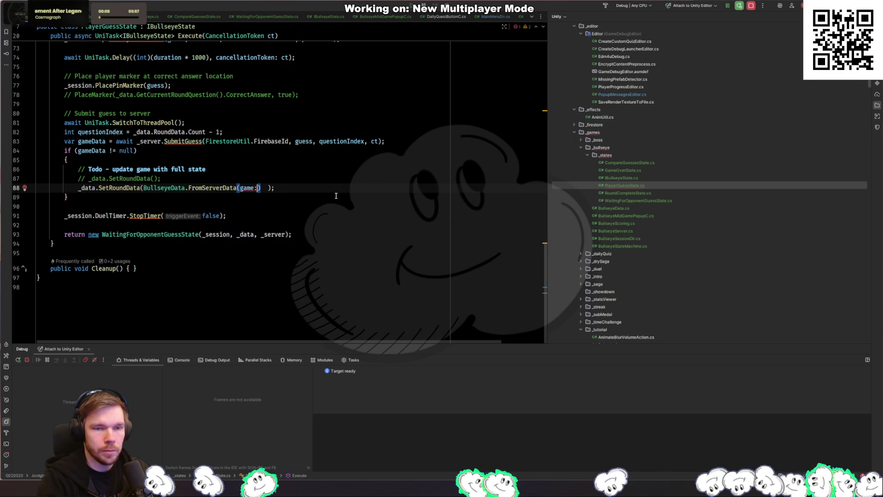
{"action": "key", "text": "Return"}
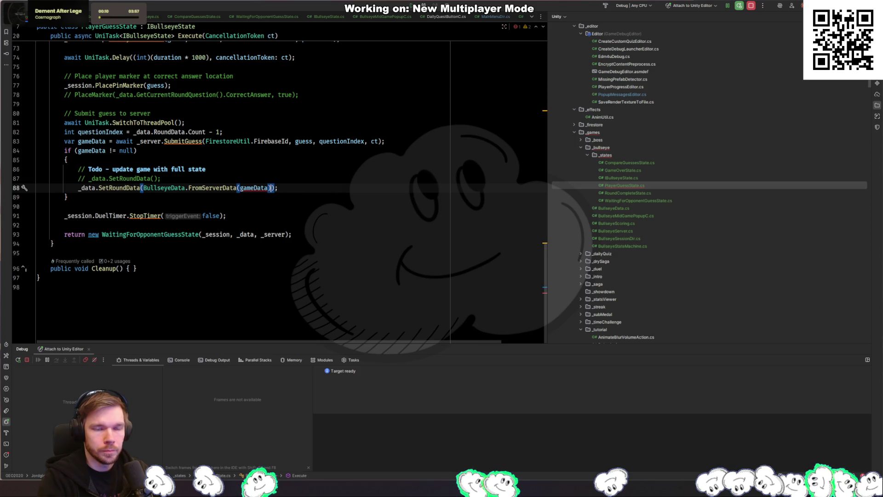
{"action": "key", "text": "ctrl+space"}
{"action": "key", "text": "Escape"}
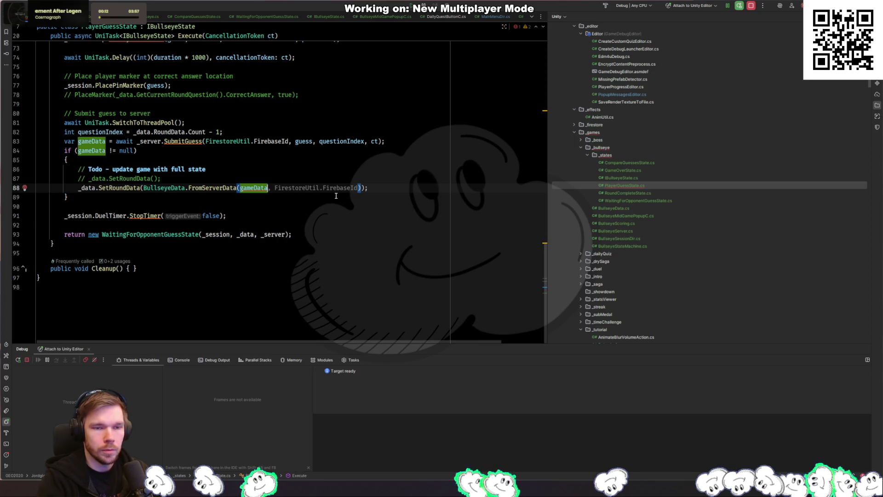
Check FromServerData's parameters and add FirestoreUtil.FirebaseId as the player id argument
{"action": "key", "text": "ctrl+Left"}
{"action": "key", "text": "ctrl+Left"}
{"action": "key", "text": "F12"}
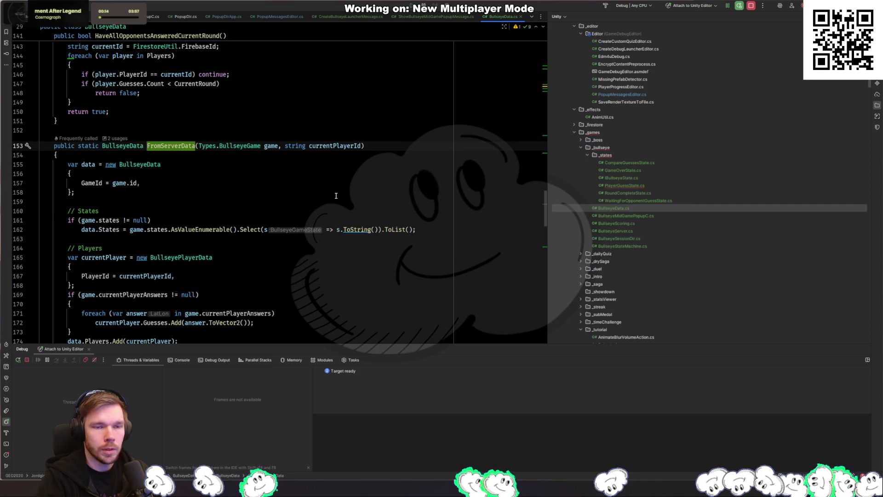
{"action": "key", "text": "ctrl+minus"}
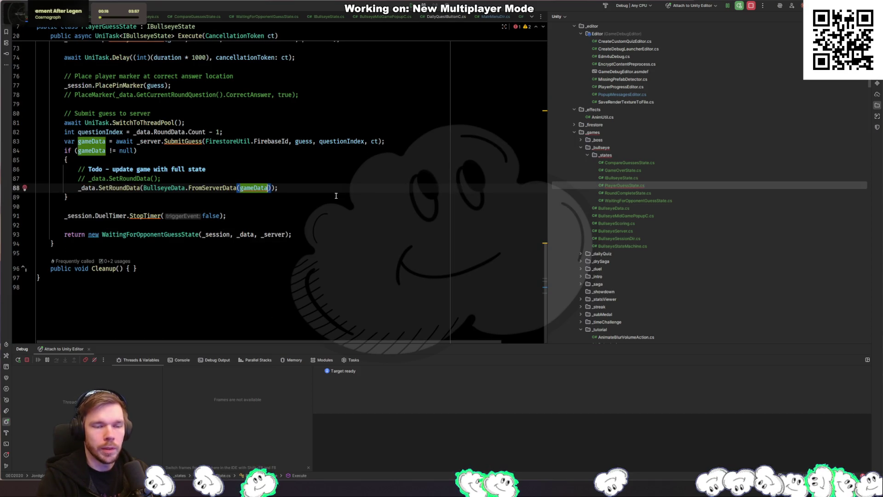
{"action": "type", "text": ", Fire"}
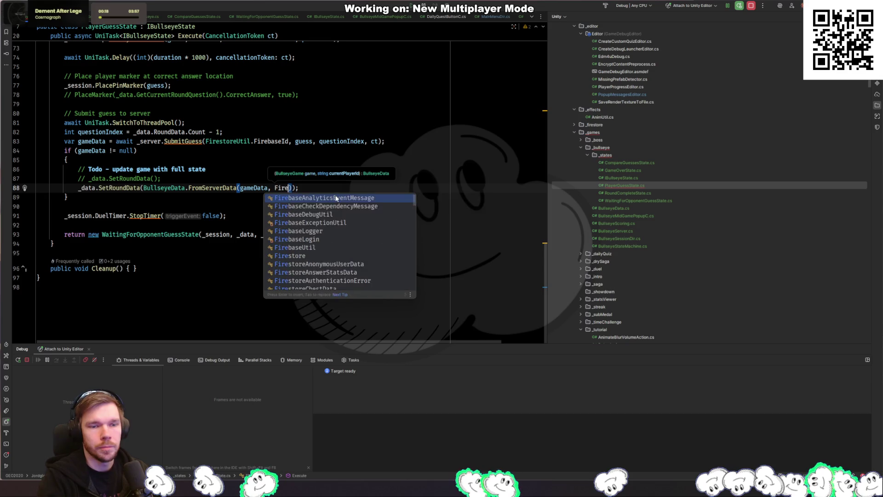
{"action": "type", "text": "storeUtil.Fi"}
{"action": "key", "text": "Return"}
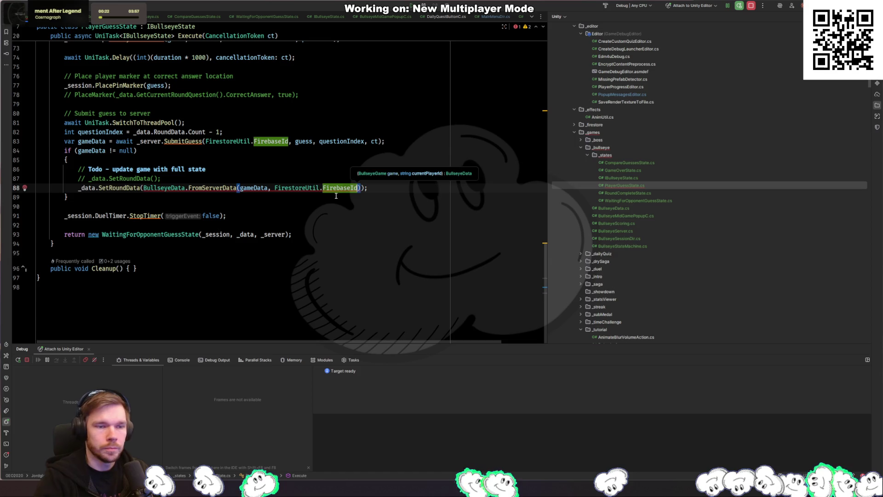
{"action": "left_click", "coordinate": [124, 192], "text": "ctrl"}
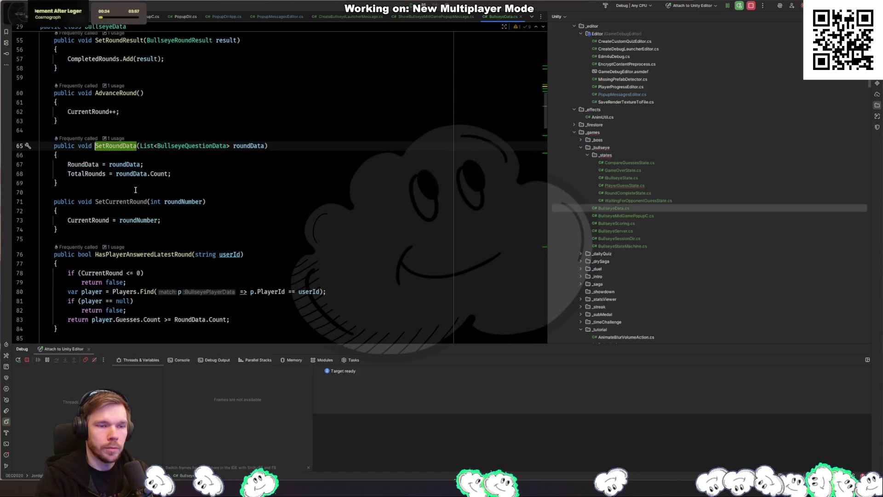
{"action": "scroll", "coordinate": [280, 174], "scroll_direction": "up", "scroll_amount": 4}
{"action": "scroll", "coordinate": [262, 161], "scroll_direction": "down", "scroll_amount": 20}
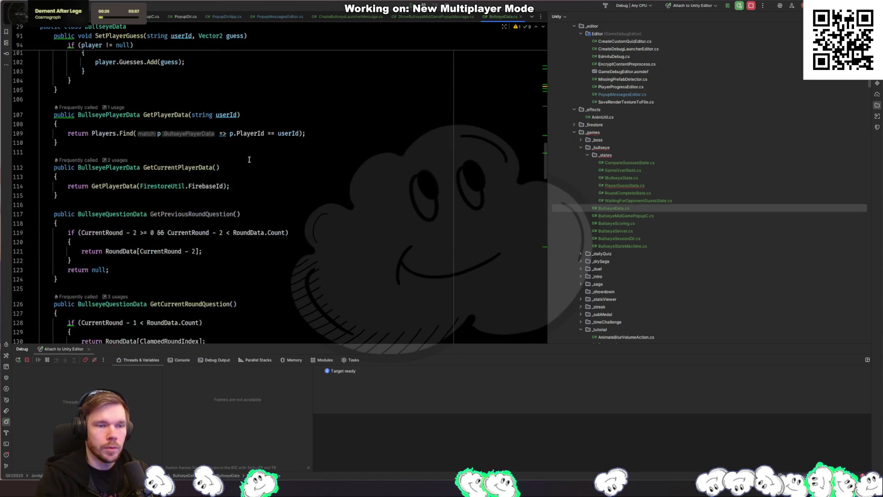
{"action": "scroll", "coordinate": [246, 148], "scroll_direction": "down", "scroll_amount": 20}
{"action": "scroll", "coordinate": [201, 173], "scroll_direction": "up", "scroll_amount": 17}
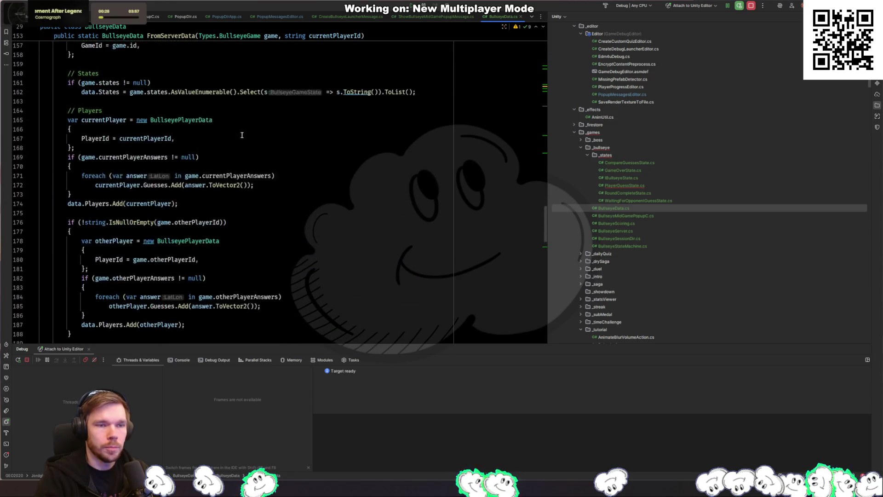
{"action": "left_click", "coordinate": [122, 150], "text": "ctrl"}
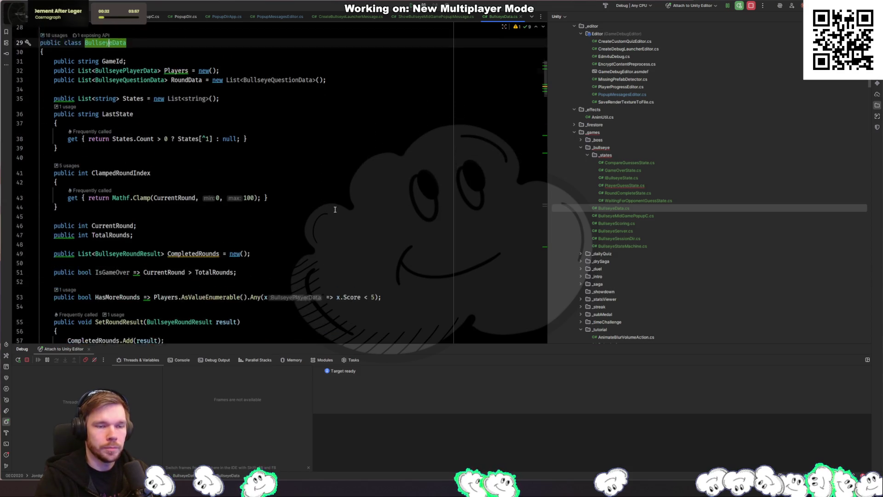
{"action": "scroll", "coordinate": [322, 210], "scroll_direction": "down", "scroll_amount": 12}
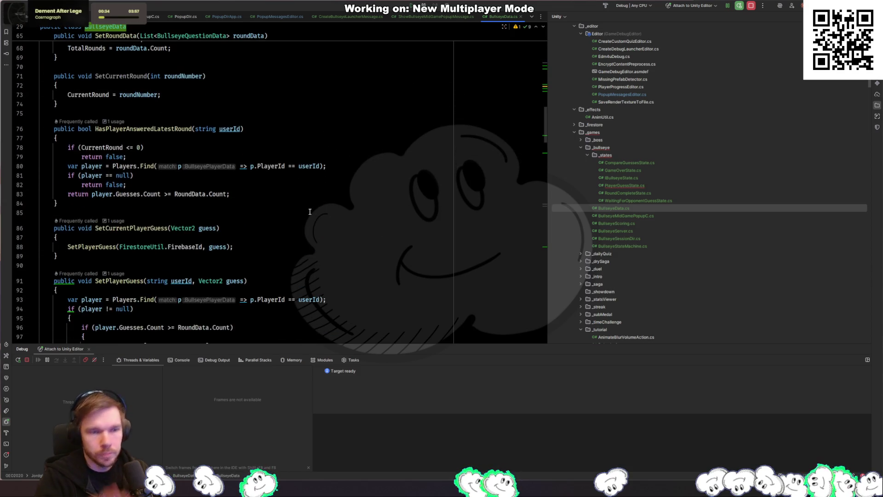
{"action": "key", "text": "ctrl+minus"}
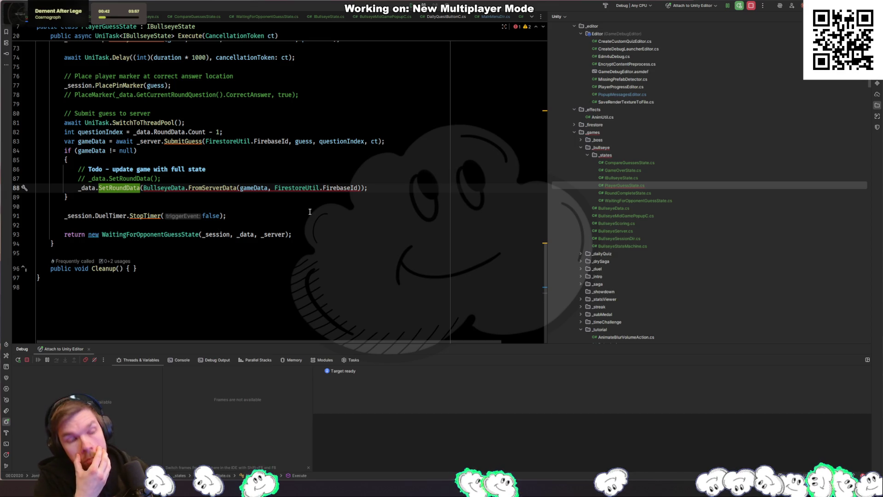
Draft a public void SetData(BullseyeData data) method below SetRoundData, then take it back out
{"action": "left_click", "coordinate": [109, 190], "text": "ctrl"}
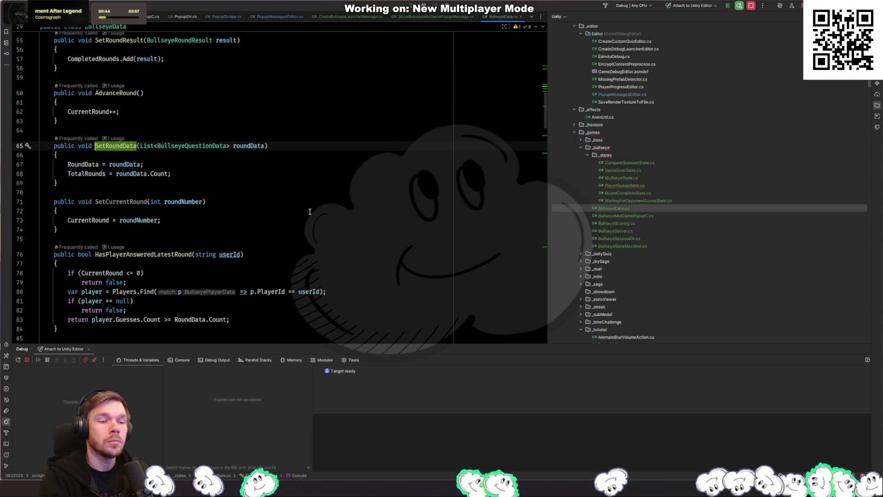
{"action": "left_click", "coordinate": [109, 191]}
{"action": "key", "text": "Return"}
{"action": "type", "text": "publi"}
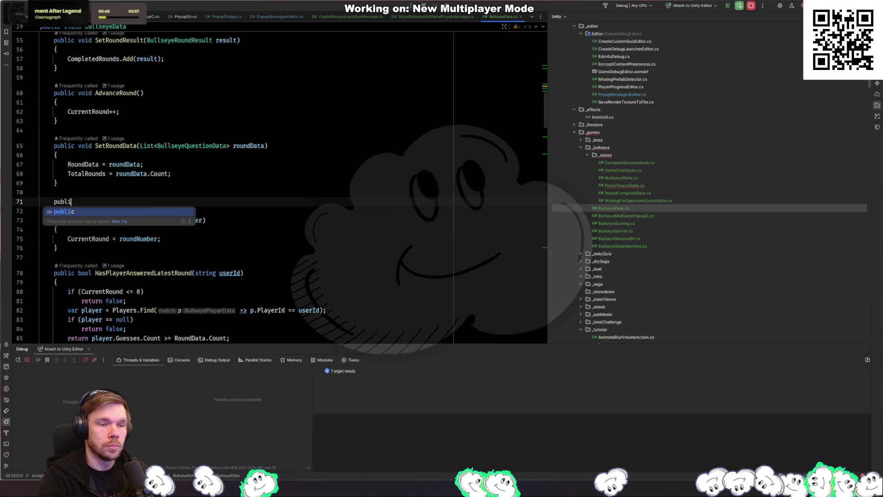
{"action": "type", "text": "c void SetData"}
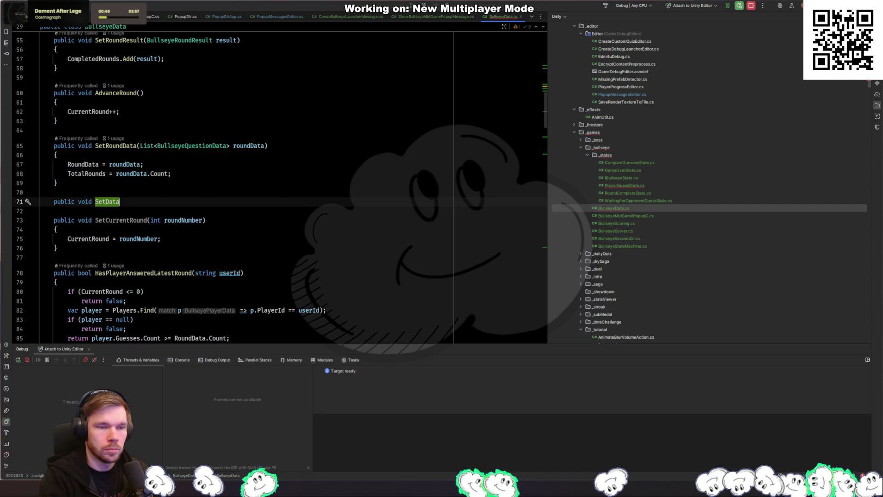
{"action": "type", "text": "(BullseyeData"}
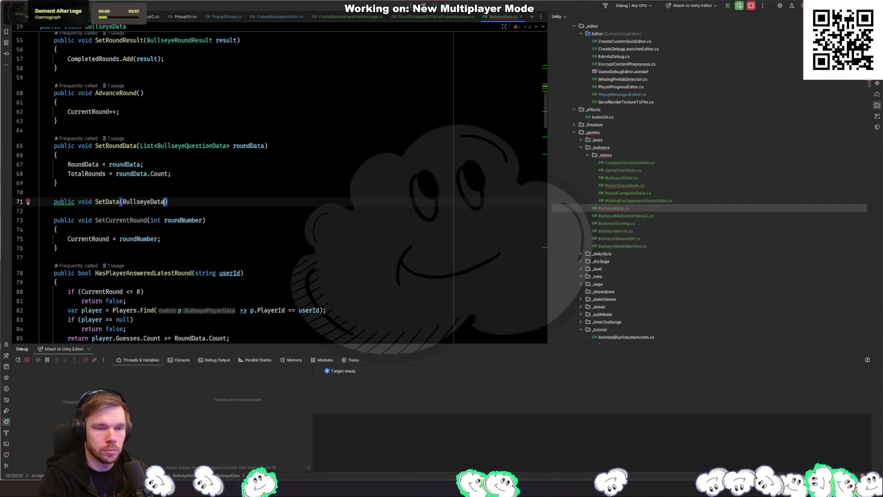
{"action": "type", "text": " data"}
{"action": "key", "text": "End"}
{"action": "key", "text": "Return"}
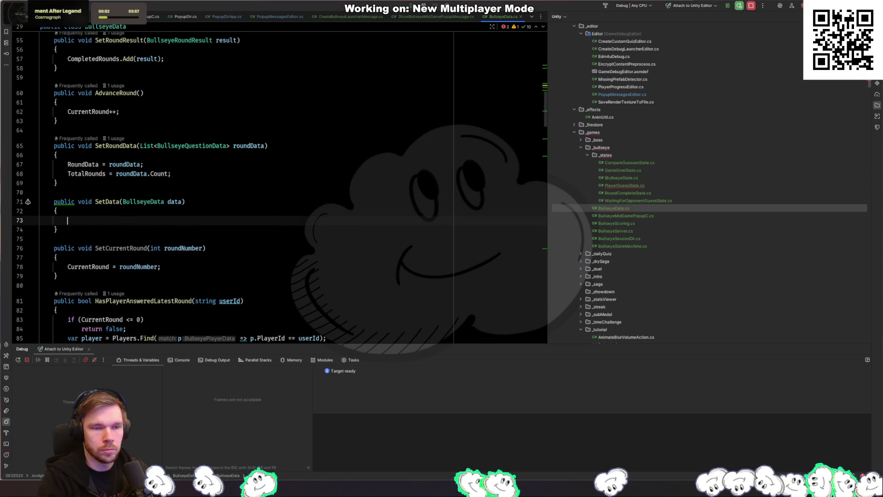
{"action": "type", "text": "{"}
{"action": "key", "text": "Return"}
{"action": "key", "text": "ctrl+z"}
Place SetData after FromServerData, assigning GameId, Players, RoundData, States, CurrentRound and TotalRounds from data
{"action": "scroll", "coordinate": [177, 174], "scroll_direction": "down", "scroll_amount": 20}
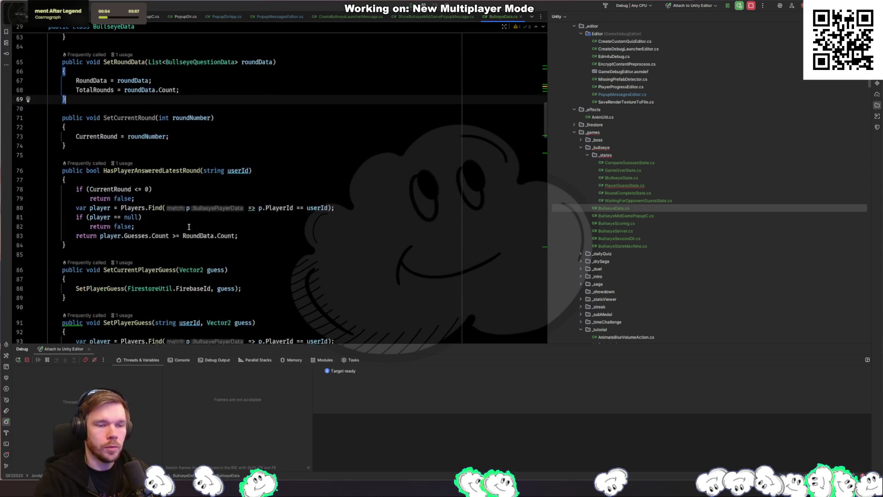
{"action": "scroll", "coordinate": [177, 174], "scroll_direction": "up", "scroll_amount": 14}
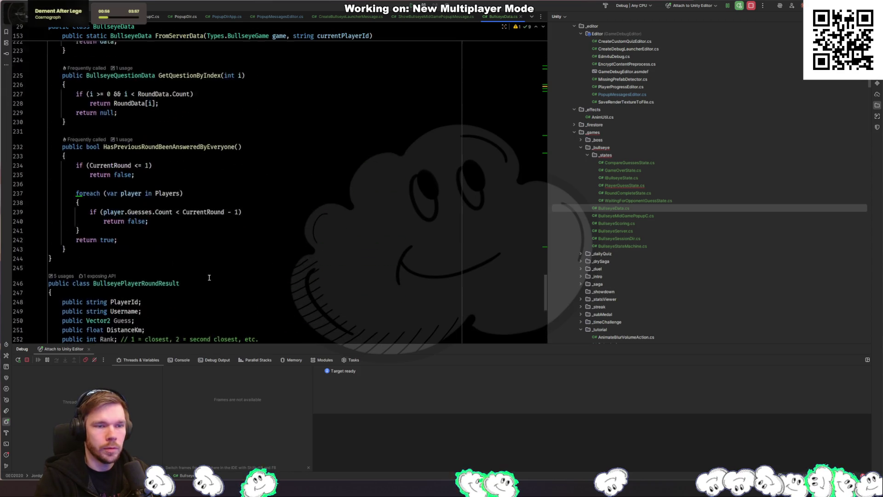
{"action": "scroll", "coordinate": [115, 296], "scroll_direction": "down", "scroll_amount": 5}
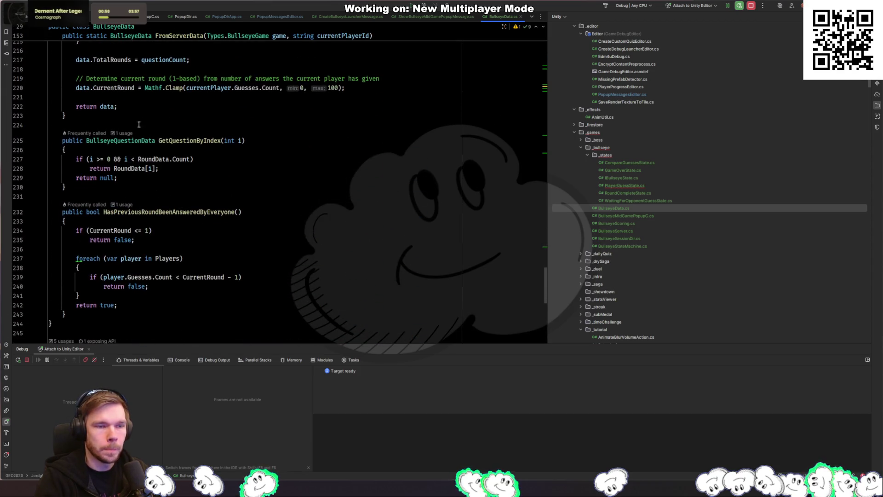
{"action": "left_click", "coordinate": [179, 124]}
{"action": "key", "text": "ctrl+v"}
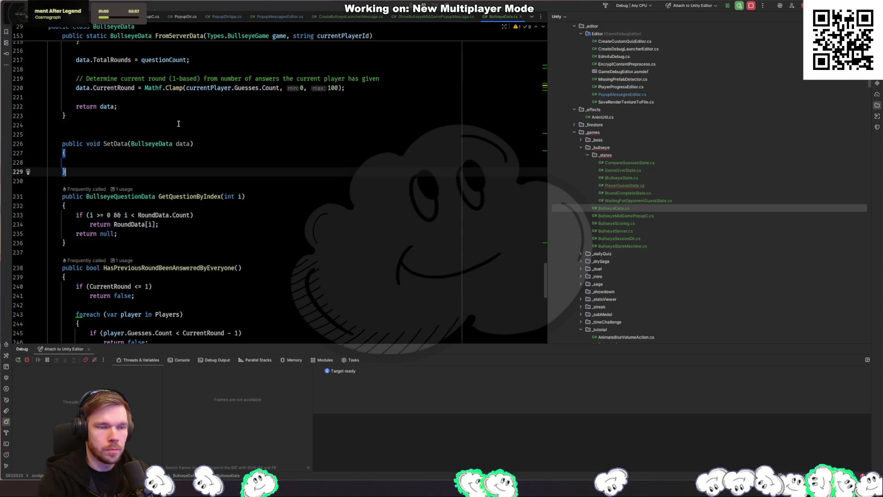
{"action": "key", "text": "Up"}
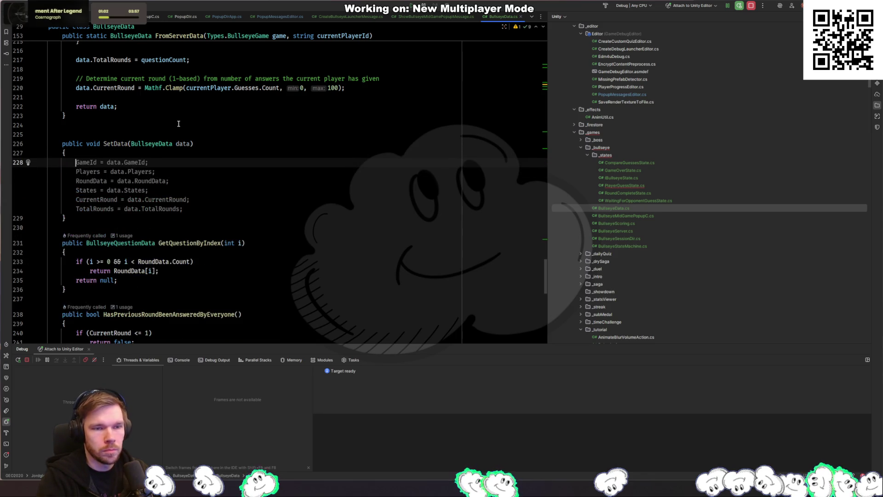
{"action": "key", "text": "Tab"}
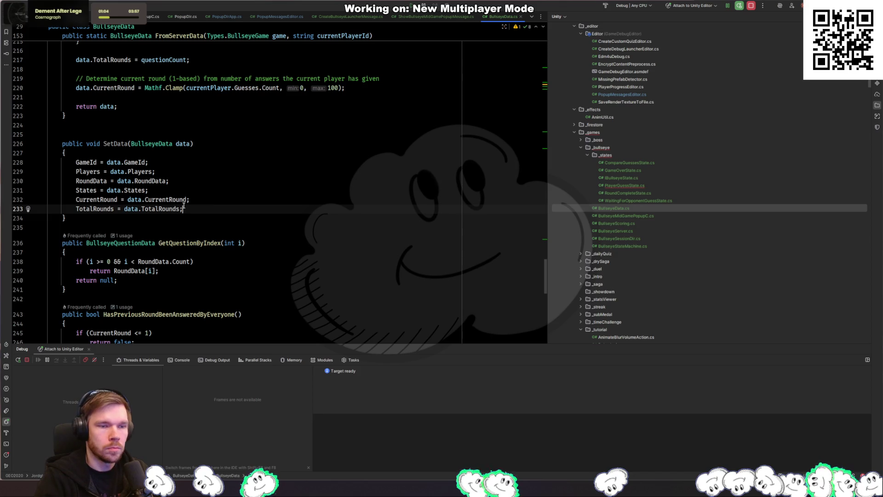
{"action": "key", "text": "ctrl+Tab"}
Replace the SetRoundData call in the server response block with SetData
{"action": "left_click", "coordinate": [186, 204]}
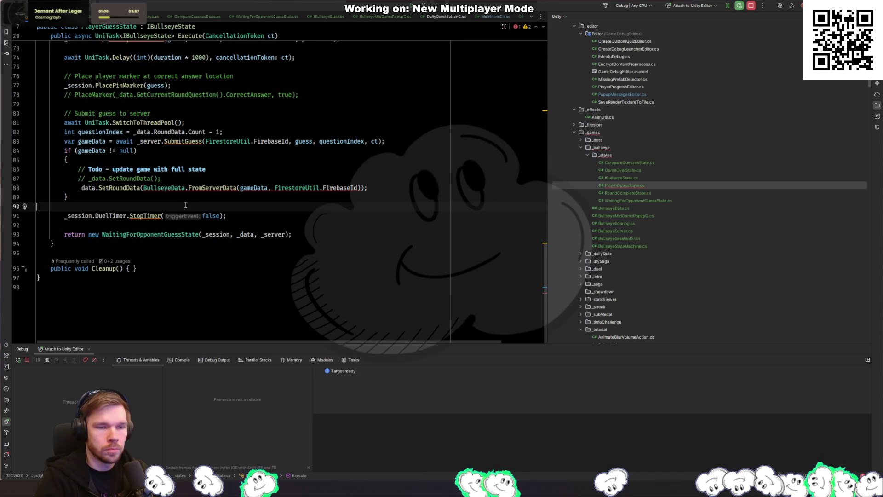
{"action": "double_click", "coordinate": [128, 191]}
{"action": "type", "text": "SetD"}
{"action": "key", "text": "Tab"}
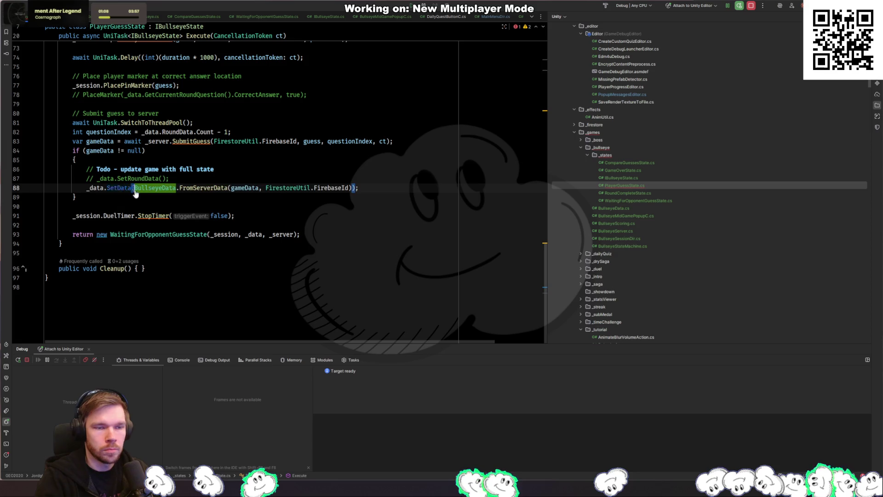
Add an if (_data.HasPreviousRoundBeenAnsweredByEveryone()) check below the SetData call
{"action": "left_click", "coordinate": [292, 212]}
{"action": "left_click", "coordinate": [233, 208]}
{"action": "left_click", "coordinate": [414, 187]}
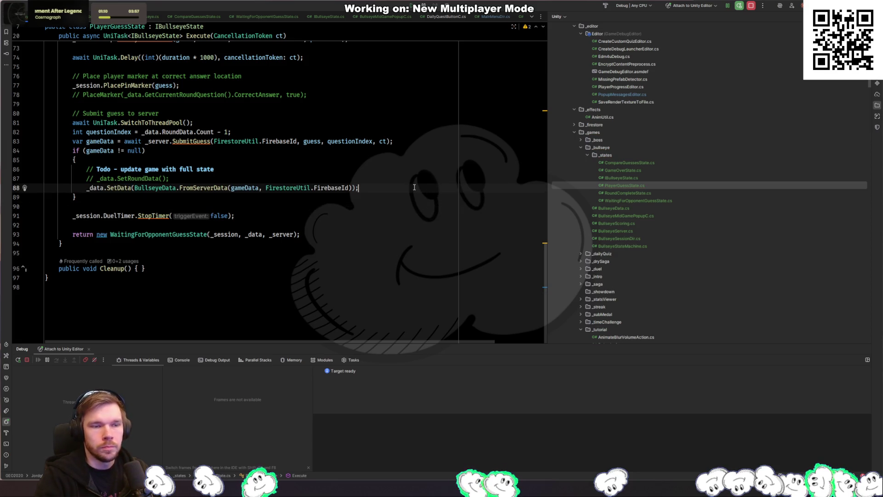
{"action": "key", "text": "Return"}
{"action": "type", "text": "if (_data."}
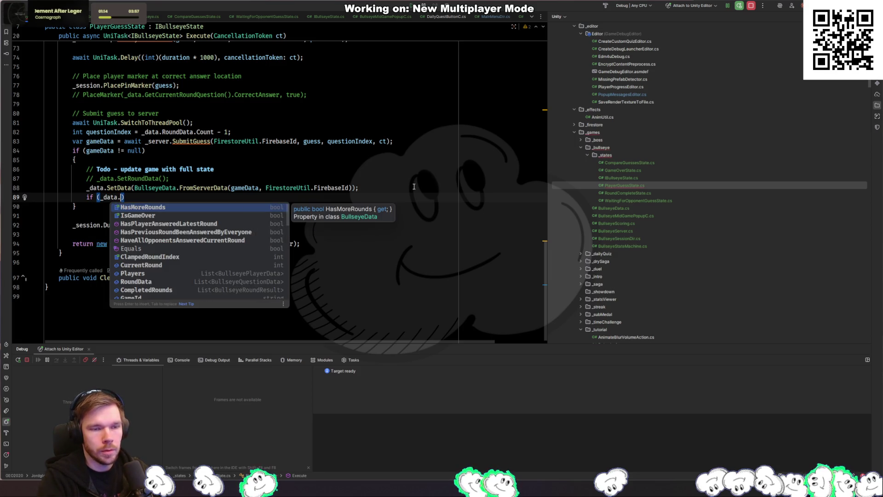
{"action": "type", "text": "has"}
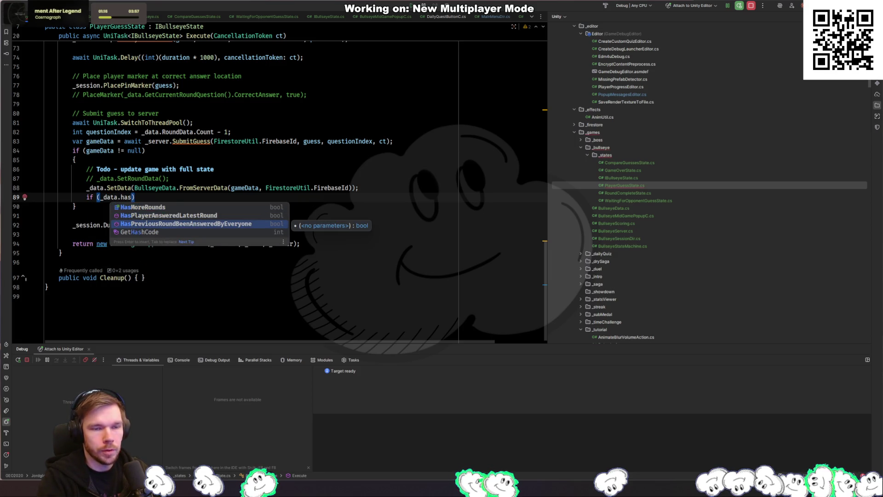
{"action": "key", "text": "Return"}
{"action": "key", "text": "Return"}
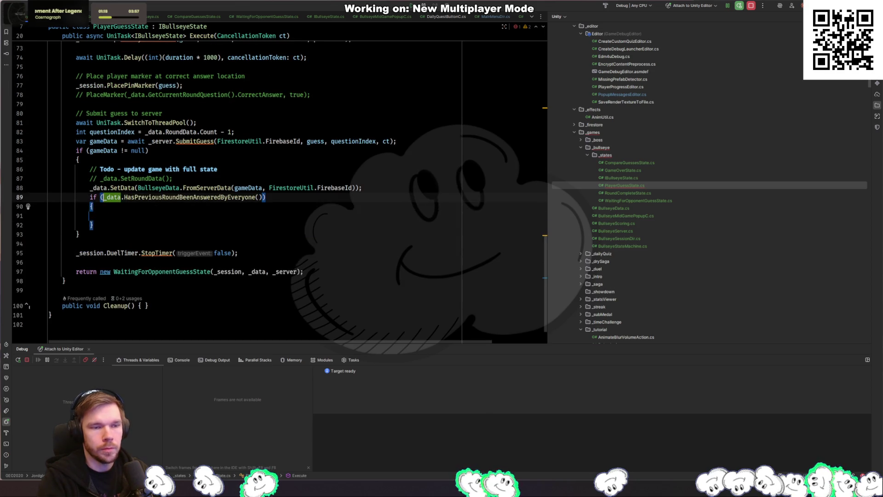
Set a breakpoint on the CurrentRound check inside HasPreviousRoundBeenAnsweredByEveryone
{"action": "left_click", "coordinate": [184, 197], "text": "ctrl"}
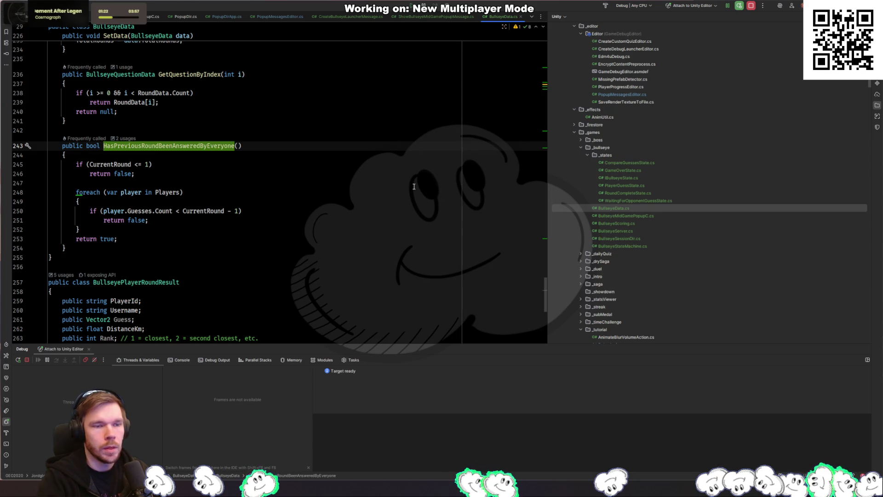
{"action": "left_click", "coordinate": [22, 164]}
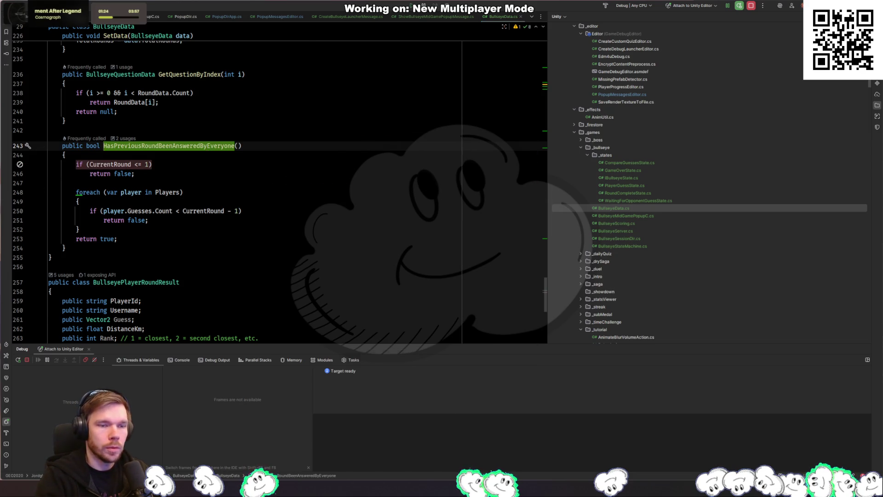
{"action": "key", "text": "ctrl+alt+Left"}
Copy the StopTimer call line and paste it just above SubmitGuess
{"action": "left_click", "coordinate": [173, 217]}
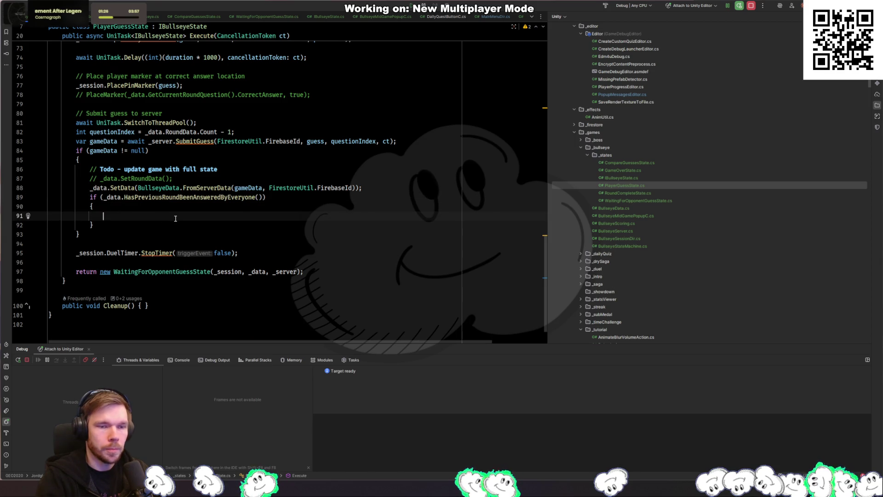
{"action": "left_click_drag", "start_coordinate": [240, 253], "coordinate": [255, 247]}
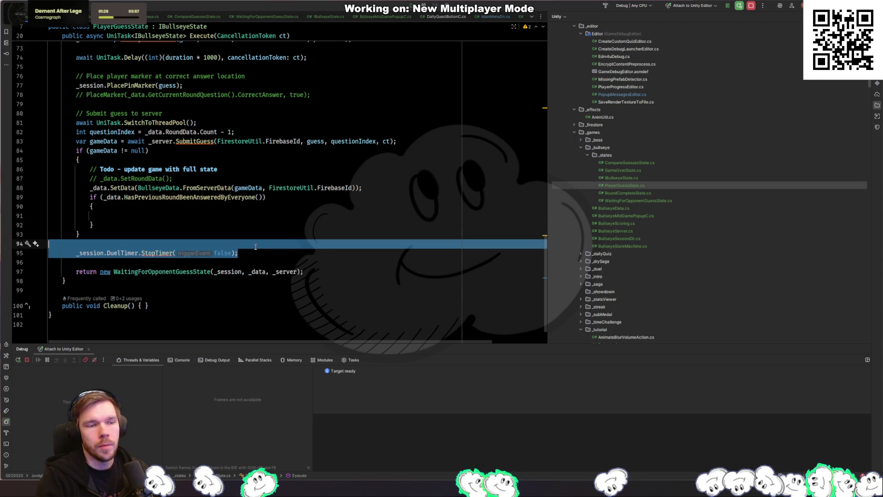
{"action": "key", "text": "ctrl+c"}
{"action": "left_click", "coordinate": [404, 131]}
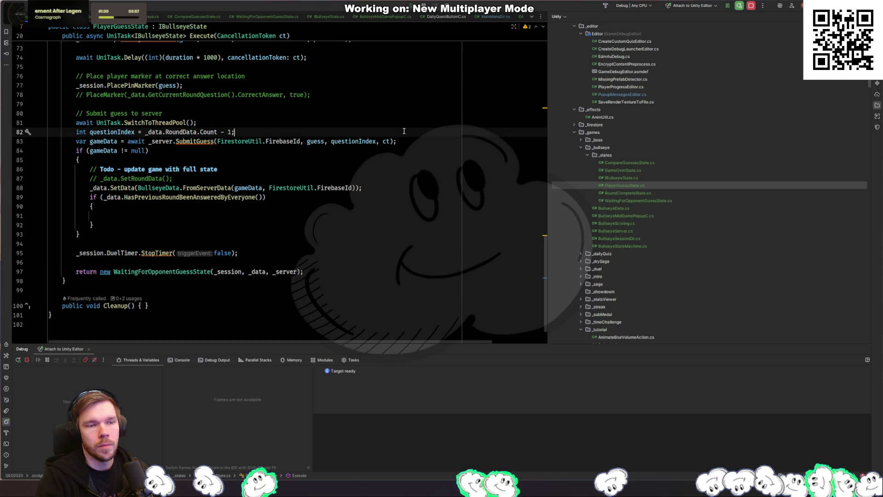
{"action": "key", "text": "ctrl+v"}
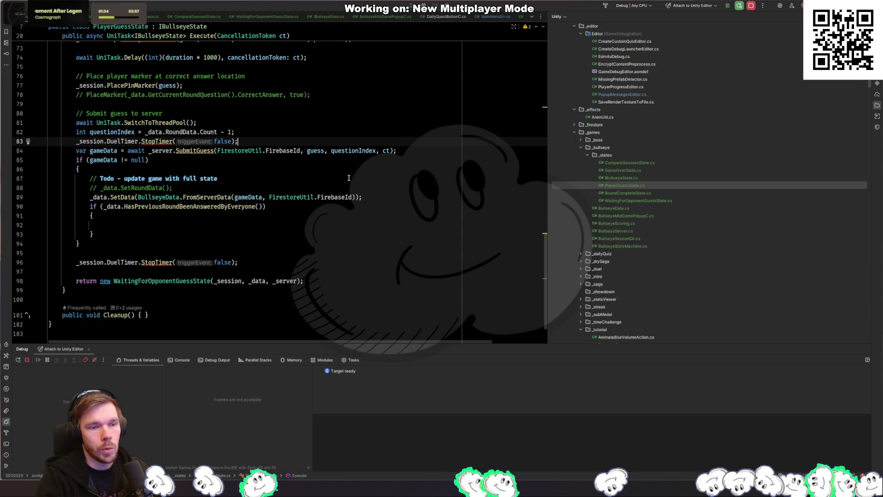
Delete the duplicate StopTimer line and copy the WaitingForOpponentGuessState return into the inner if block
{"action": "left_click_drag", "start_coordinate": [239, 262], "coordinate": [80, 244]}
{"action": "key", "text": "BackSpace"}
{"action": "key", "text": "Down"}
{"action": "key", "text": "Down"}
{"action": "key", "text": "ctrl+c"}
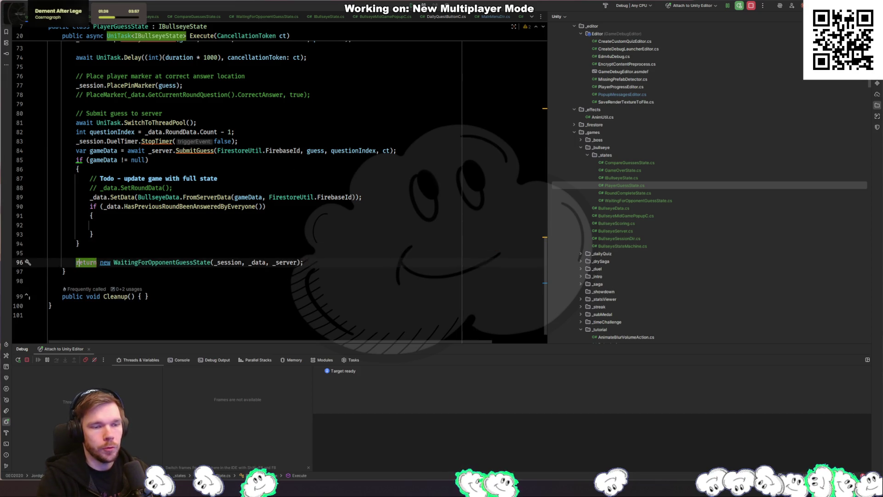
{"action": "key", "text": "Up"}
{"action": "key", "text": "Up"}
{"action": "key", "text": "Up"}
{"action": "key", "text": "ctrl+v"}
{"action": "key", "text": "Up"}
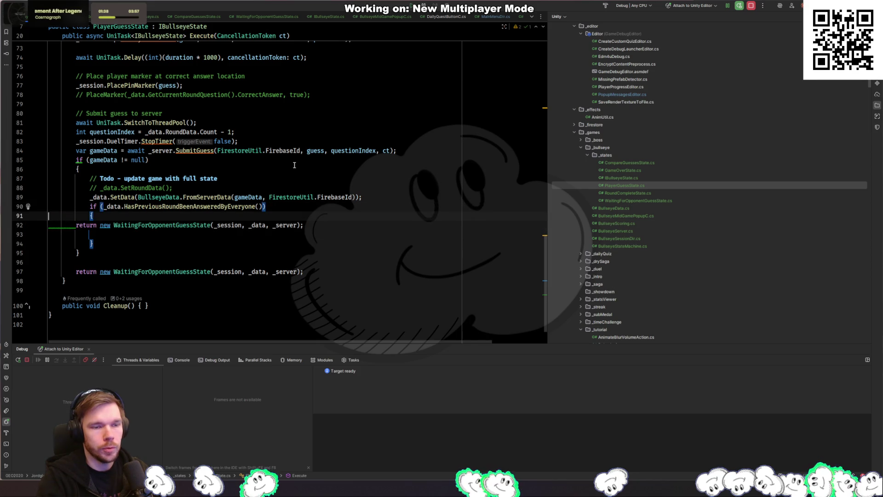
{"action": "key", "text": "Down"}
{"action": "key", "text": "Tab"}
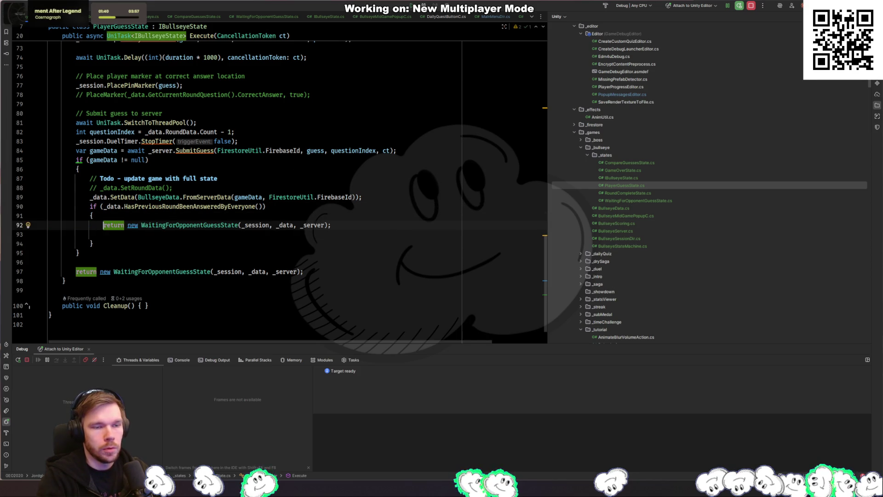
{"action": "key", "text": "ctrl+Right"}
{"action": "key", "text": "ctrl+Right"}
{"action": "key", "text": "ctrl+Right"}
Change that return to CompareGuessesState, adding _data.ClampedRoundIndex as the fourth argument
{"action": "key", "text": "ctrl+BackSpace"}
{"action": "type", "text": "Compare"}
{"action": "key", "text": "Return"}
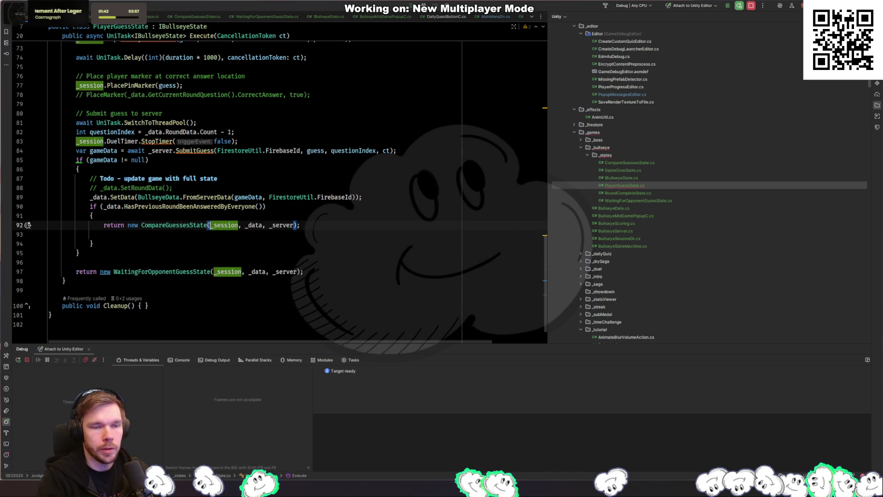
{"action": "key", "text": "ctrl+Right"}
{"action": "key", "text": "ctrl+Right"}
{"action": "key", "text": "ctrl+Right"}
{"action": "key", "text": "ctrl+Right"}
{"action": "type", "text": ", _da"}
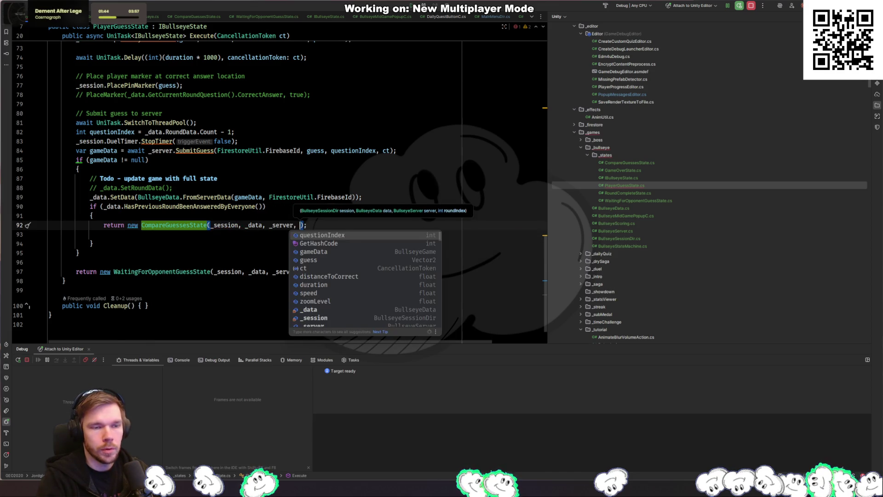
{"action": "type", "text": "ta."}
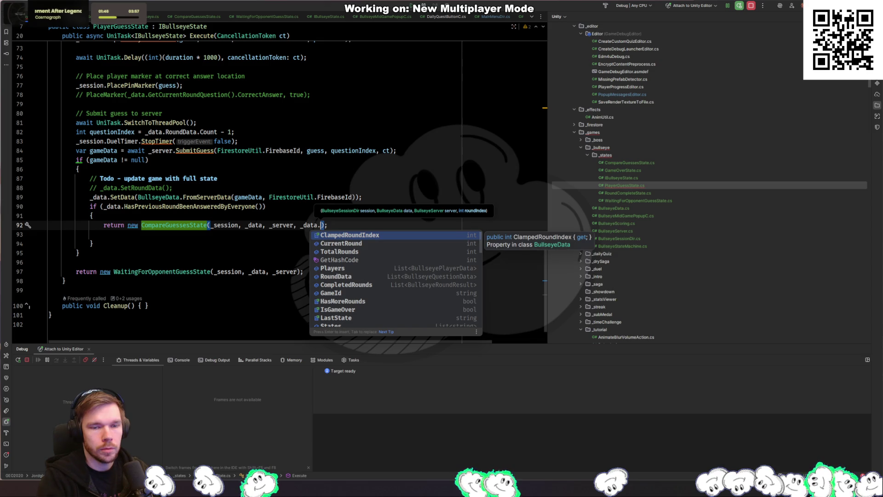
{"action": "key", "text": "Return"}
{"action": "key", "text": "ctrl+space"}
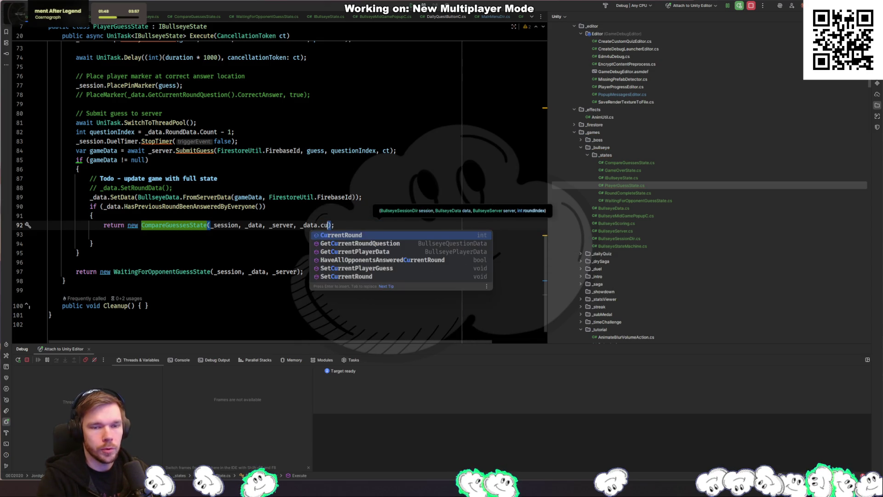
{"action": "key", "text": "Escape"}
{"action": "type", "text": "ClampedRoundIndex"}
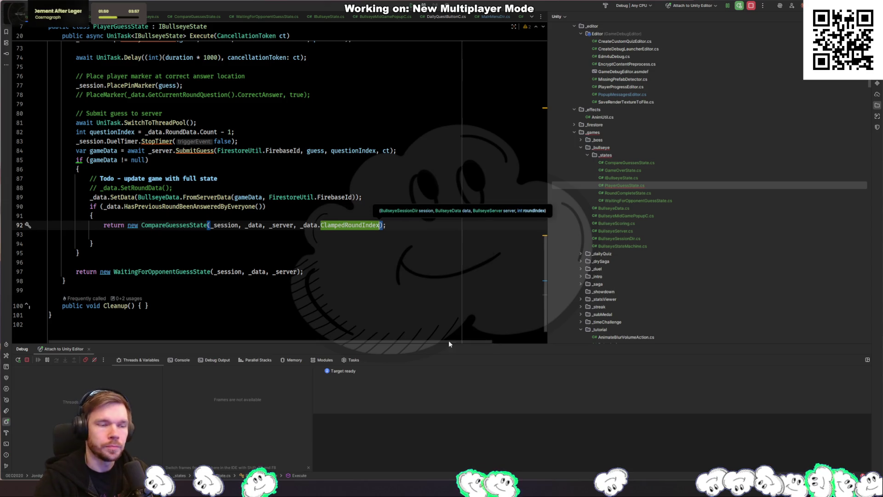
{"action": "key", "text": "alt+Tab"}
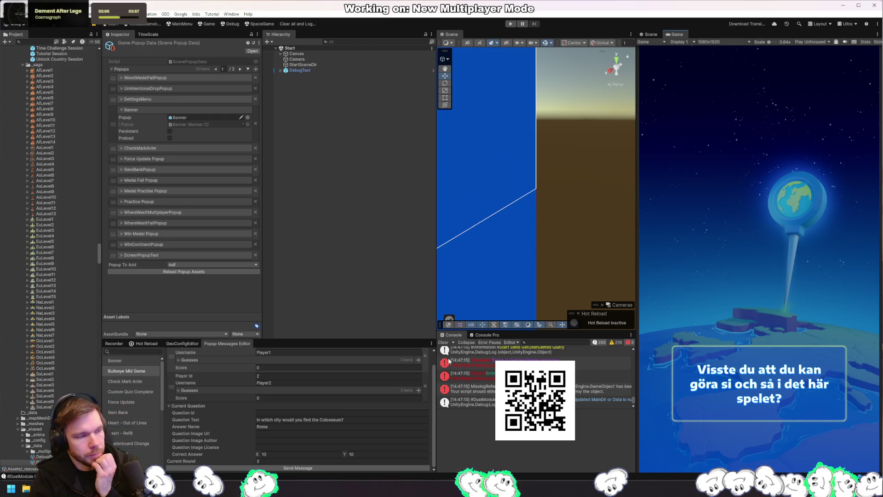
Clear the Console, run play mode, and resume past the HasPreviousRoundBeenAnsweredByEveryone breakpoint
{"action": "left_click", "coordinate": [379, 271]}
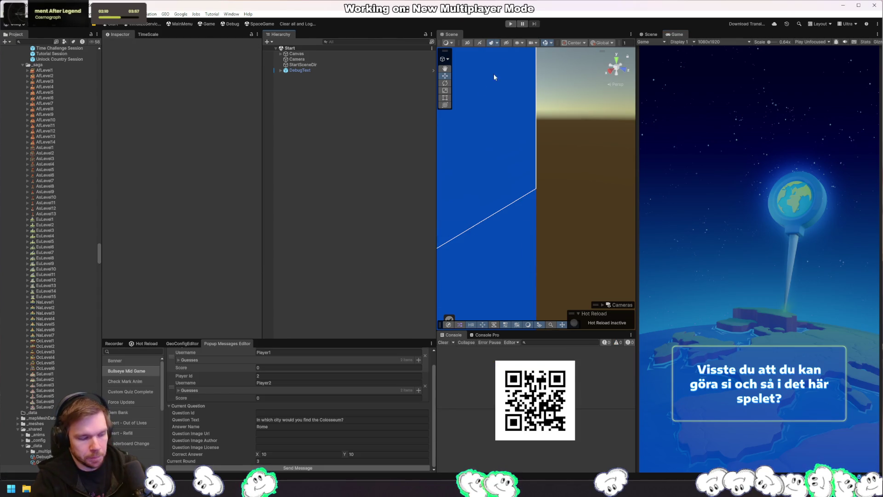
{"action": "left_click", "coordinate": [510, 23]}
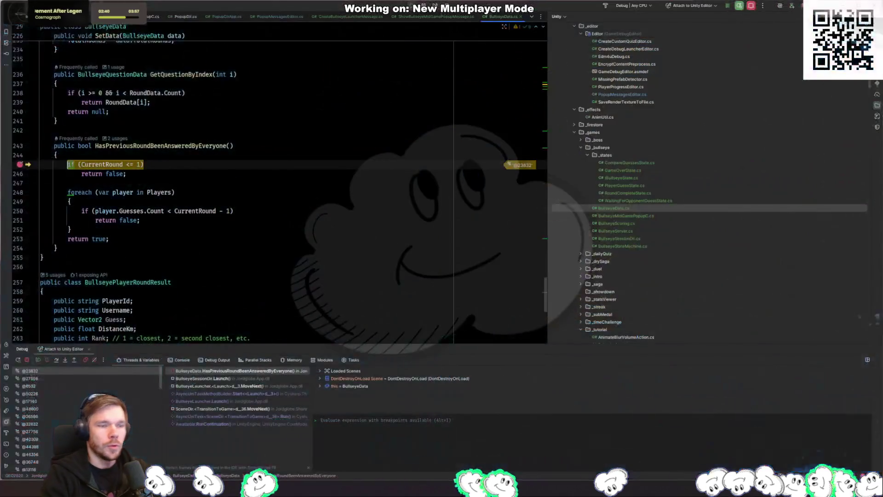
{"action": "left_click", "coordinate": [173, 173]}
{"action": "key", "text": "F5"}
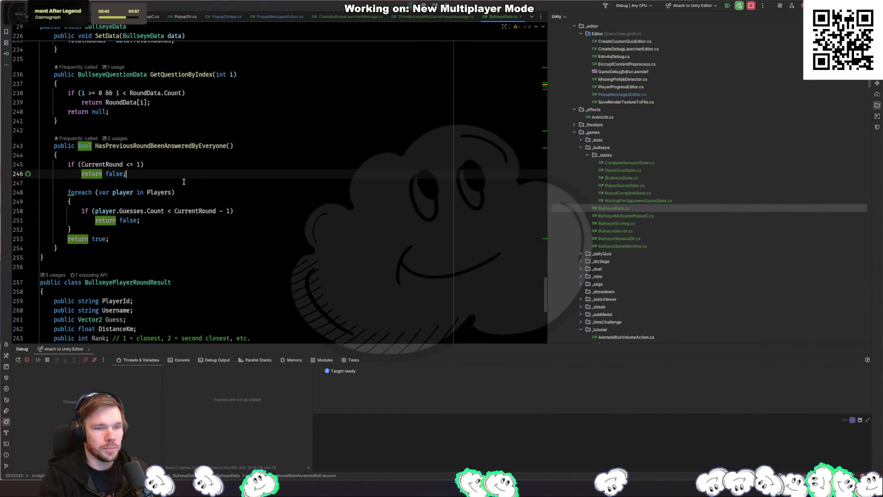
Drop the guess pin near Tunisia, then open the latest error's source in DuelTimerC.cs
{"action": "key", "text": "alt+Tab"}
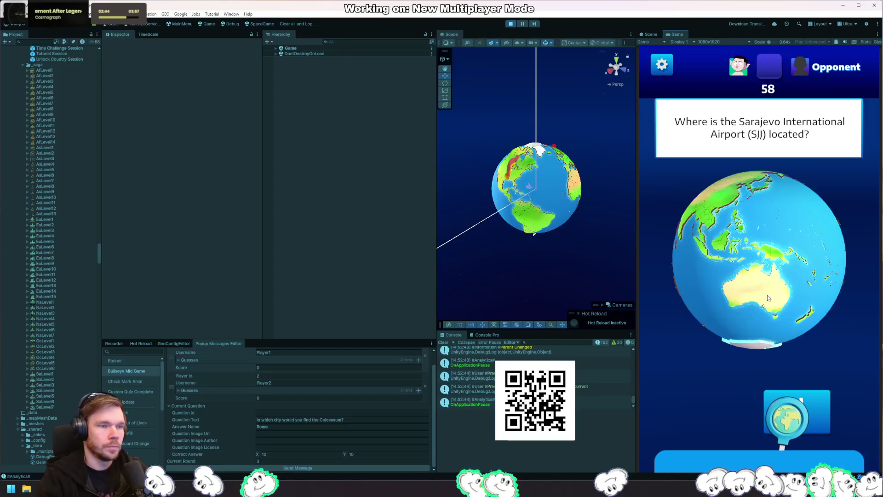
{"action": "left_click_drag", "start_coordinate": [700, 269], "coordinate": [712, 284]}
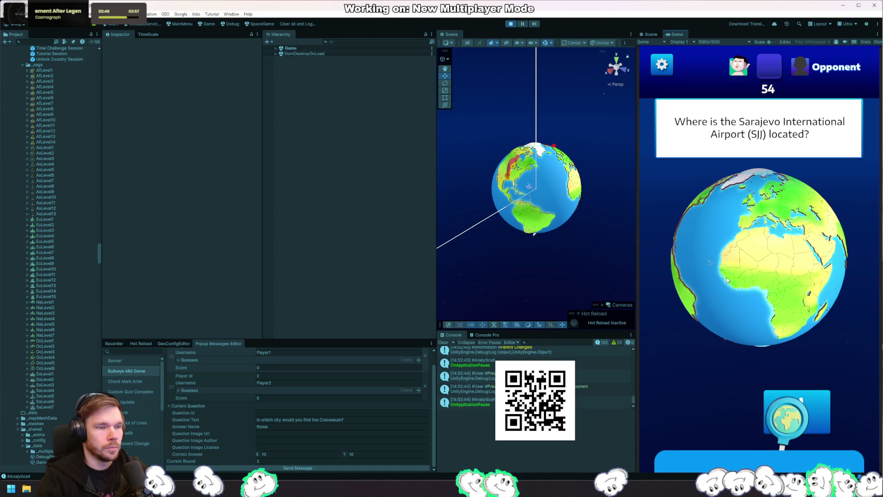
{"action": "left_click_drag", "start_coordinate": [727, 280], "coordinate": [790, 316]}
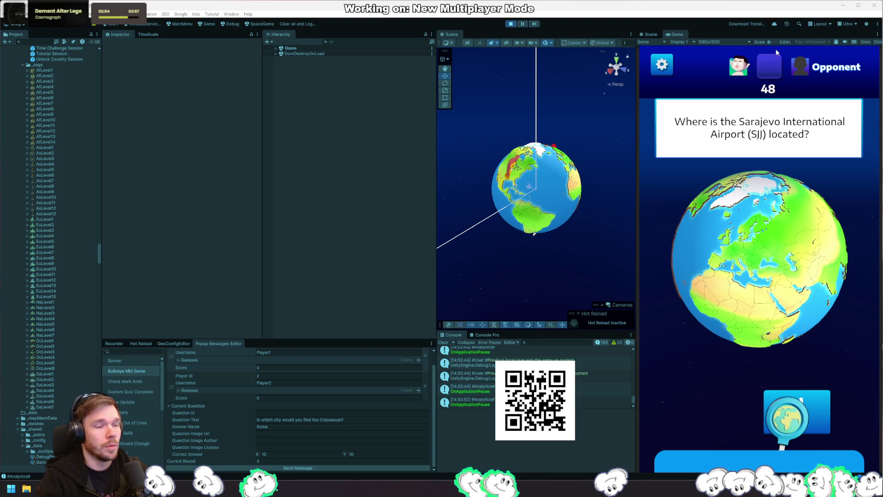
{"action": "scroll", "coordinate": [781, 249], "scroll_direction": "up", "scroll_amount": 5}
{"action": "left_click_drag", "start_coordinate": [781, 249], "coordinate": [728, 314]}
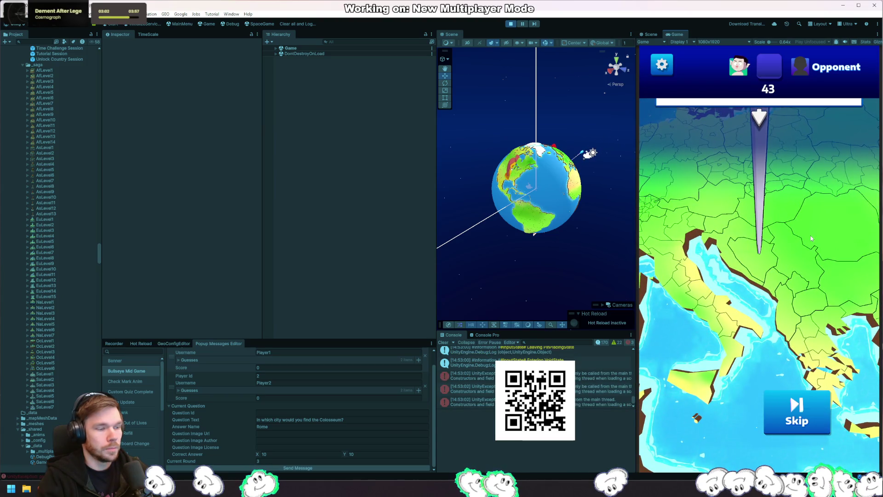
{"action": "left_click", "coordinate": [593, 401]}
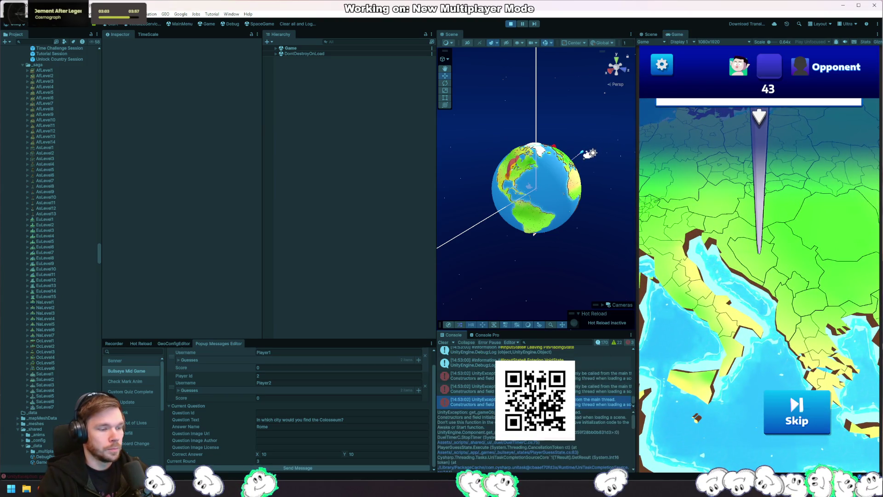
{"action": "left_click", "coordinate": [506, 442]}
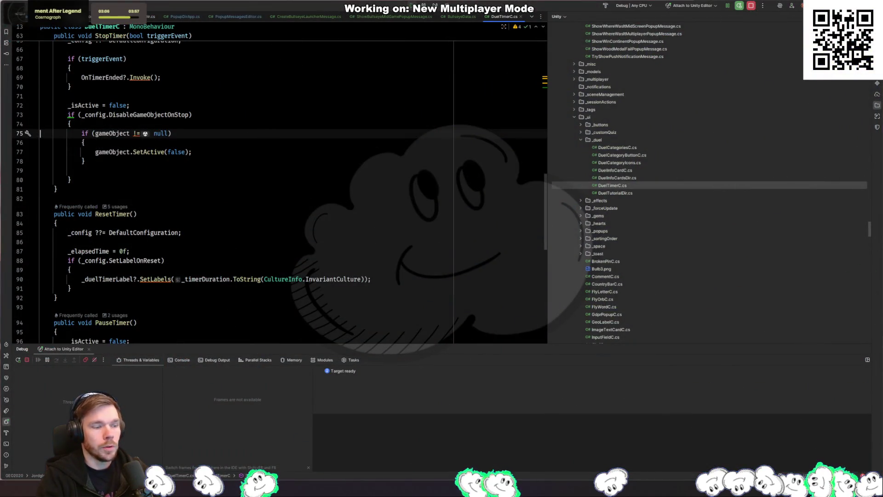
Move DuelTimer.StopTimer(triggerEvent: false) above UniTask.SwitchToThreadPool() in PlayerGuessState.cs
{"action": "key", "text": "alt+Tab"}
{"action": "left_click", "coordinate": [578, 448]}
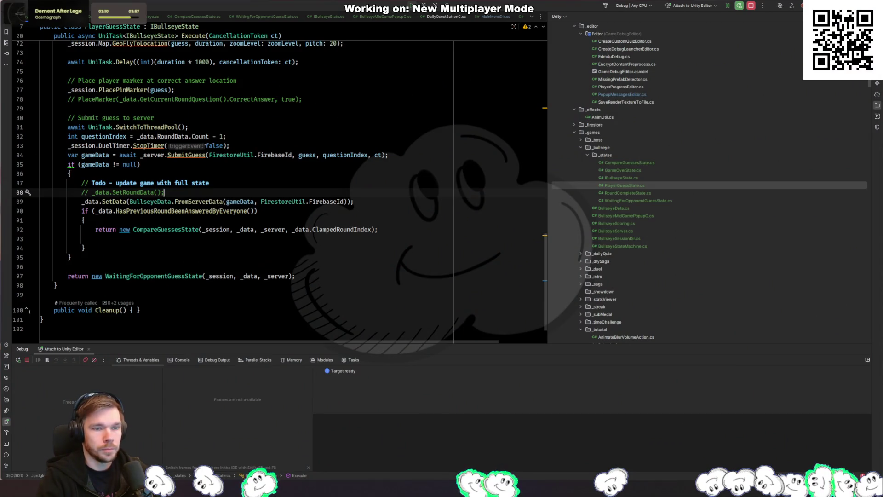
{"action": "left_click", "coordinate": [248, 146]}
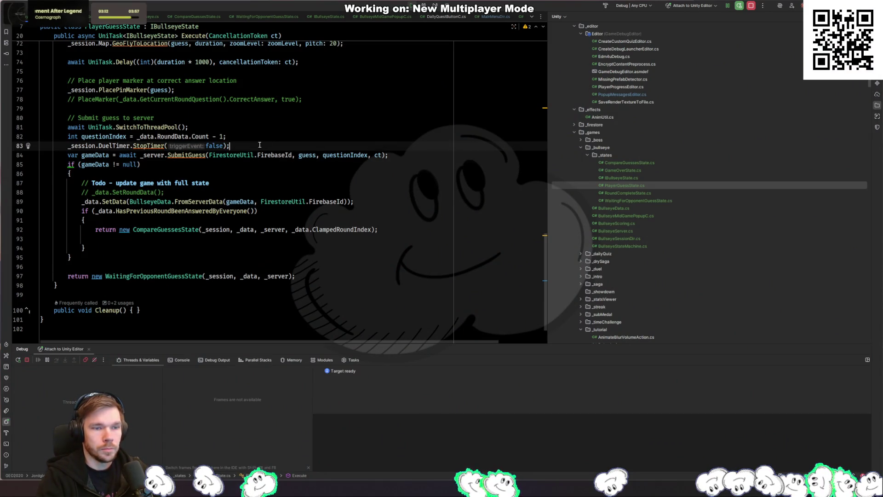
{"action": "key", "text": "alt+shift+Up"}
{"action": "key", "text": "alt+shift+Up"}
{"action": "key", "text": "Return"}
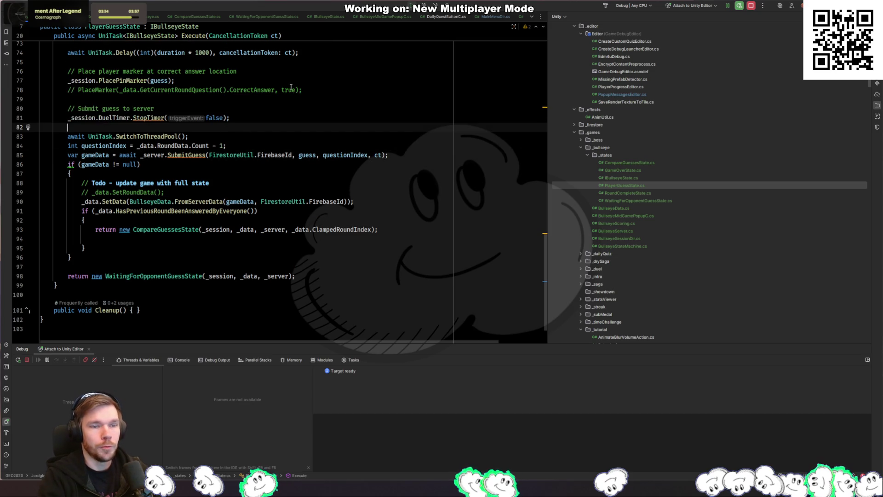
{"action": "scroll", "coordinate": [322, 156], "scroll_direction": "up", "scroll_amount": 3}
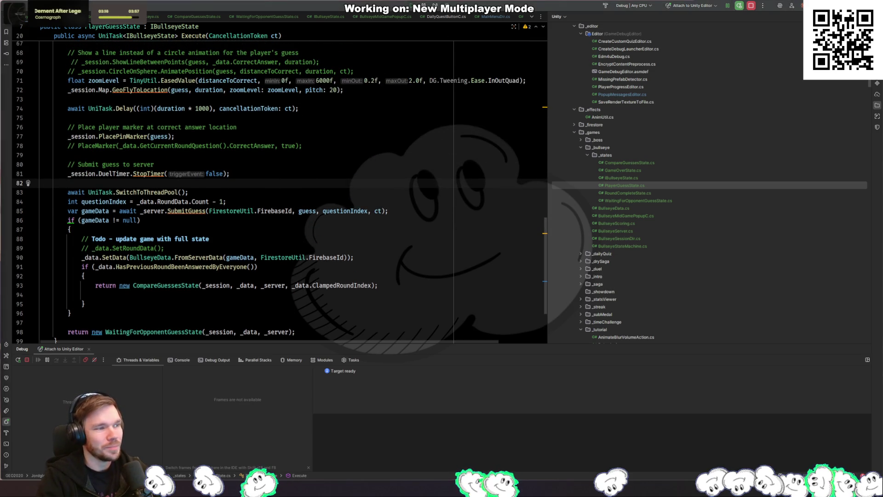
Let Unity recompile, then check the relocated StopTimer line in Rider
{"action": "key", "text": "alt+Tab"}
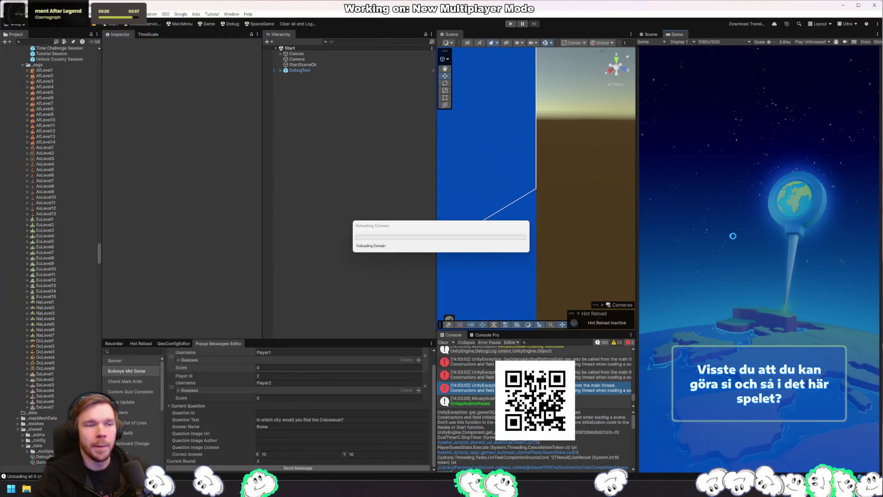
{"action": "key", "text": "alt+Tab"}
{"action": "key", "text": "ctrl"}
{"action": "key", "text": "ctrl"}
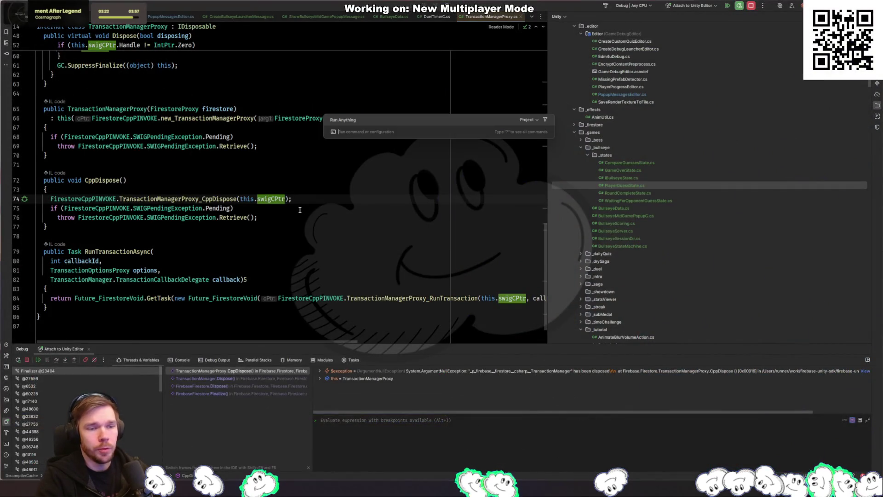
{"action": "key", "text": "Escape"}
{"action": "key", "text": "ctrl+Tab"}
{"action": "key", "text": "alt+Tab"}
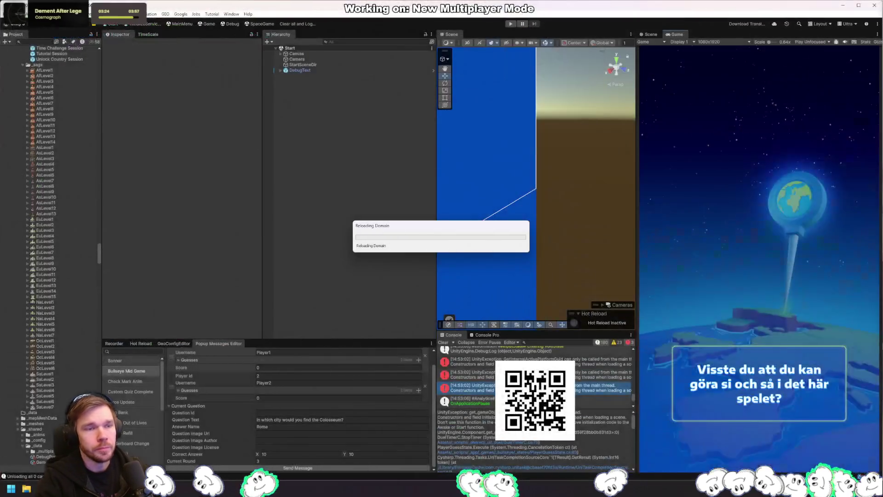
{"action": "key", "text": "alt+Tab"}
{"action": "scroll", "coordinate": [163, 229], "scroll_direction": "down", "scroll_amount": 4}
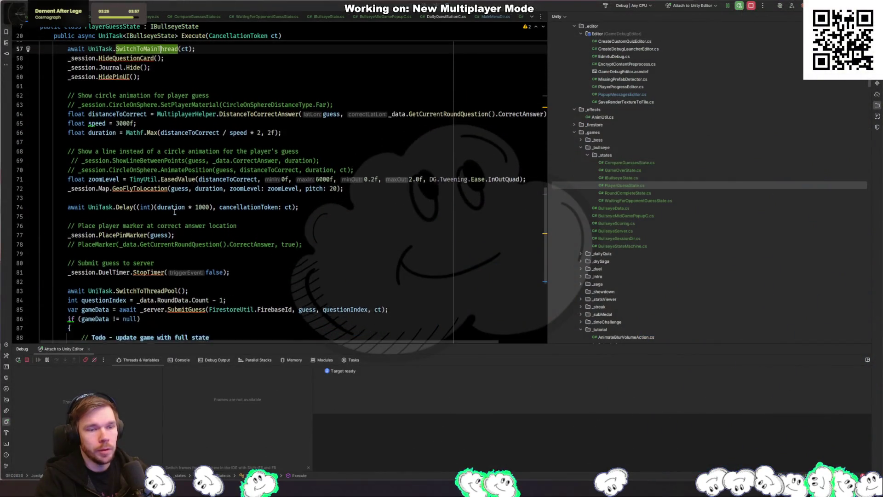
{"action": "left_click", "coordinate": [158, 214]}
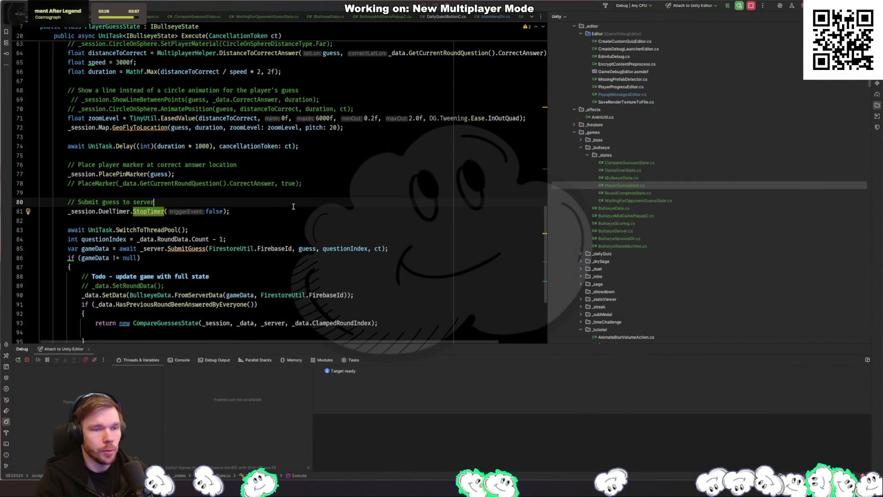
{"action": "left_click", "coordinate": [280, 213]}
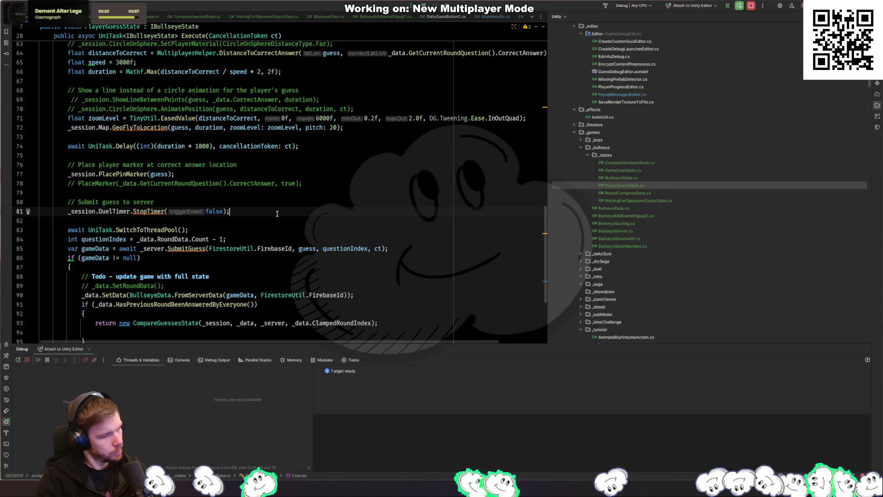
Replay the game and rotate the globe on the Sarajevo question until the South African embassies round appears
{"action": "key", "text": "alt+Tab"}
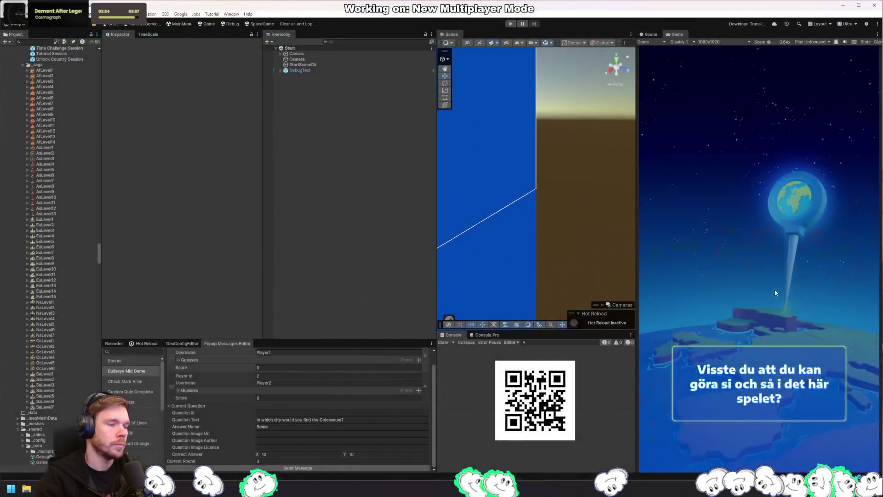
{"action": "left_click", "coordinate": [511, 24]}
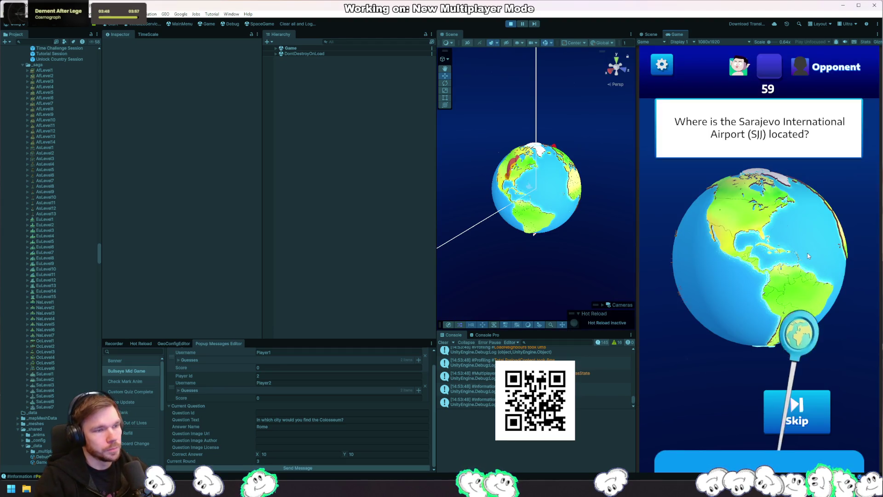
{"action": "left_click_drag", "start_coordinate": [806, 331], "coordinate": [763, 256]}
{"action": "scroll", "coordinate": [763, 257], "scroll_direction": "up", "scroll_amount": 5}
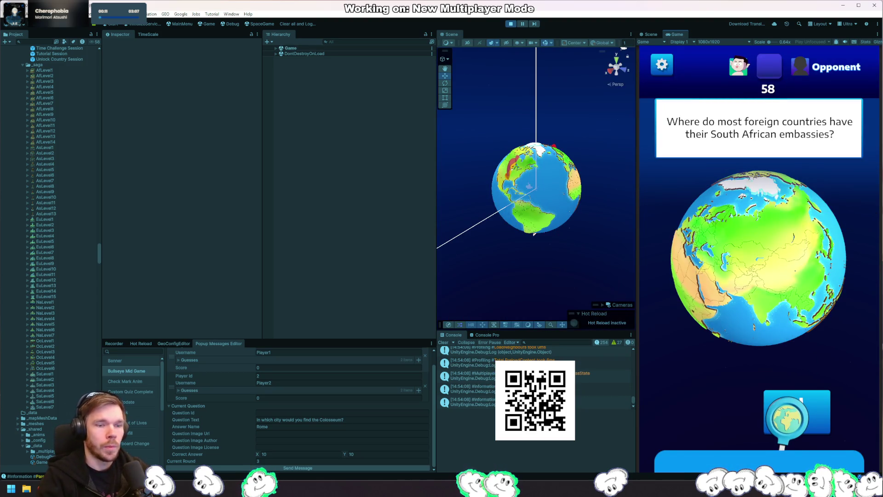
{"action": "key", "text": "alt+Tab"}
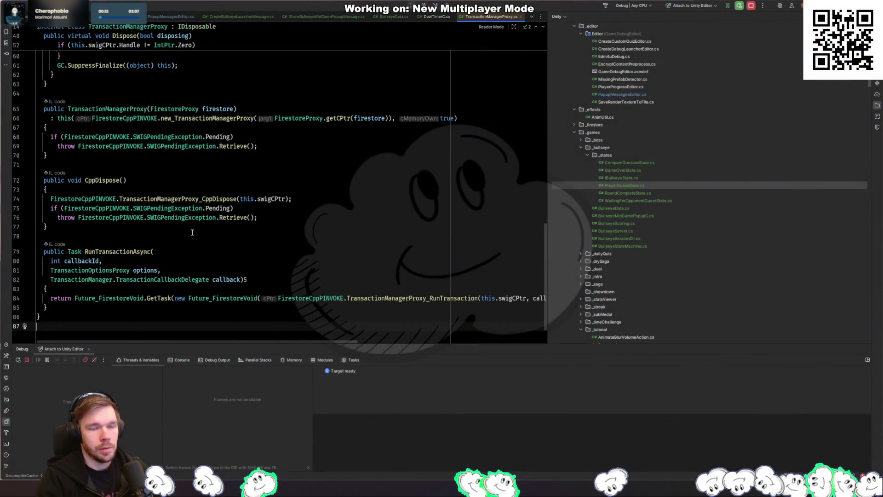
Set breakpoints on the round-check branch at lines 164 and 165
{"action": "key", "text": "ctrl+Tab"}
{"action": "key", "text": "ctrl+Tab"}
{"action": "key", "text": "ctrl+Tab"}
{"action": "key", "text": "ctrl+Tab"}
{"action": "key", "text": "ctrl+Tab"}
{"action": "key", "text": "ctrl+Tab"}
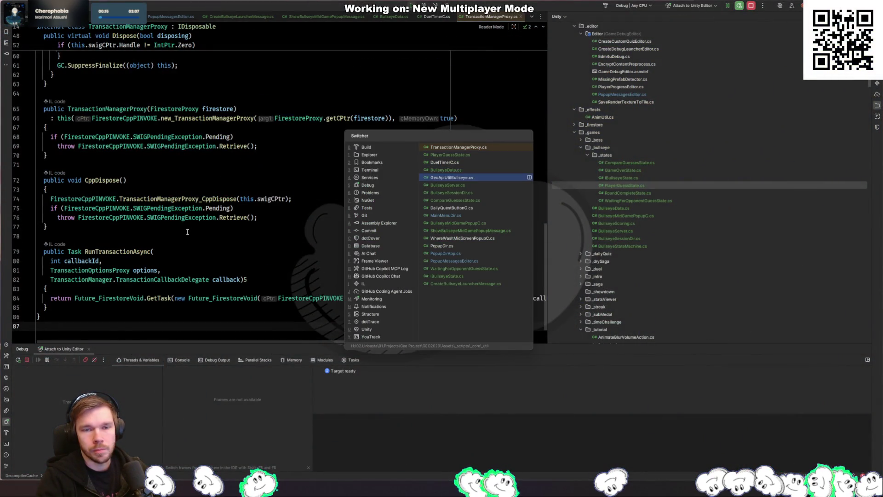
{"action": "left_click", "coordinate": [20, 207]}
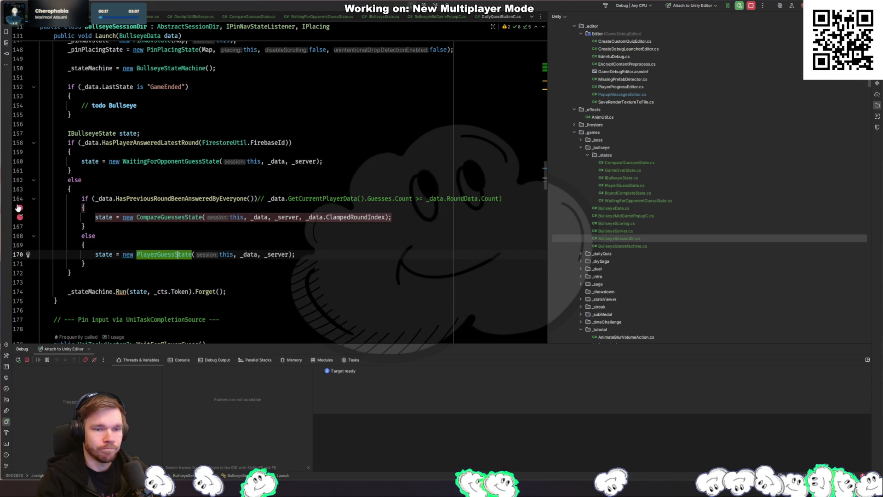
{"action": "left_click", "coordinate": [20, 199]}
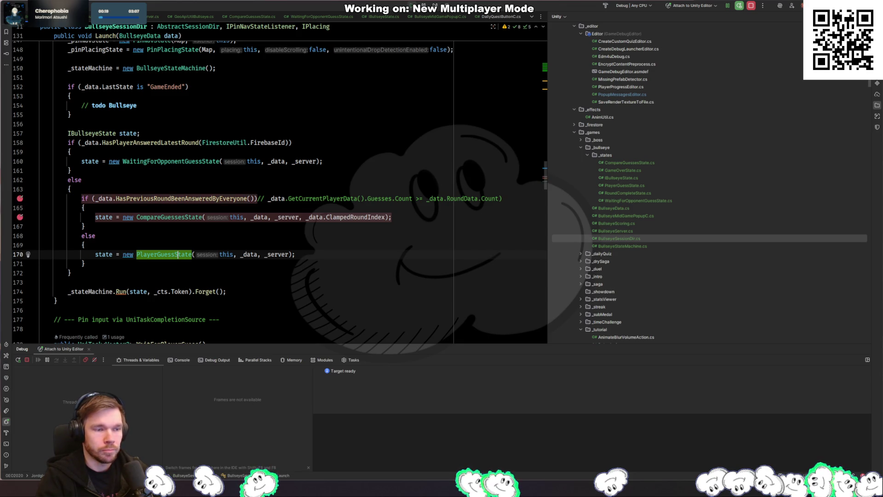
Stop and restart play mode, then follow the breakpoint hit into HasPreviousRoundBeenAnsweredByEveryone
{"action": "key", "text": "alt+Tab"}
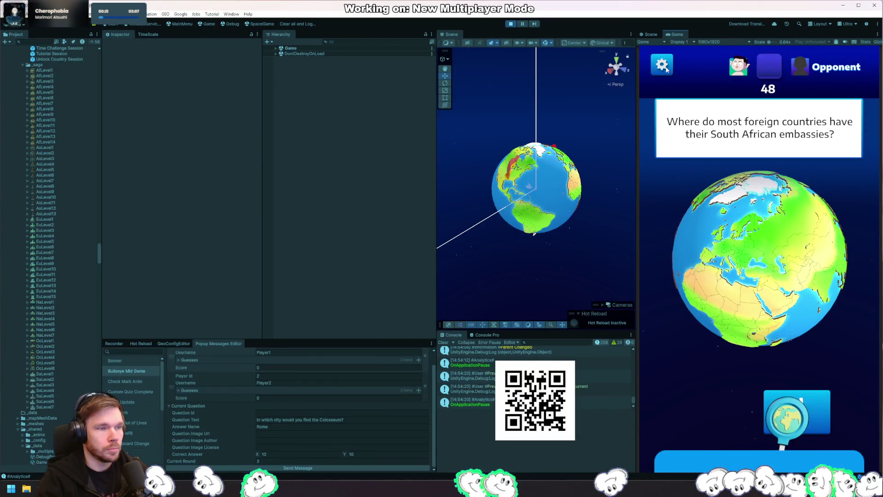
{"action": "left_click", "coordinate": [511, 26]}
{"action": "left_click", "coordinate": [511, 24]}
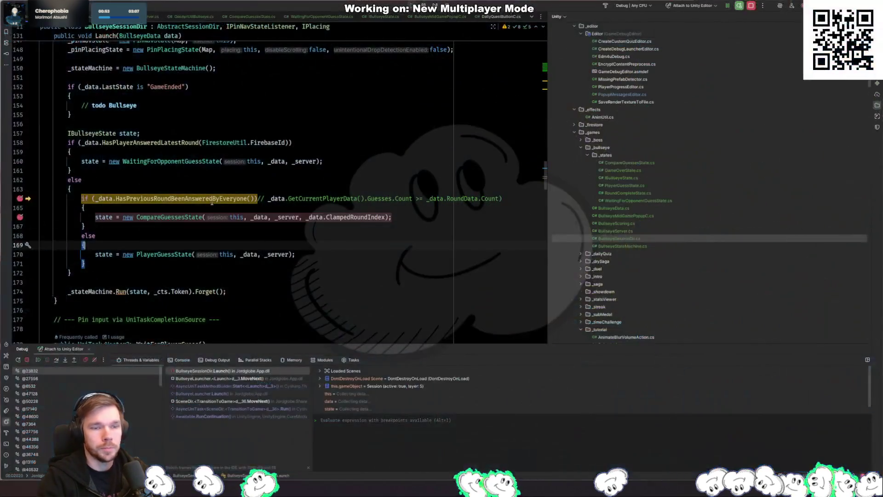
{"action": "left_click", "coordinate": [182, 202], "text": "ctrl"}
Move the breakpoint to line 245, check CurrentRound is 1, and change <= 1 to < 1
{"action": "left_click", "coordinate": [20, 248]}
{"action": "left_click", "coordinate": [20, 164]}
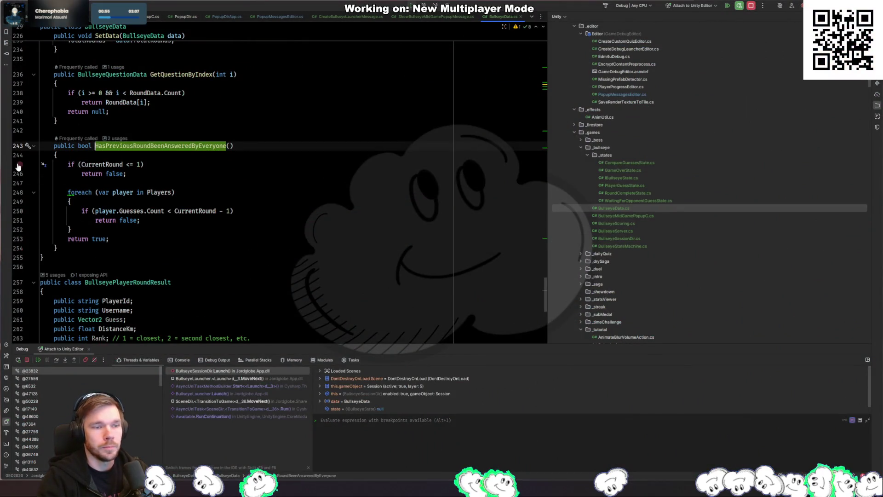
{"action": "key", "text": "F9"}
{"action": "mouse_move", "coordinate": [107, 166]}
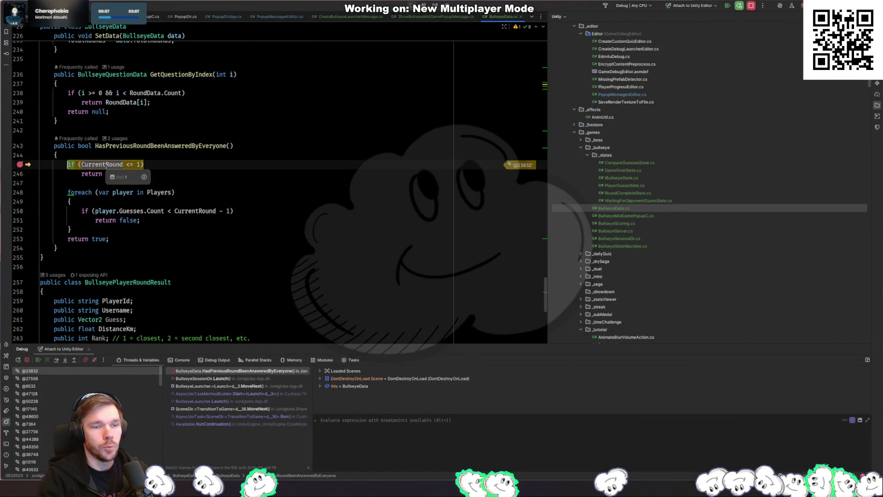
{"action": "left_click", "coordinate": [138, 164]}
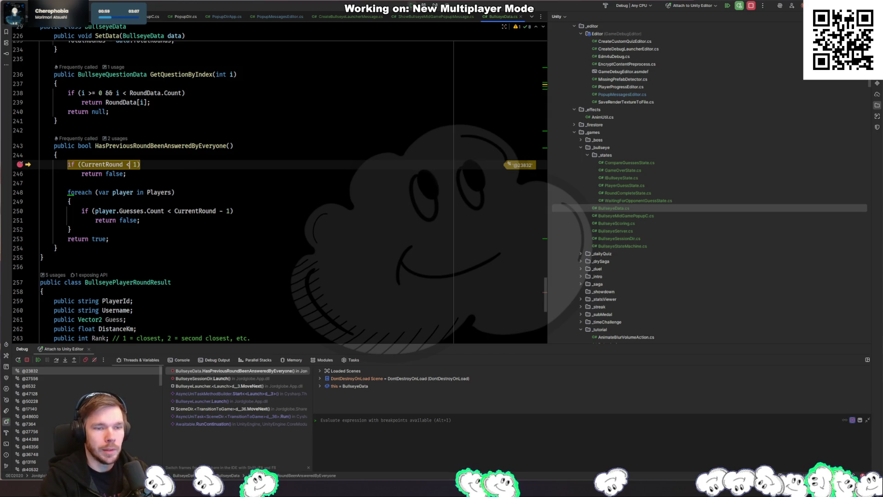
{"action": "left_click", "coordinate": [20, 164]}
{"action": "key", "text": "F9"}
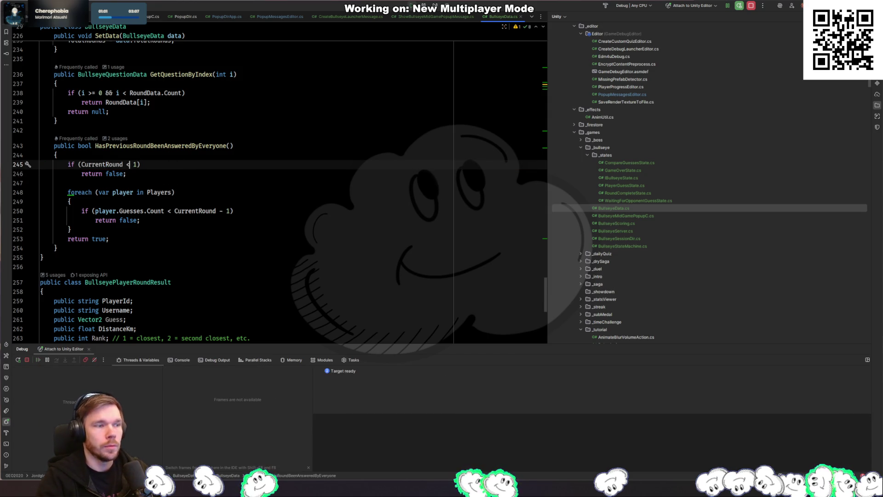
Return to Unity and start play mode again to test the change
{"action": "key", "text": "alt+Tab"}
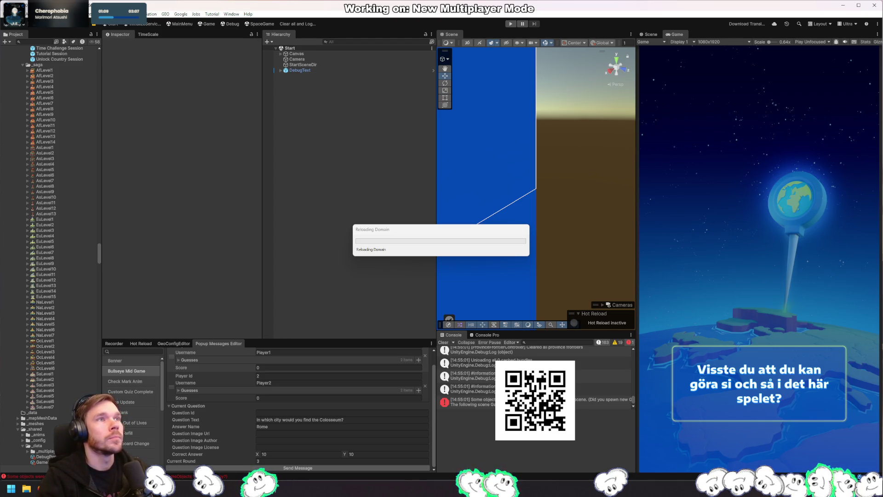
{"action": "key", "text": "alt+Tab"}
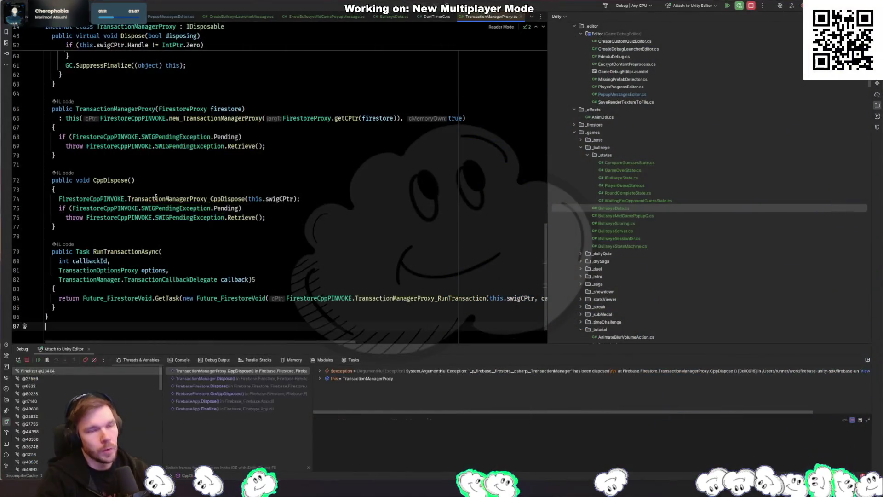
{"action": "key", "text": "alt+Tab"}
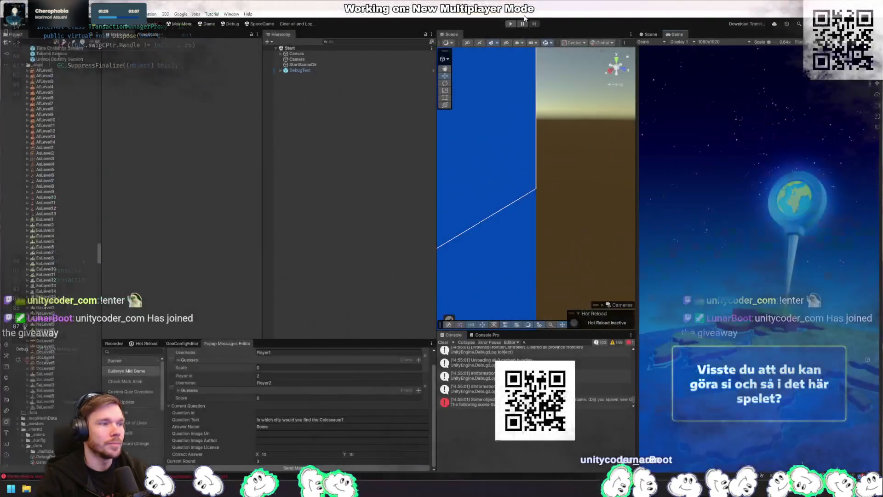
{"action": "left_click", "coordinate": [511, 24]}
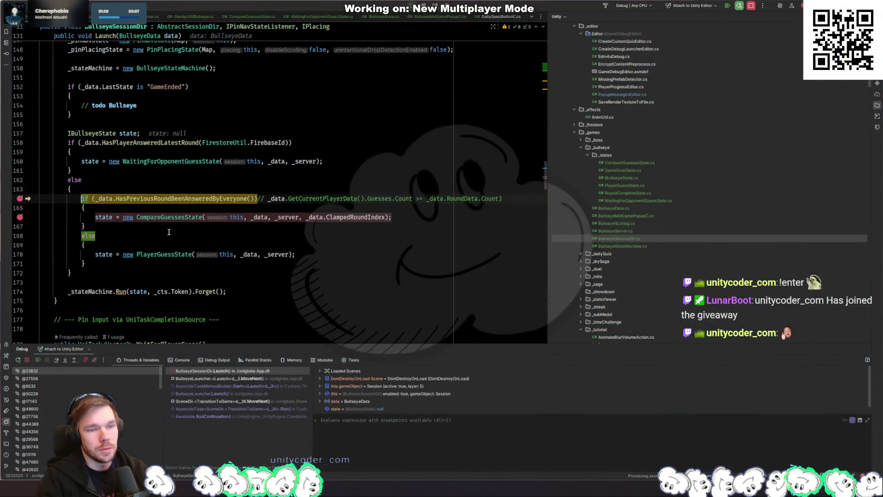
Step past the line 164 branch check, clear breakpoints on lines 164 and 166, and resume
{"action": "left_click", "coordinate": [172, 235]}
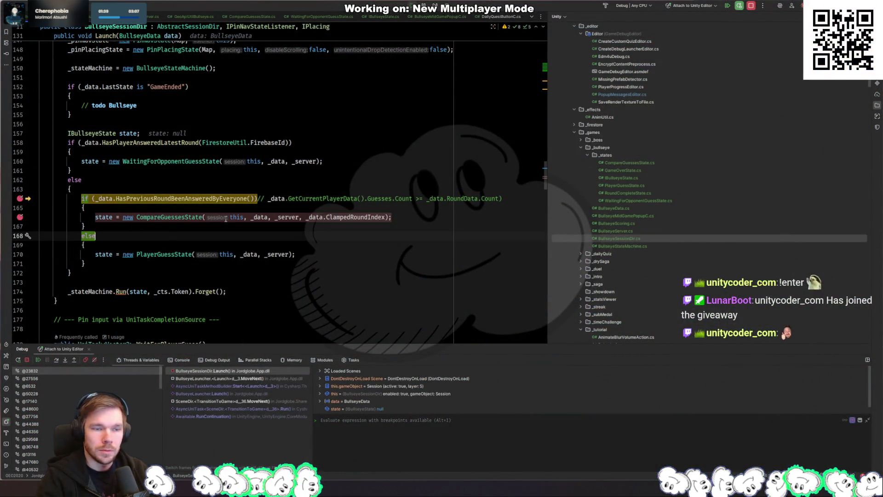
{"action": "key", "text": "F8"}
{"action": "key", "text": "F8"}
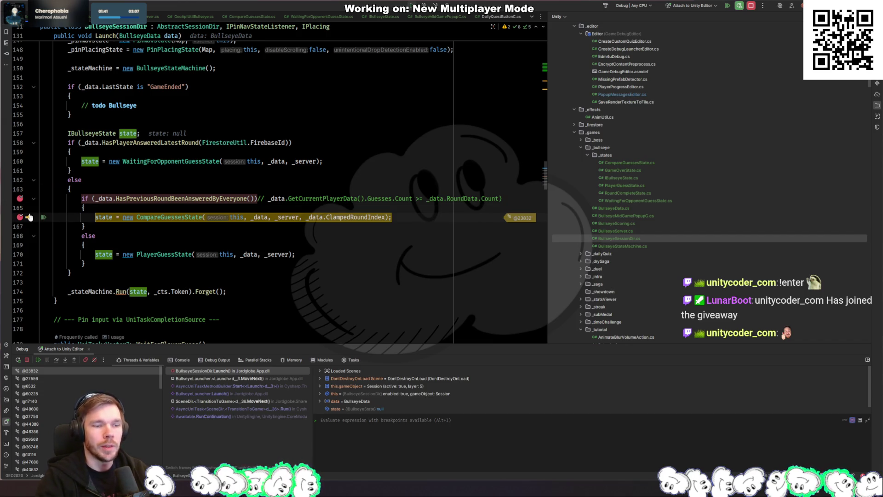
{"action": "left_click", "coordinate": [20, 216]}
{"action": "left_click", "coordinate": [19, 198]}
{"action": "key", "text": "F9"}
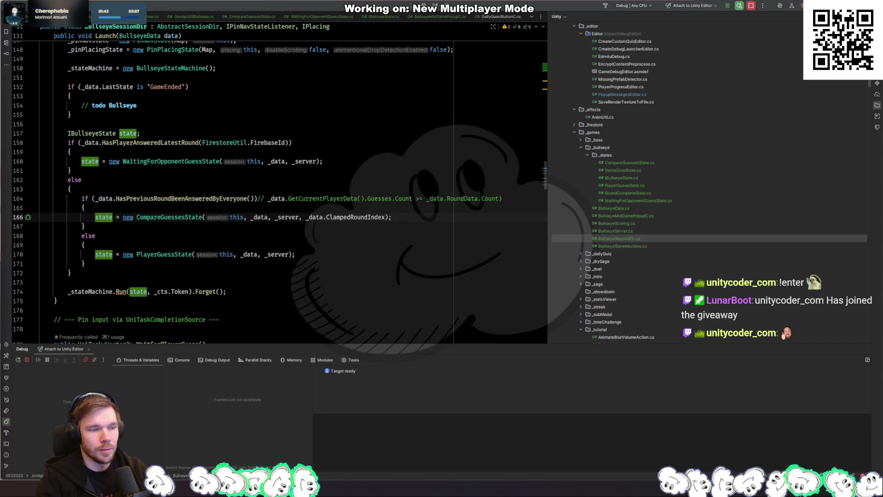
{"action": "key", "text": "alt+Tab"}
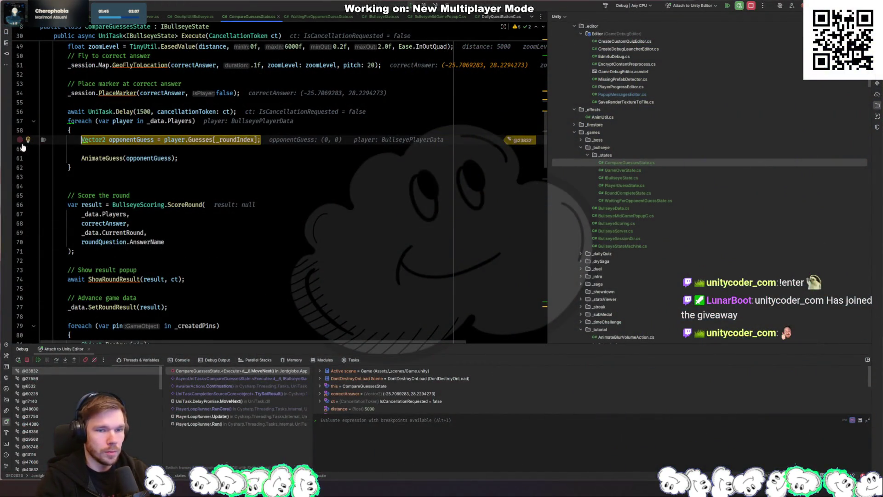
{"action": "key", "text": "F9"}
{"action": "key", "text": "alt+Tab"}
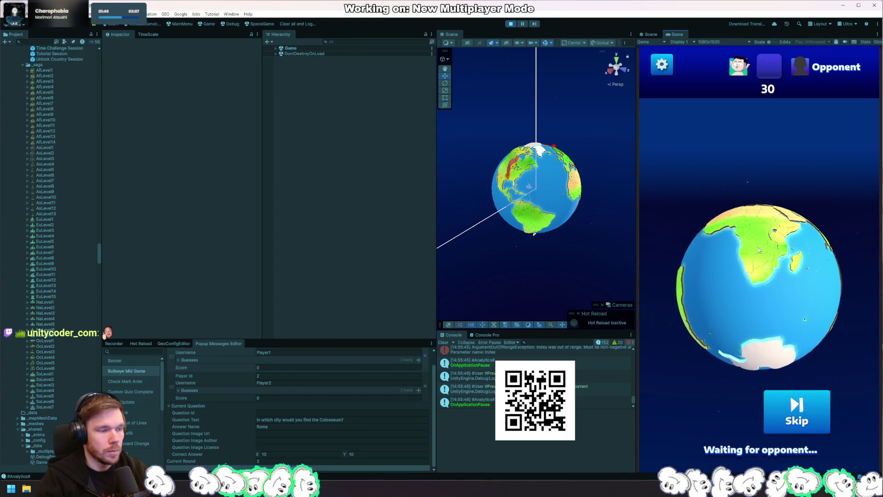
Open the ArgumentOutOfRange error's failing line in CompareGuessesState.cs and breakpoint the players foreach
{"action": "left_click", "coordinate": [472, 370]}
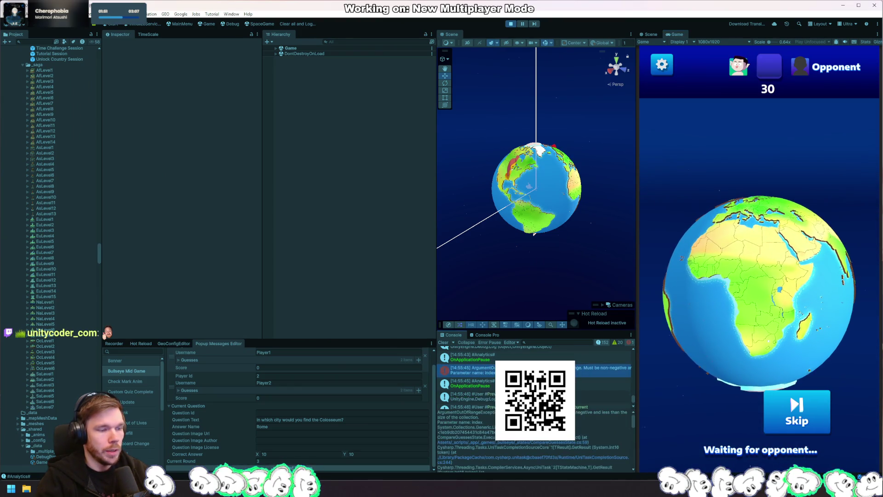
{"action": "left_click", "coordinate": [578, 447]}
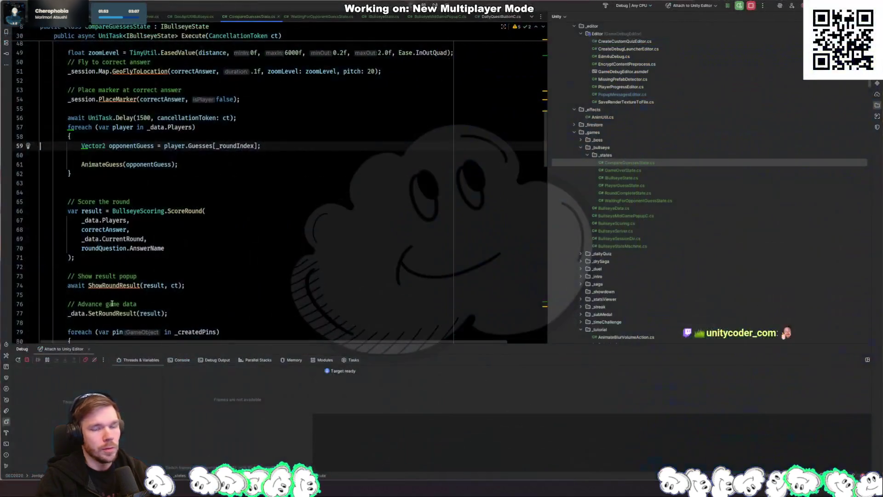
{"action": "left_click", "coordinate": [30, 210]}
{"action": "scroll", "coordinate": [30, 211], "scroll_direction": "up", "scroll_amount": 3}
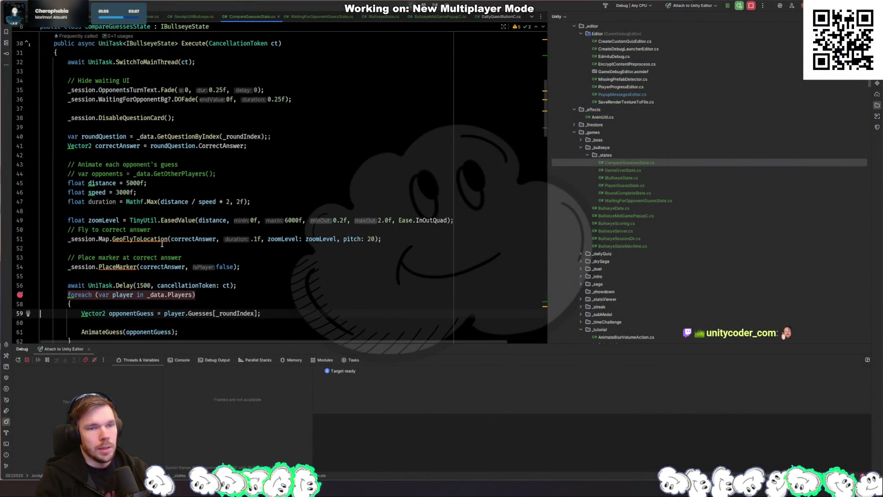
{"action": "scroll", "coordinate": [169, 247], "scroll_direction": "up", "scroll_amount": 2}
In BullseyeSessionDir.cs line 166, replace ClampedRoundIndex with TotalRounds -1
{"action": "key", "text": "ctrl+e"}
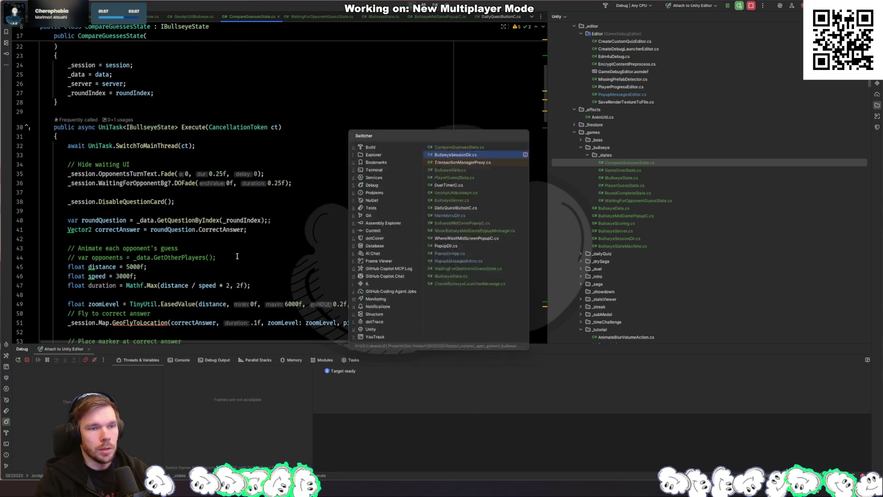
{"action": "key", "text": "Return"}
{"action": "left_click", "coordinate": [365, 217]}
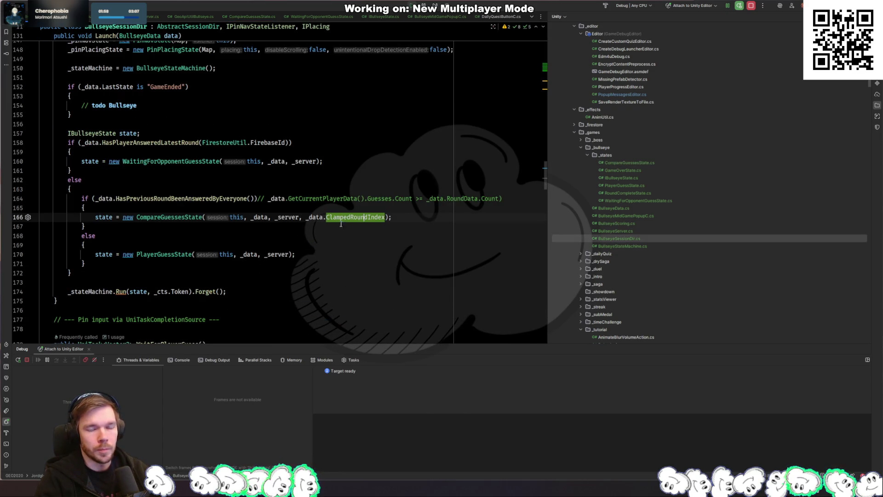
{"action": "double_click", "coordinate": [365, 220]}
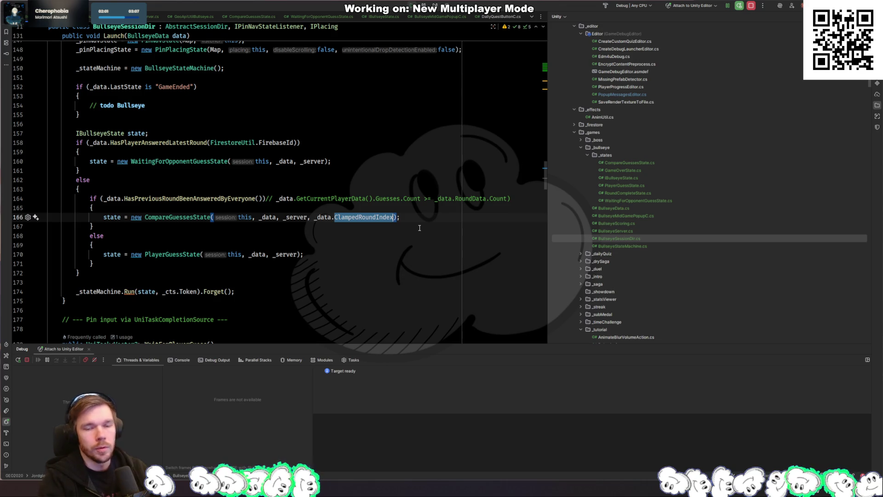
{"action": "key", "text": "BackSpace"}
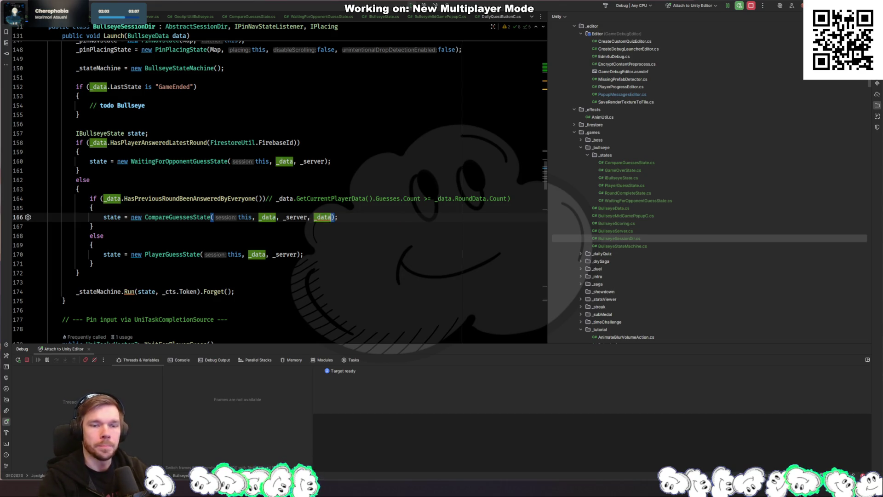
{"action": "type", "text": ".Tot"}
{"action": "key", "text": "Return"}
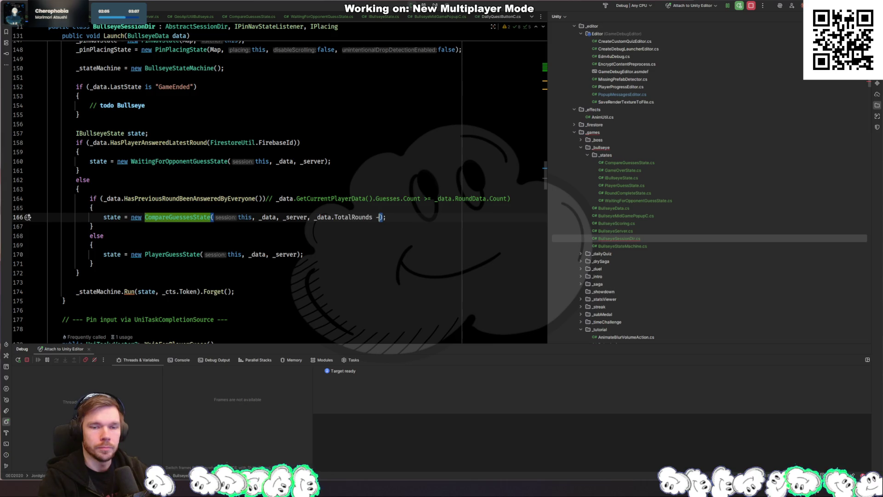
{"action": "type", "text": "-1"}
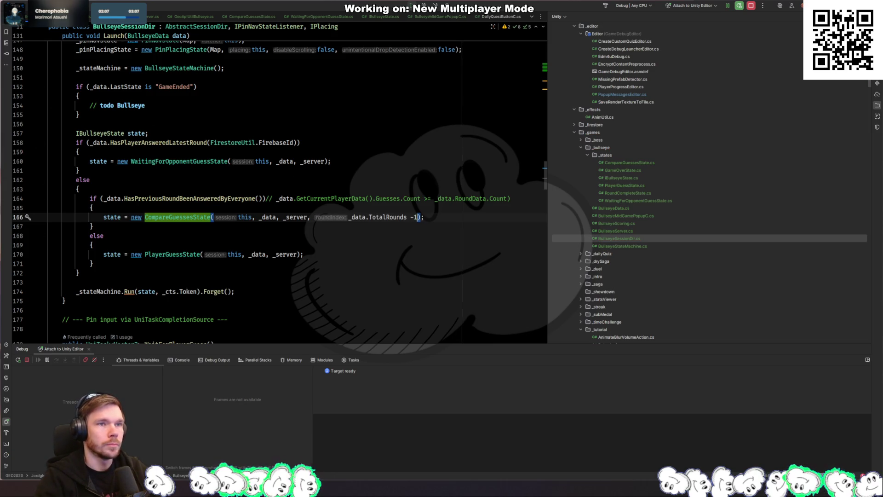
{"action": "key", "text": "alt+Tab"}
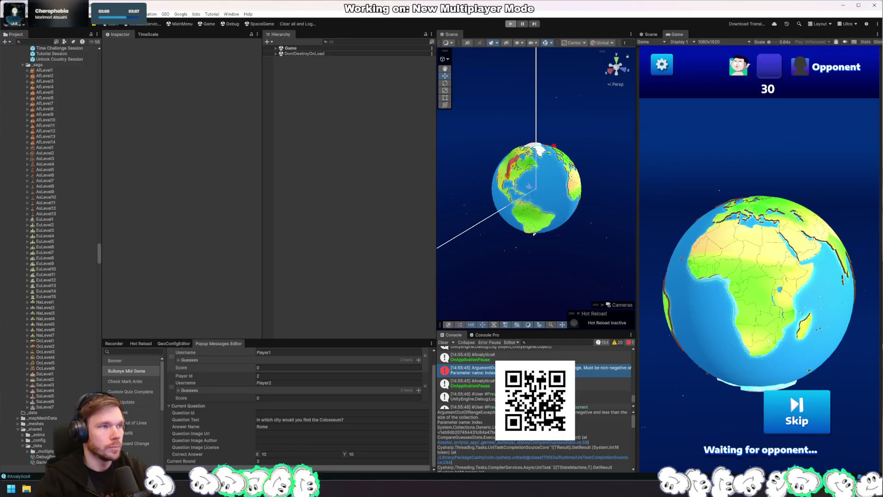